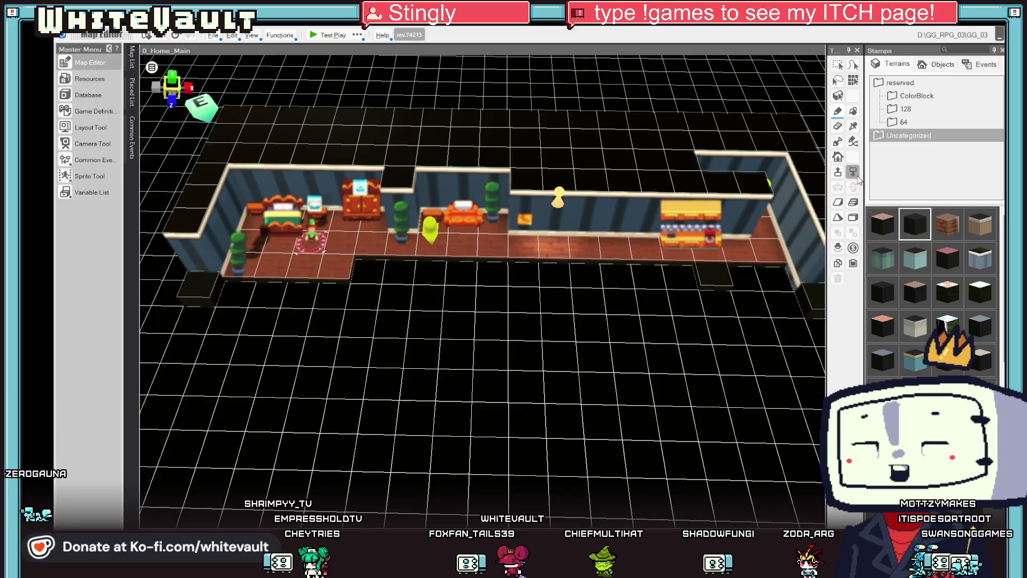
Step: Orbit the view to inspect the bedroom, then launch a test play of 0_Home_Main
mouse_move(728, 344)
mouse_down()
mouse_move(741, 314)
mouse_move(756, 332)
mouse_move(749, 356)
mouse_up()
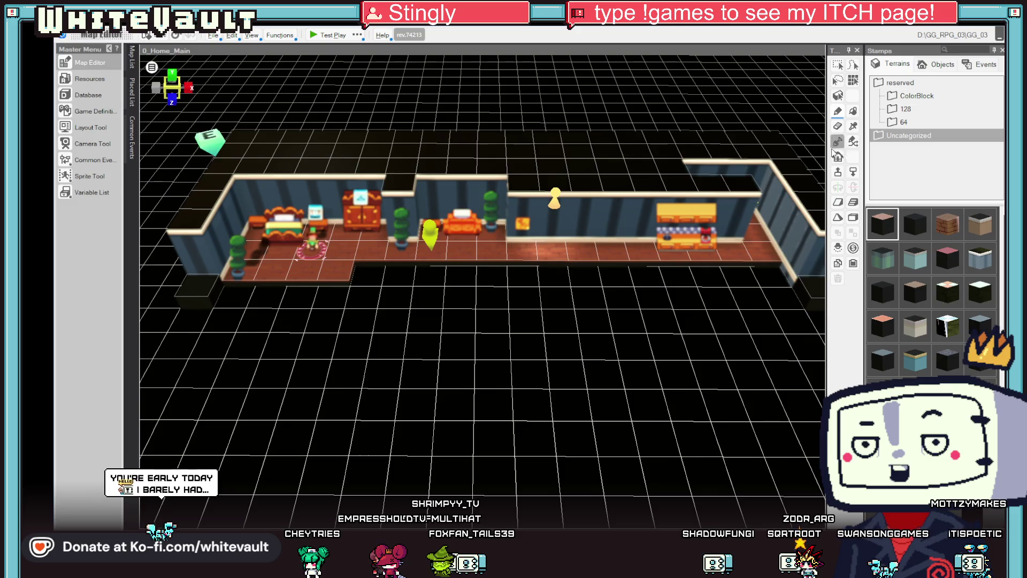
mouse_move(653, 340)
mouse_down()
mouse_move(615, 348)
mouse_move(605, 364)
mouse_move(508, 334)
mouse_up()
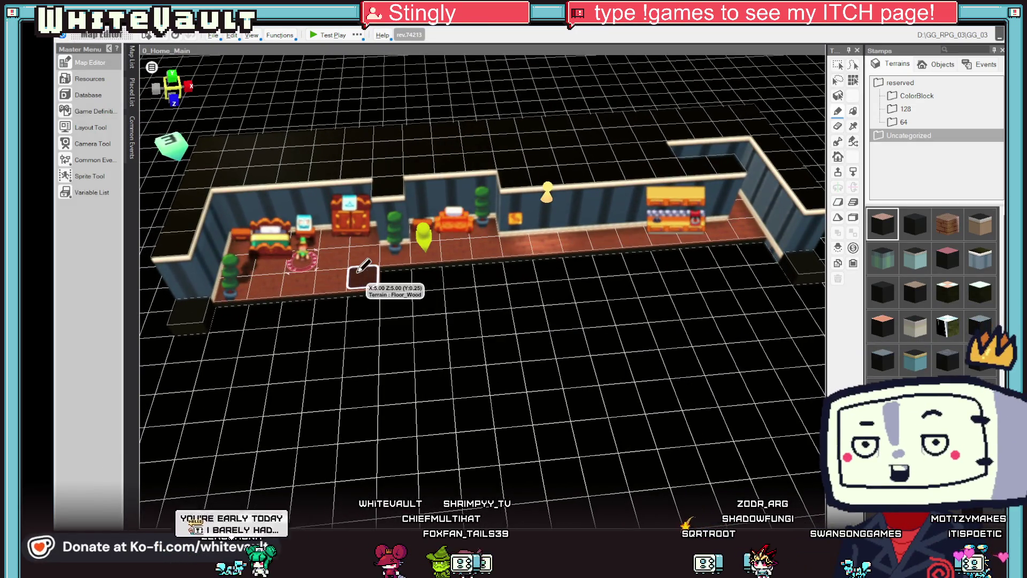
click(318, 34)
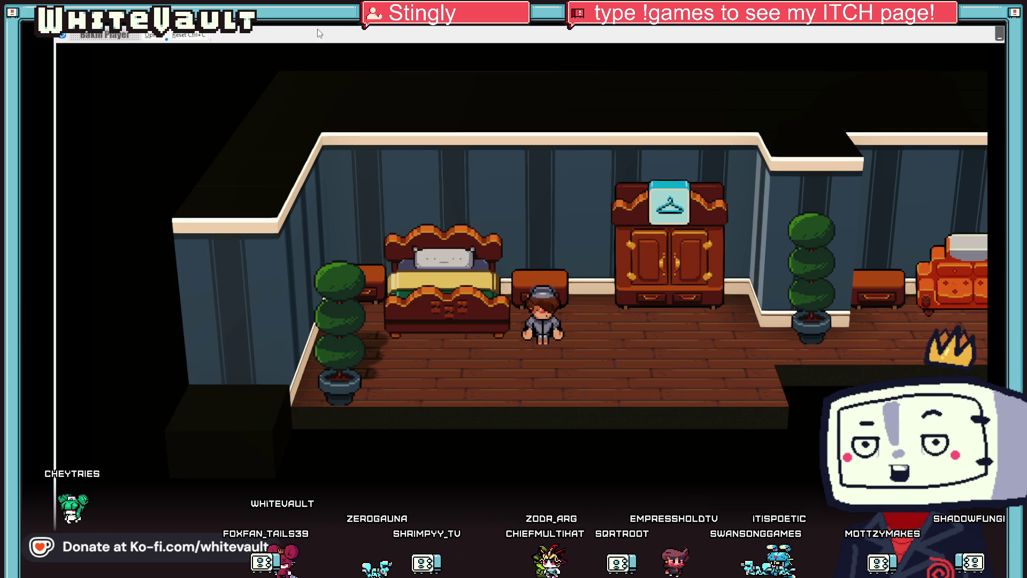
Step: Walk the character from the bedroom to the hallway door, then end the test play
key(Right)
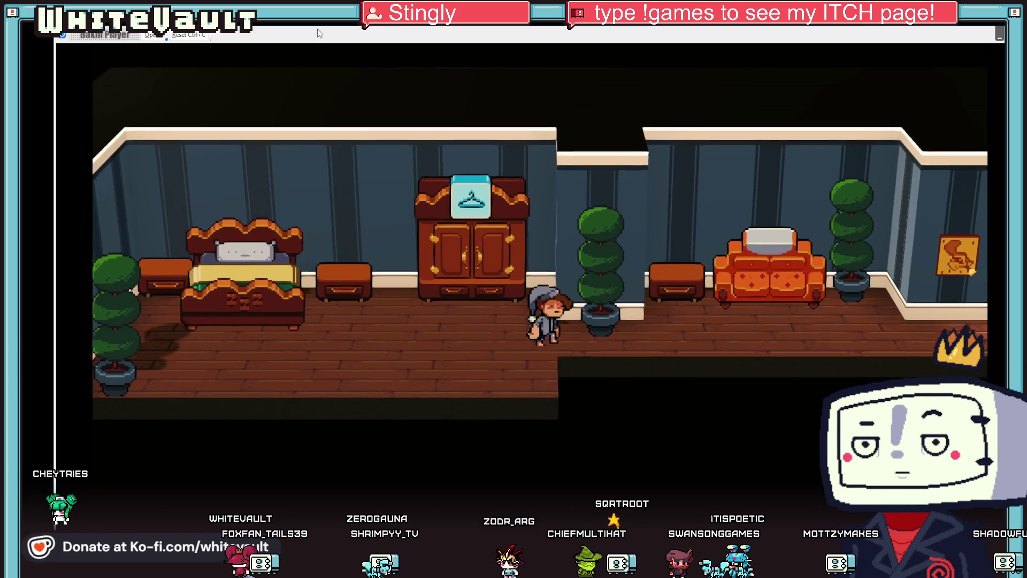
key(Right)
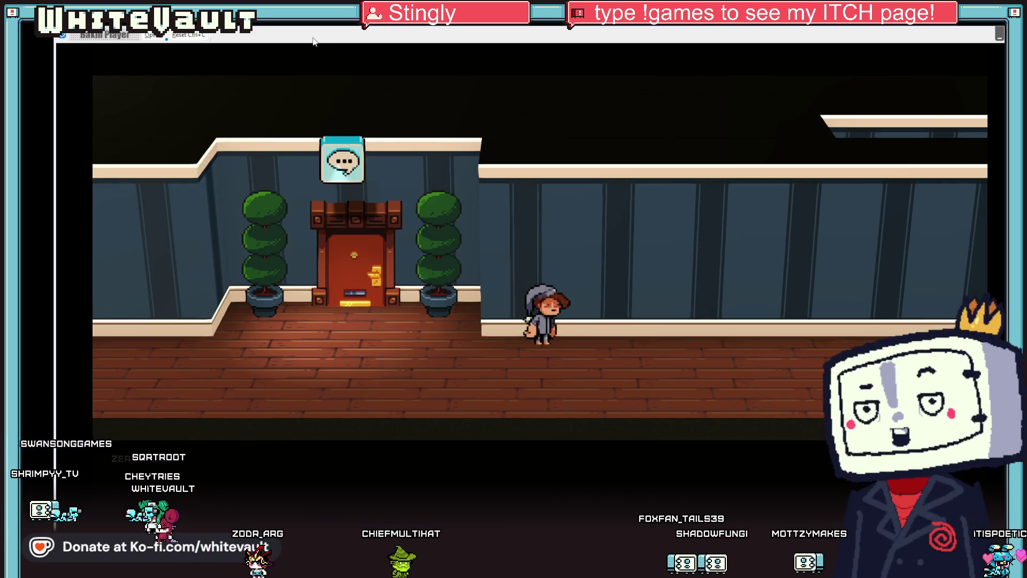
key(Down)
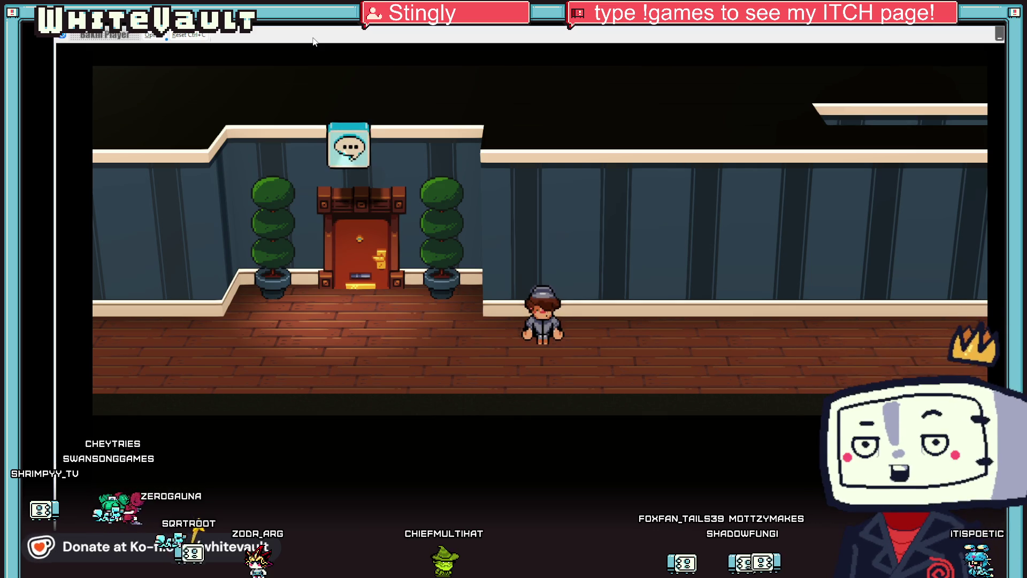
key(Up)
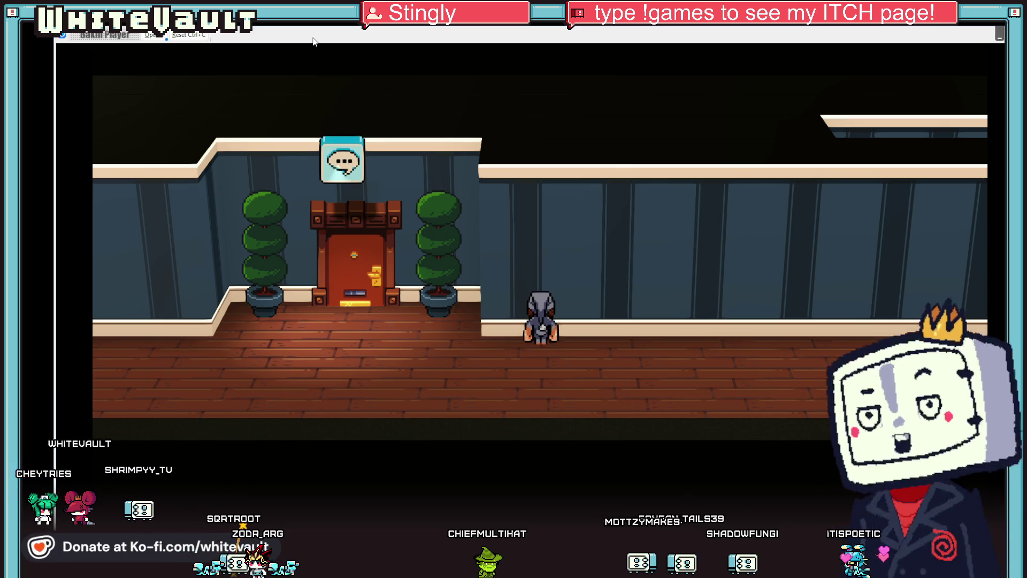
key(Left)
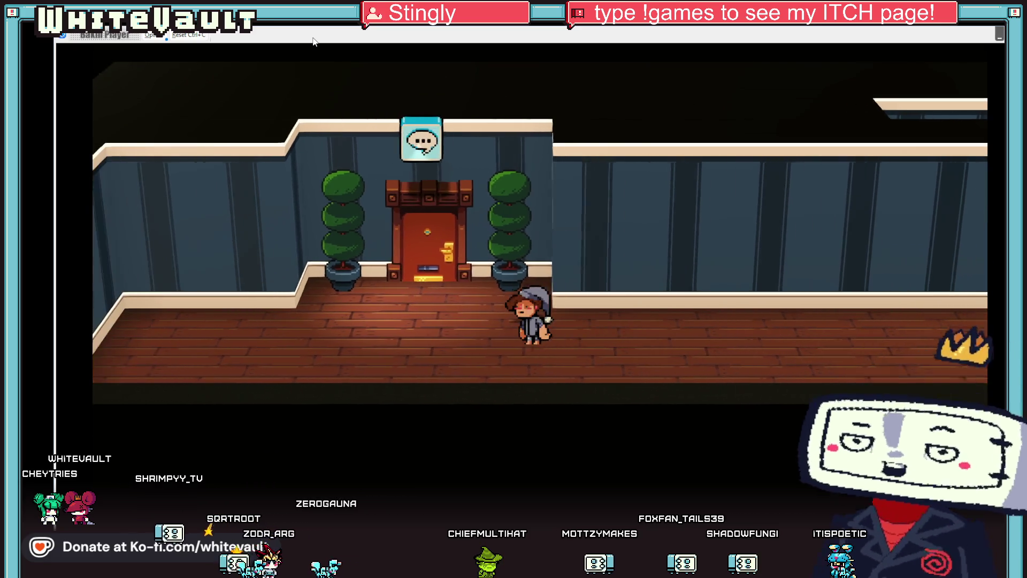
key(Right)
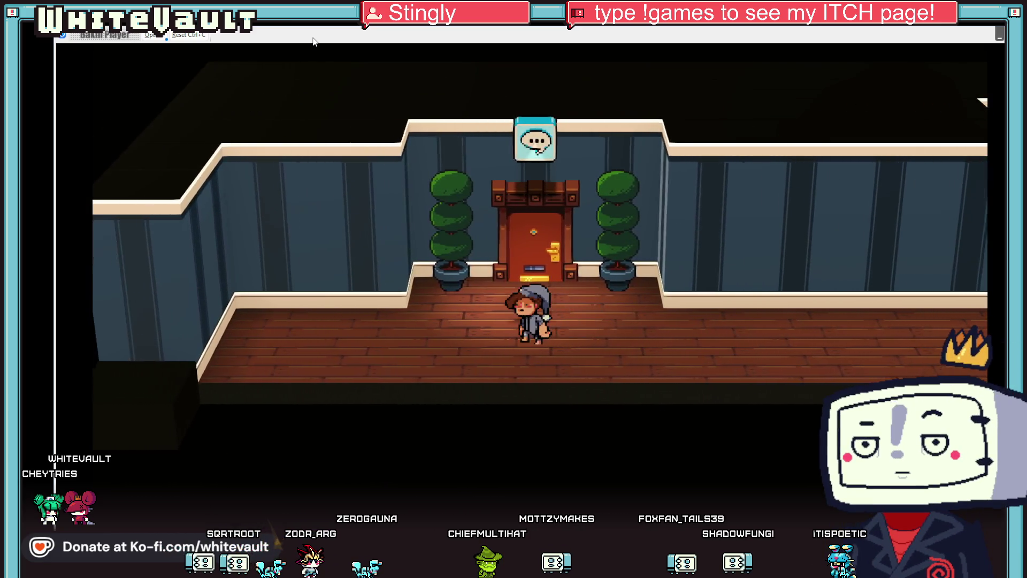
key(Left)
key(Right)
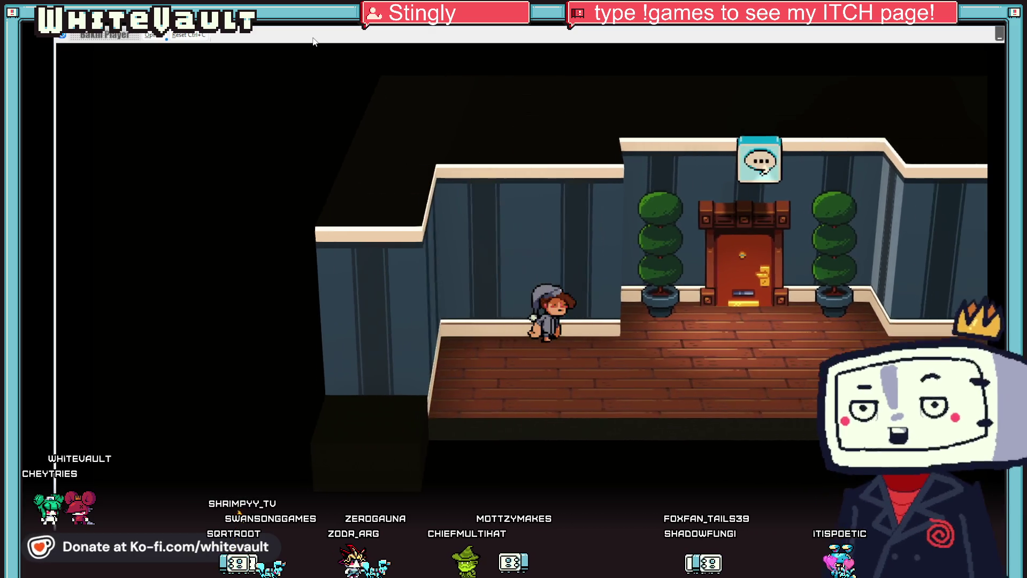
key(Right)
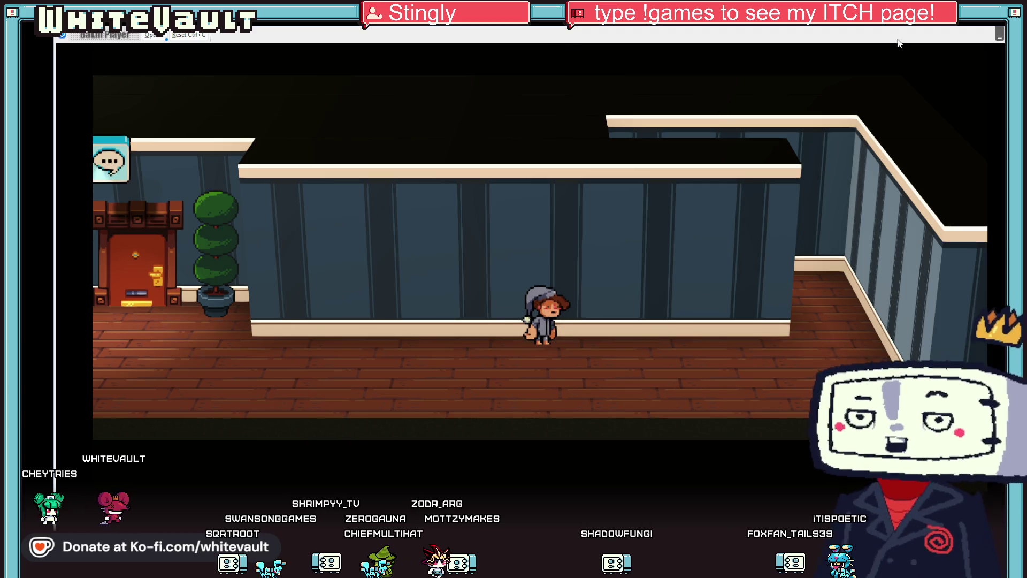
key(Escape)
scroll(527, 337, up, 5)
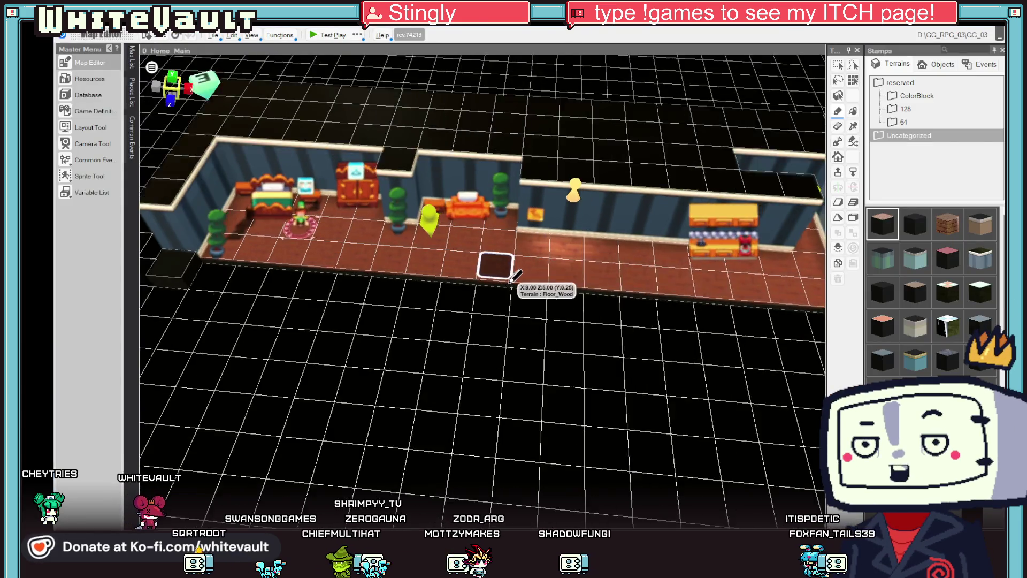
Step: Shift the door-frame object left and stamp two framed paintings on the back wall
scroll(549, 296, up, 2)
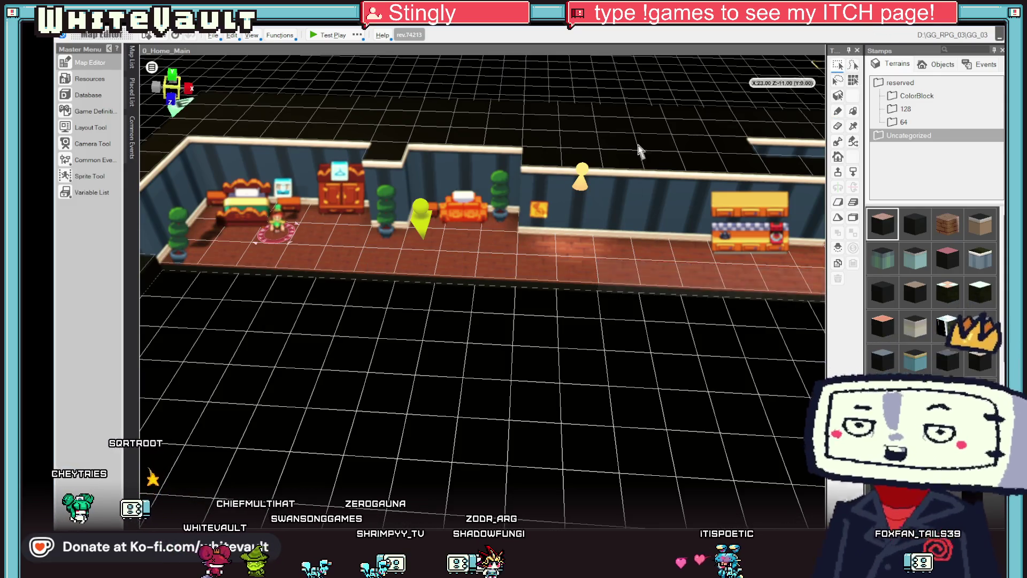
click(391, 226)
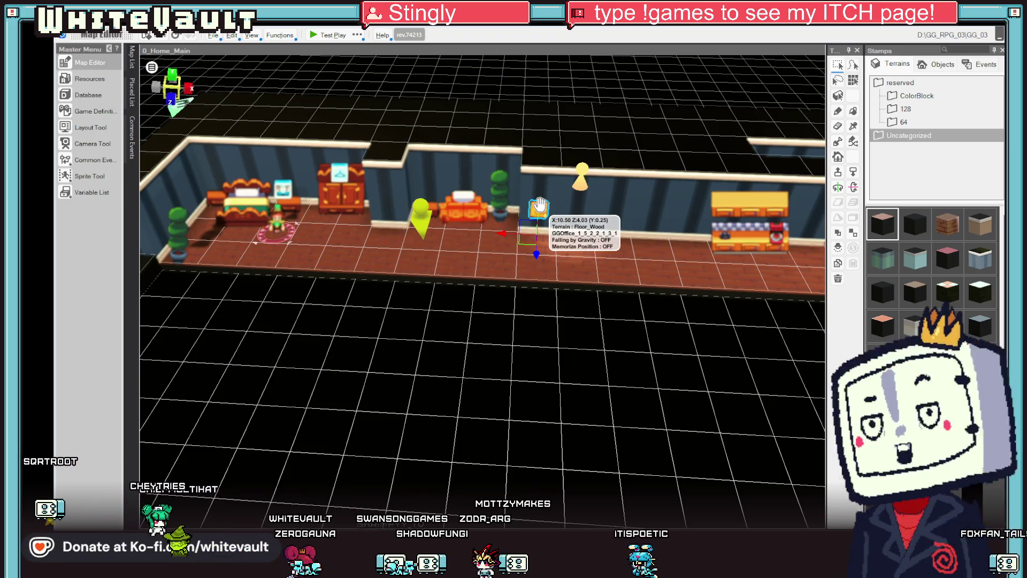
mouse_move(552, 231)
mouse_down()
mouse_move(375, 237)
mouse_move(502, 315)
mouse_move(505, 273)
mouse_move(505, 315)
mouse_move(612, 243)
mouse_up()
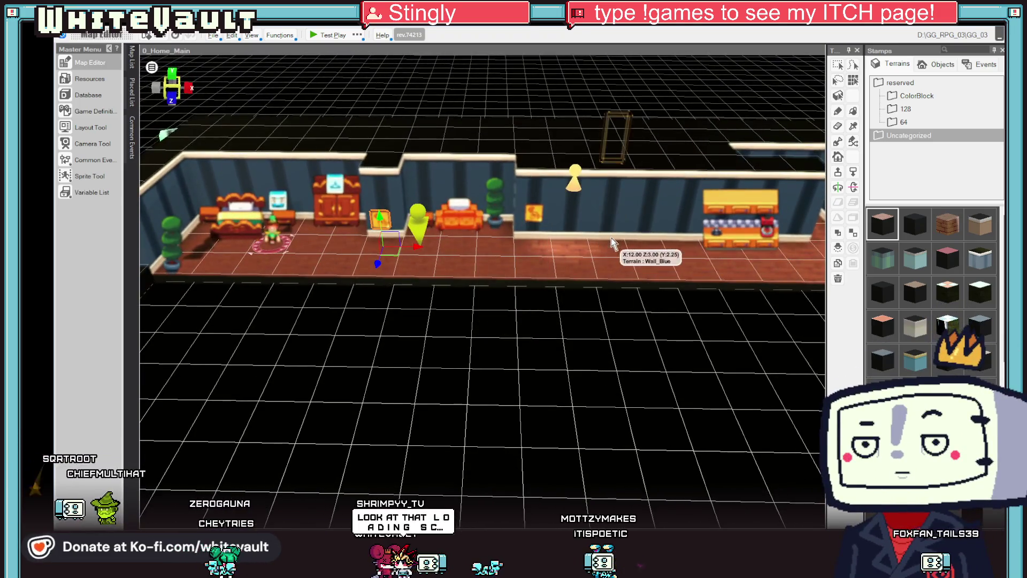
click(606, 246)
click(559, 242)
mouse_move(640, 270)
mouse_down()
mouse_move(660, 388)
mouse_move(656, 348)
mouse_move(660, 363)
mouse_up()
key(Escape)
Step: Lower one wall painting and move the counter one tile left
click(542, 198)
drag(535, 242, 540, 270)
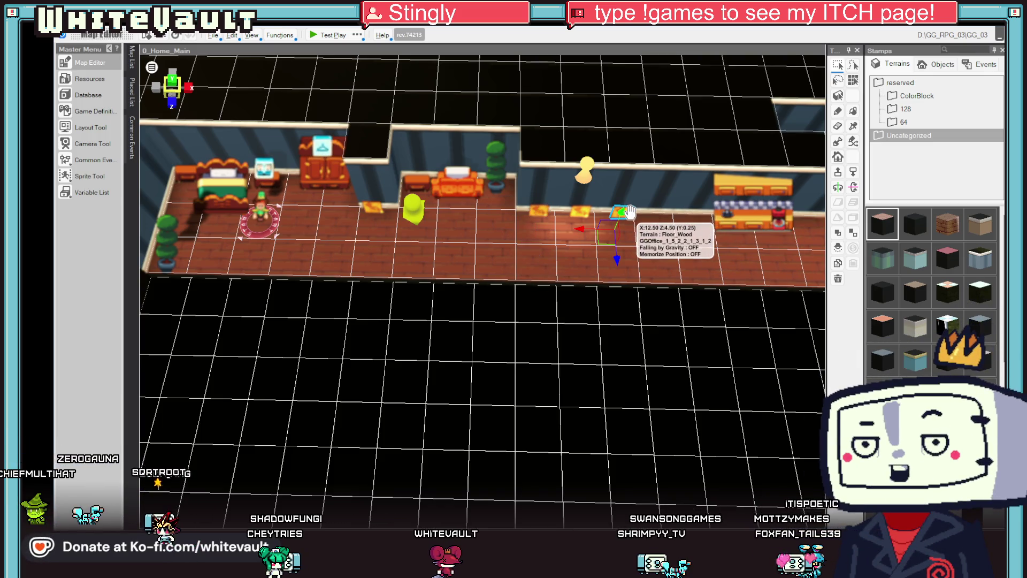
drag(722, 281, 792, 198)
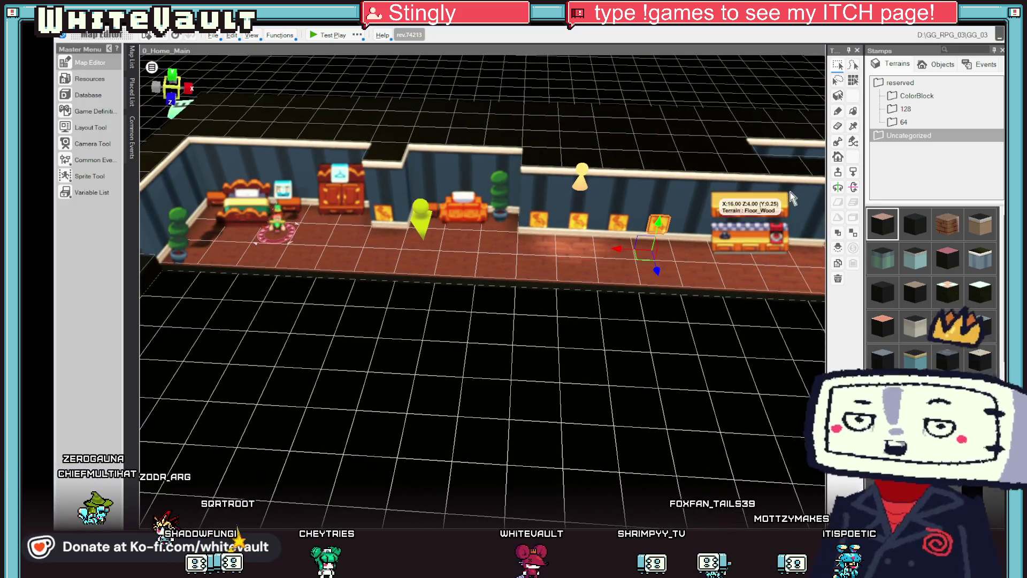
drag(760, 260, 690, 256)
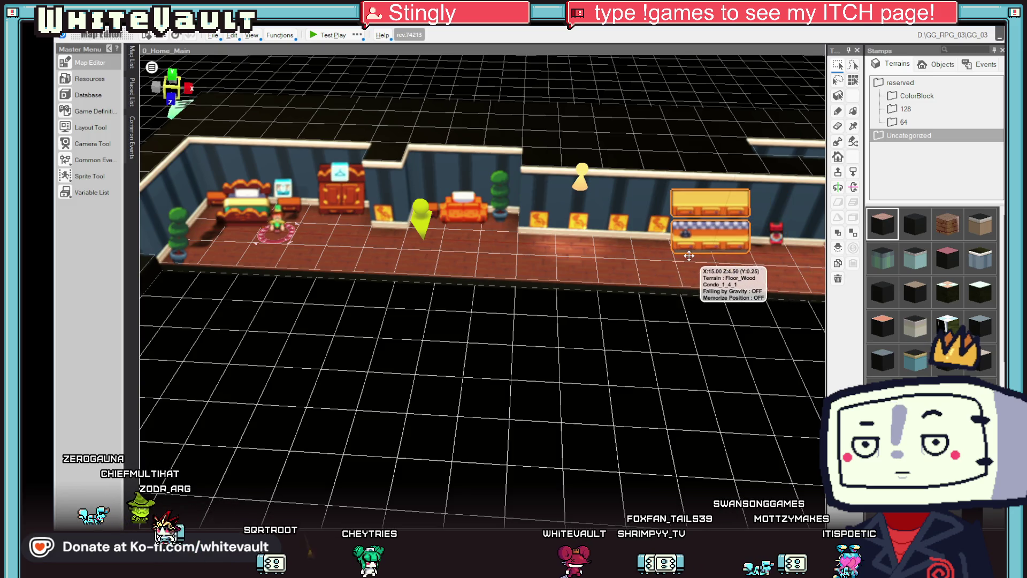
mouse_move(751, 288)
mouse_down()
mouse_move(779, 249)
mouse_move(695, 273)
mouse_move(743, 397)
mouse_up()
Step: Push the red object back behind the counter and select the object at the room's right end
click(779, 248)
mouse_move(723, 270)
mouse_down()
mouse_move(709, 244)
mouse_move(738, 288)
mouse_move(769, 247)
mouse_move(693, 247)
mouse_up()
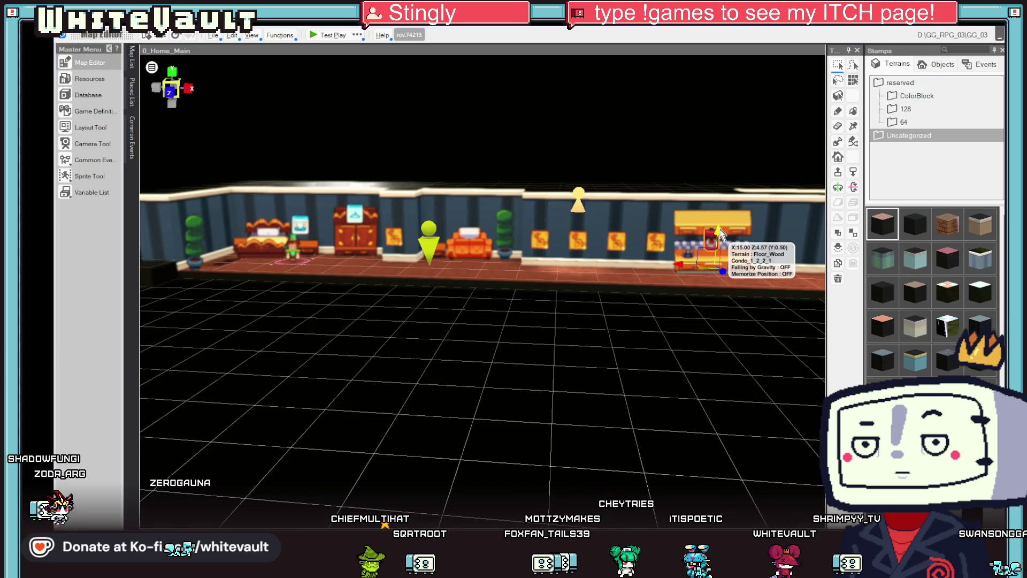
mouse_move(688, 339)
mouse_down()
mouse_move(654, 256)
mouse_move(707, 316)
mouse_move(682, 357)
mouse_up()
click(786, 286)
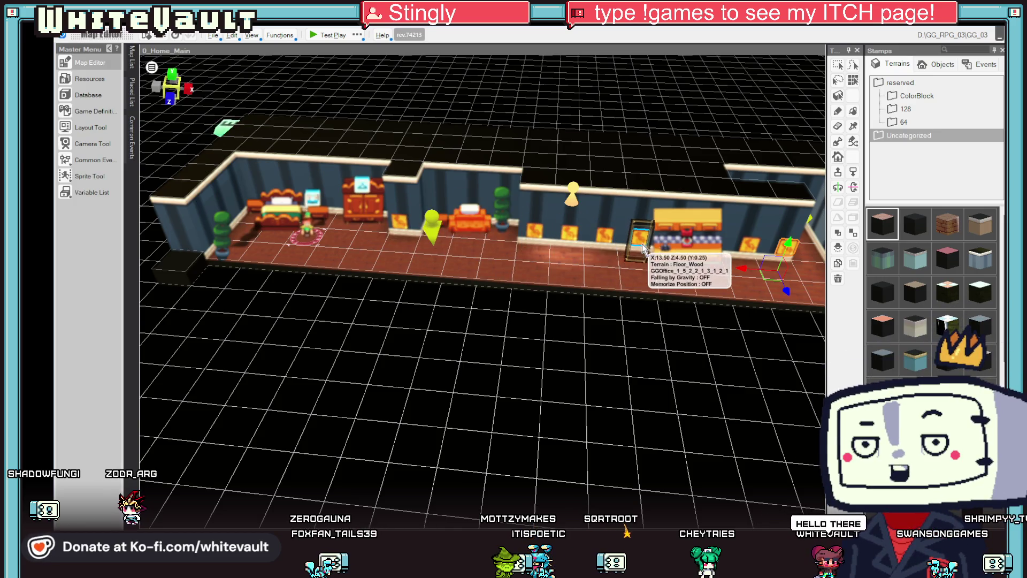
mouse_move(783, 293)
mouse_down()
mouse_move(777, 316)
mouse_move(790, 304)
mouse_up()
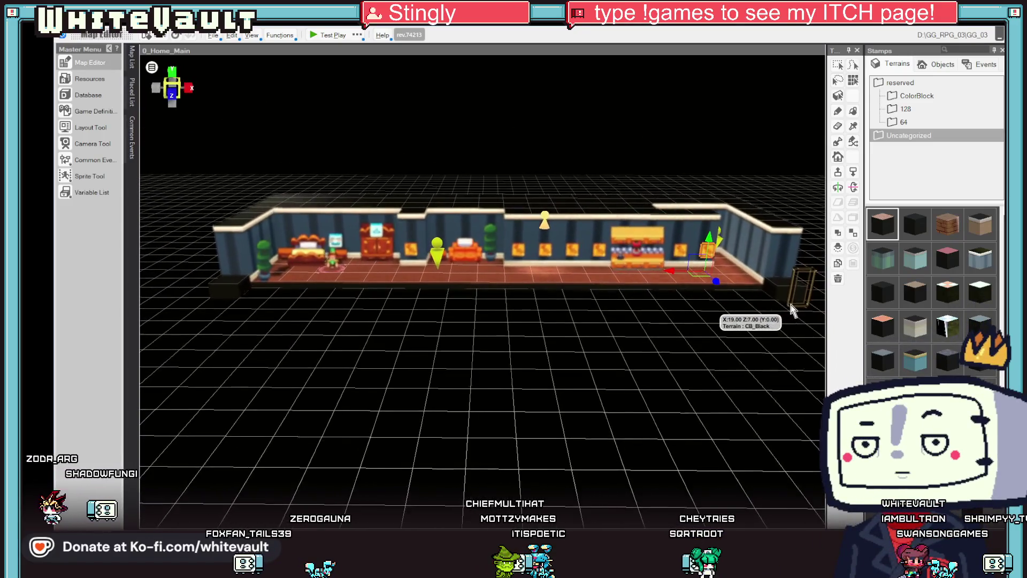
Step: Stamp a row of paintings along 0_Home_UpStairs' back wall, then reopen 0_Home_Main
mouse_move(133, 63)
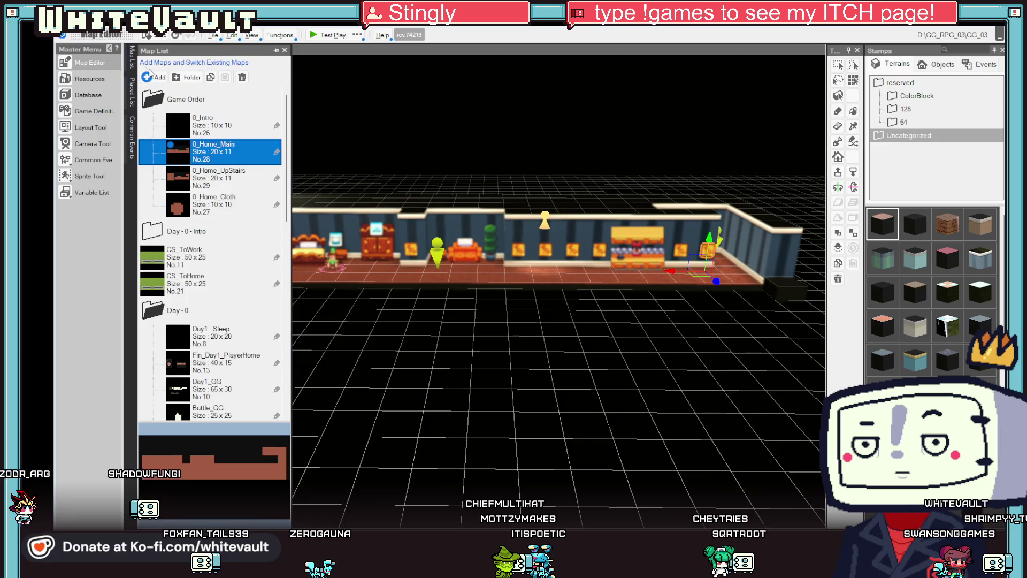
click(229, 184)
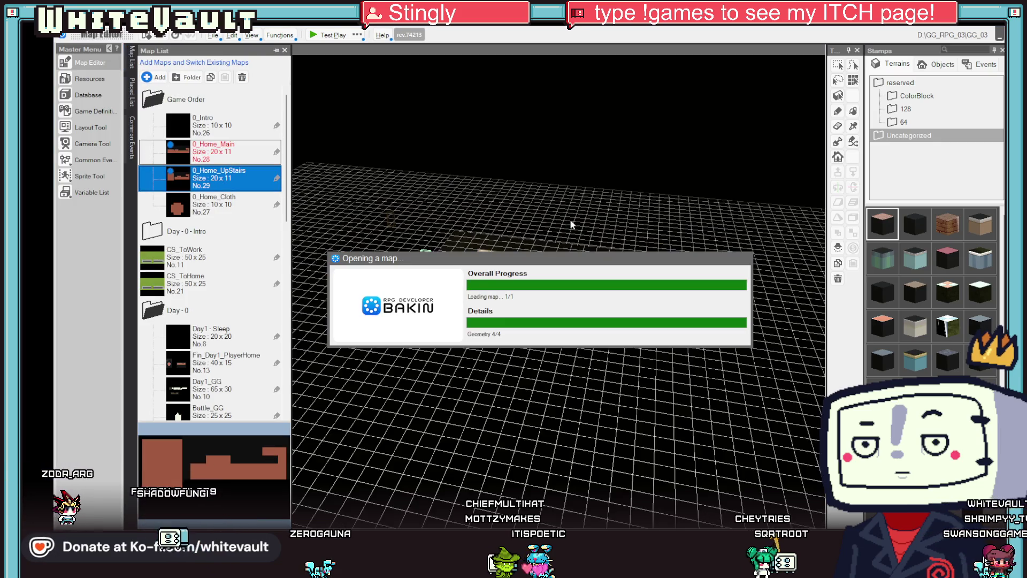
scroll(619, 343, up, 2)
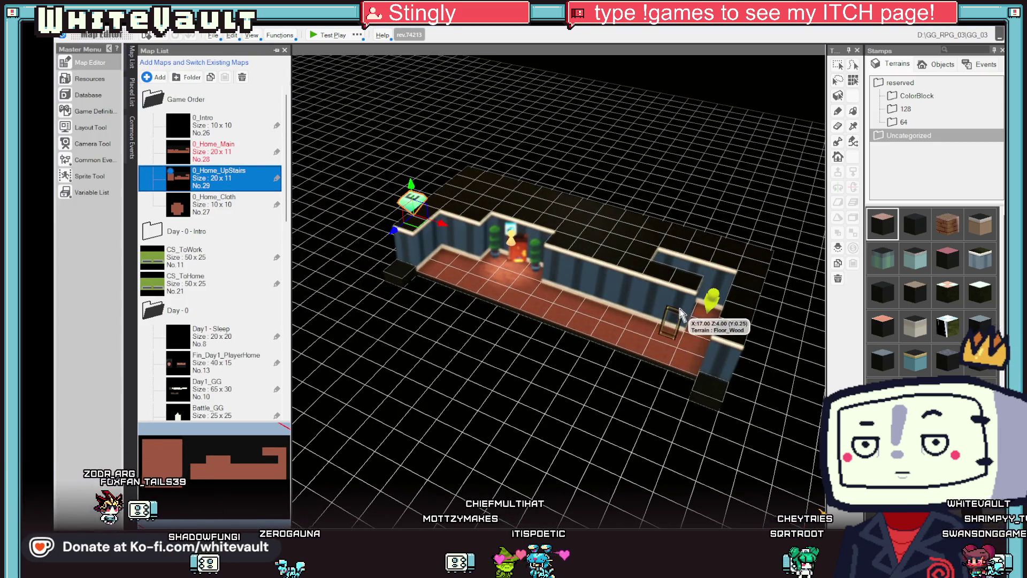
click(615, 313)
mouse_move(598, 303)
mouse_down()
mouse_move(450, 256)
mouse_move(559, 392)
mouse_move(605, 319)
mouse_move(580, 385)
mouse_move(587, 391)
mouse_move(578, 367)
mouse_up()
scroll(577, 367, up, 5)
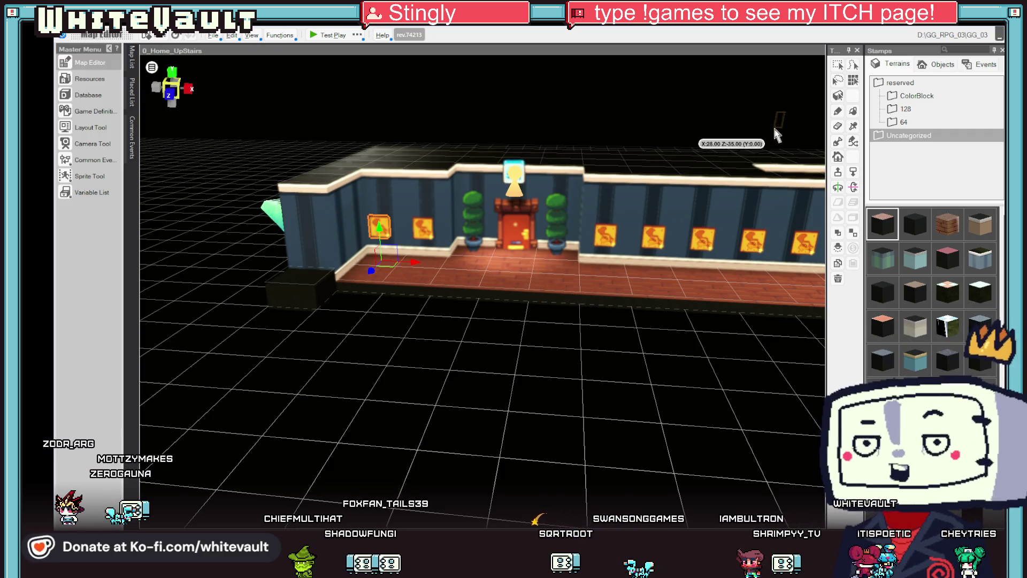
click(130, 58)
click(241, 152)
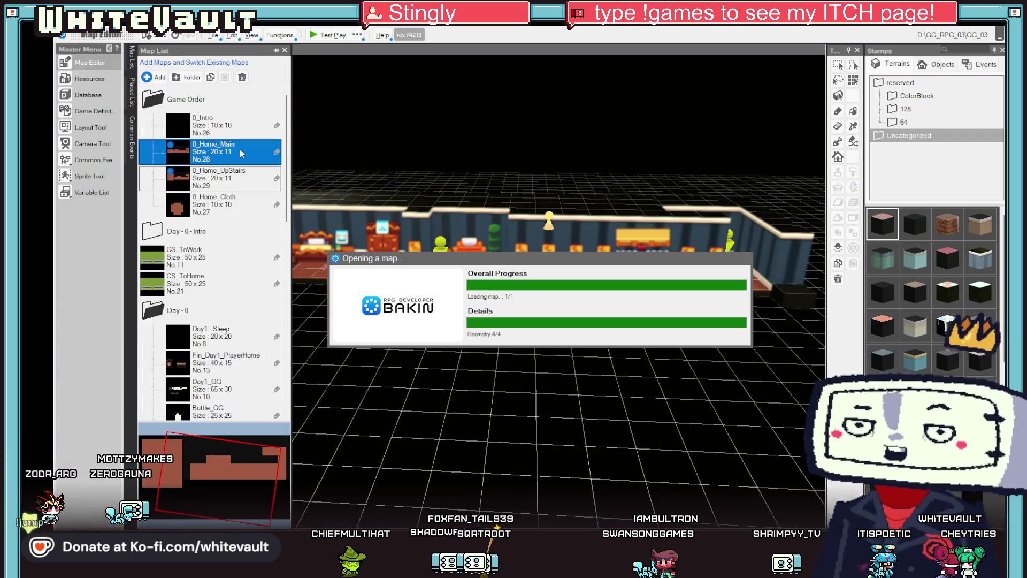
Step: Reposition the first back-wall painting, adjusting its tile position and height on the wall
click(541, 241)
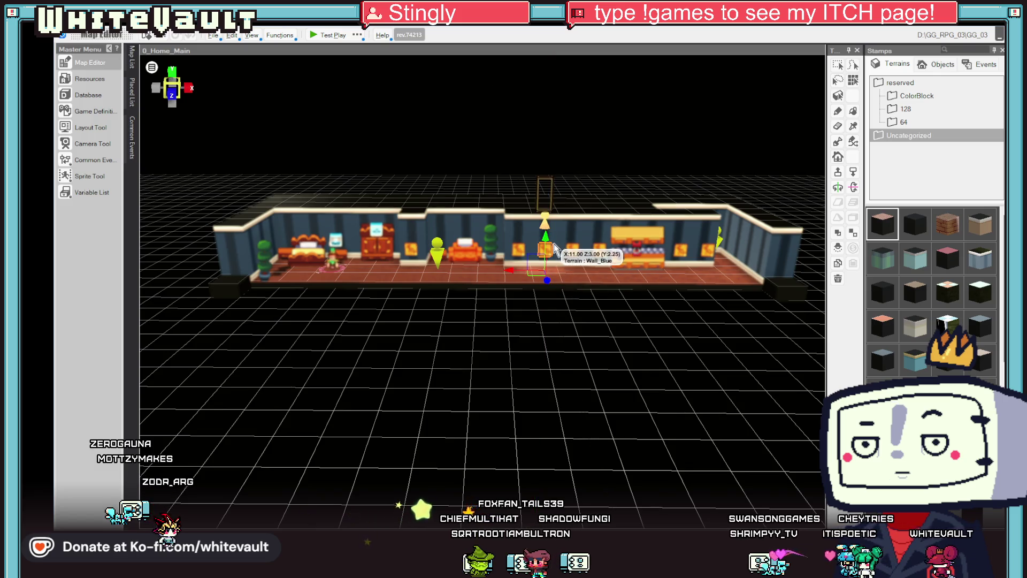
scroll(549, 249, up, 5)
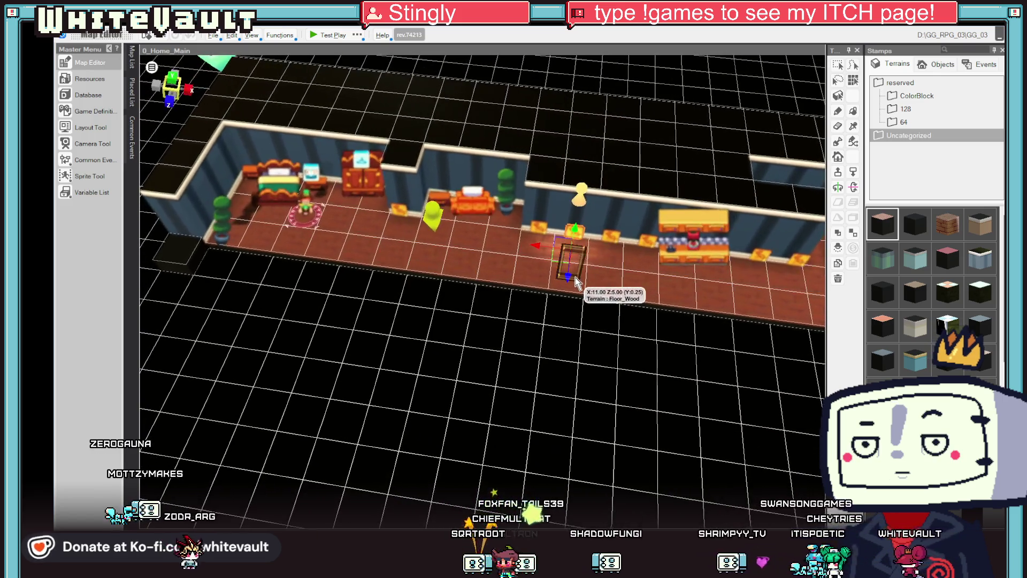
key(Down)
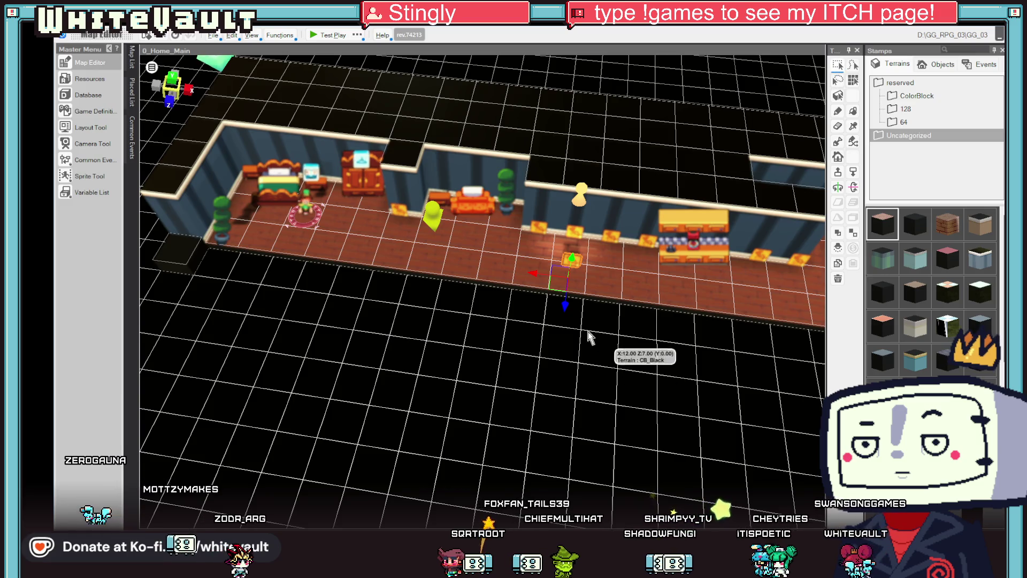
key(Up)
drag(575, 229, 584, 213)
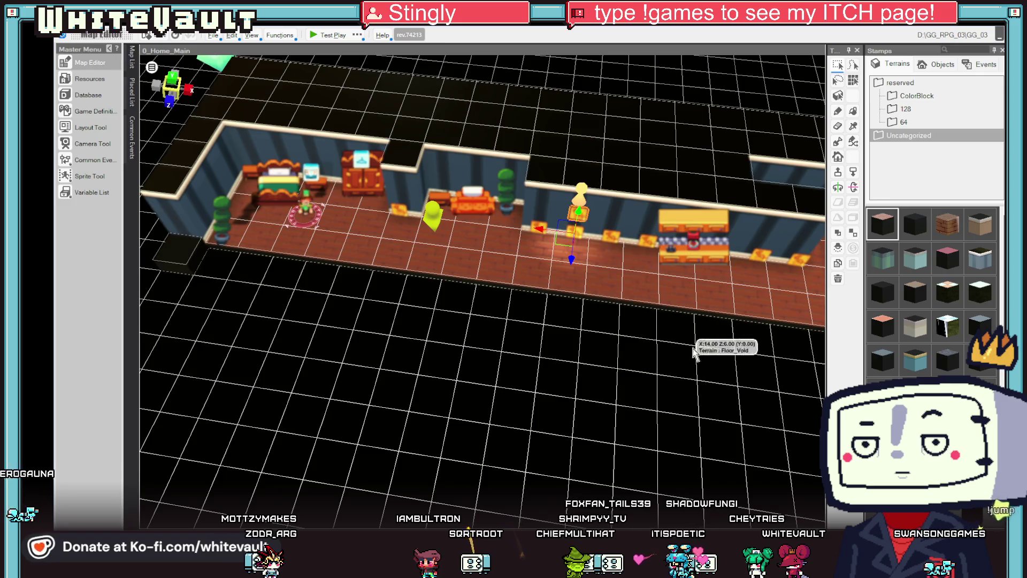
scroll(699, 367, up, 5)
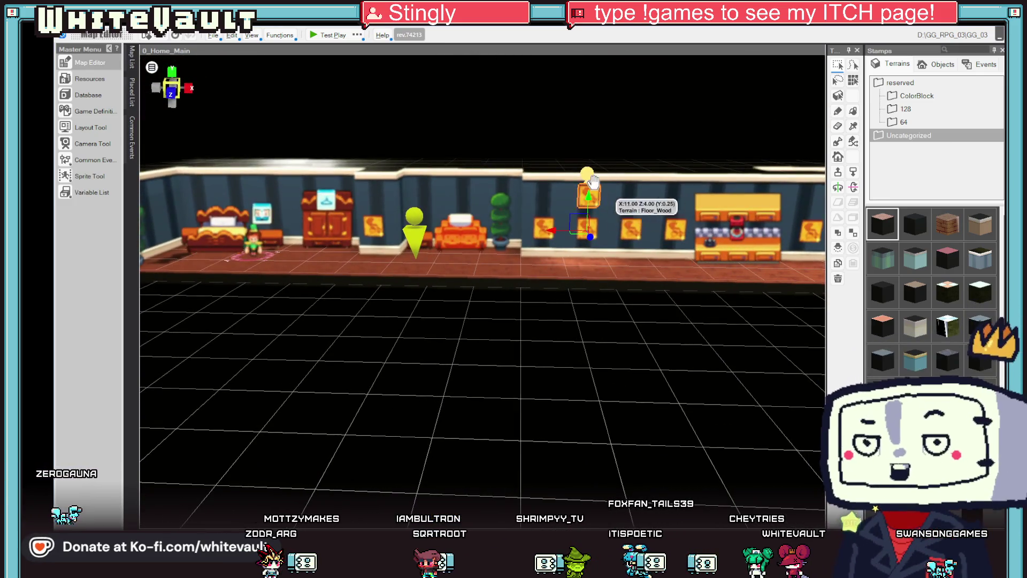
mouse_move(595, 194)
mouse_down()
mouse_move(552, 235)
mouse_move(542, 232)
mouse_up()
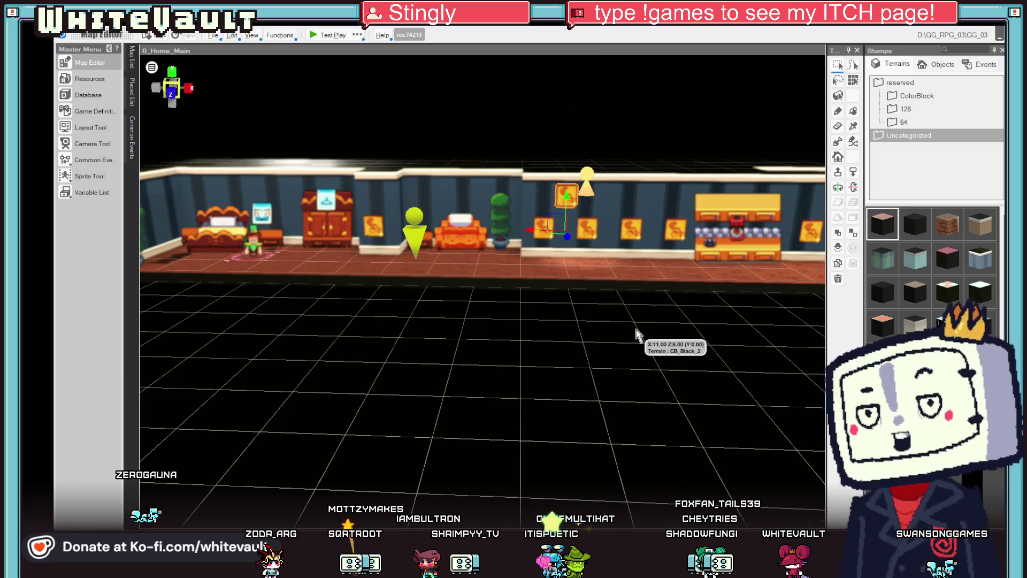
scroll(639, 336, up, 4)
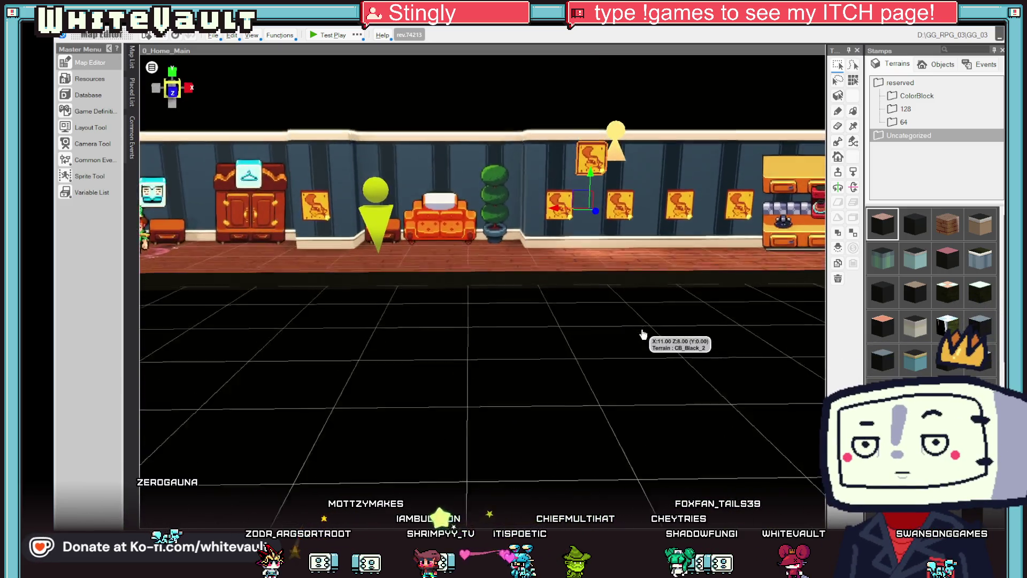
scroll(640, 348, up, 3)
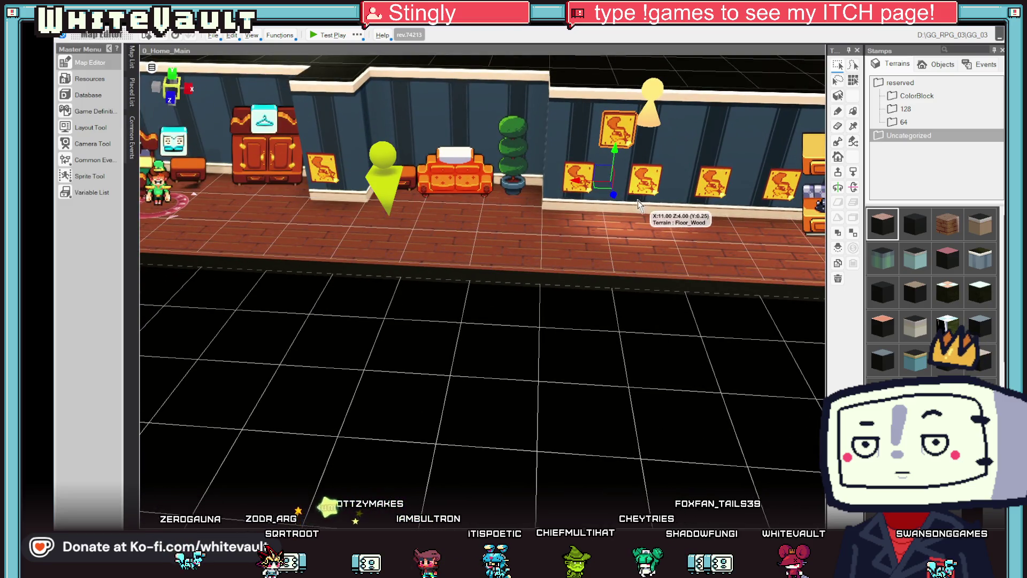
Step: Shift the next paintings along the wall and start a play-test
click(578, 176)
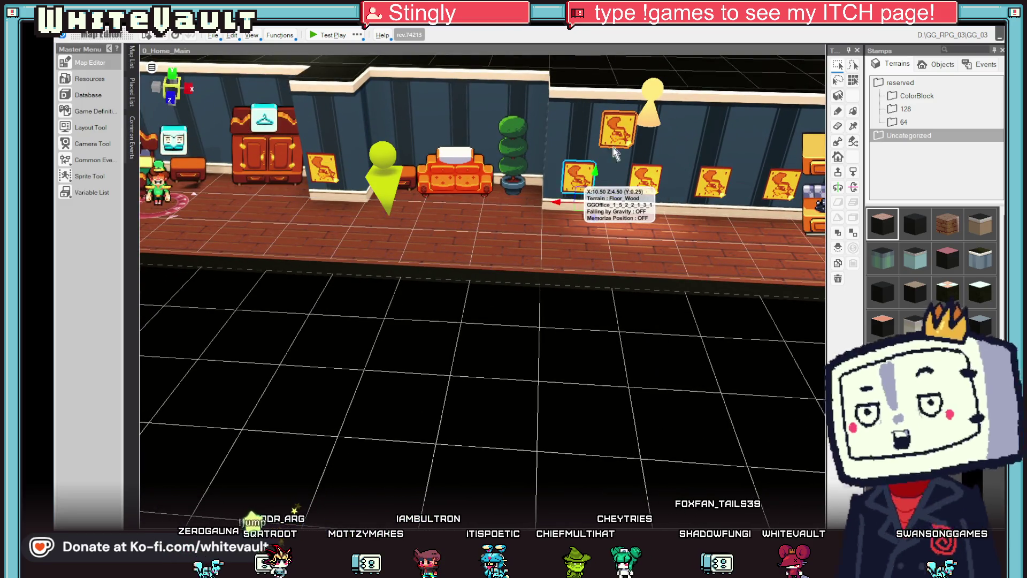
click(646, 170)
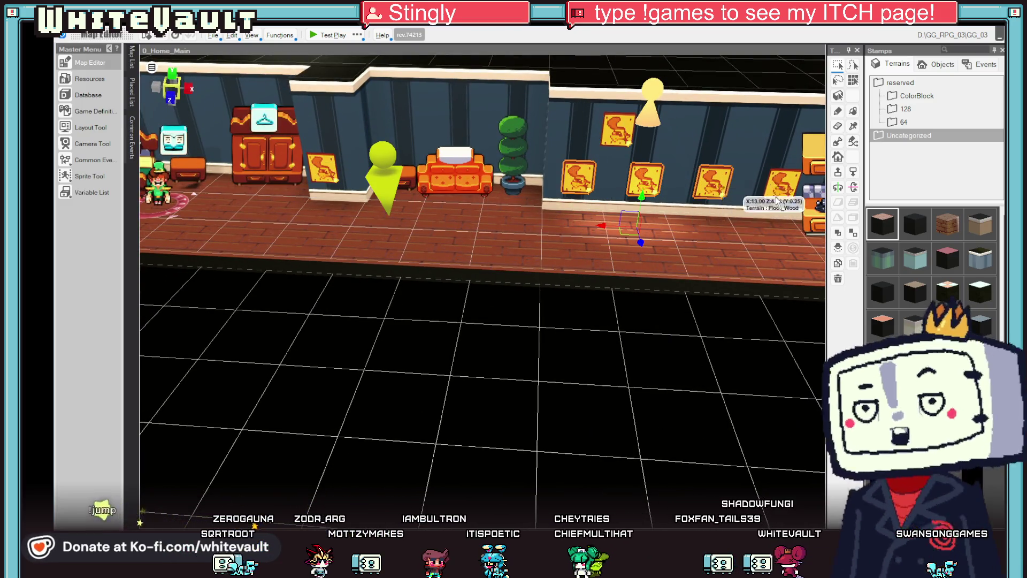
drag(667, 240, 652, 230)
key(e)
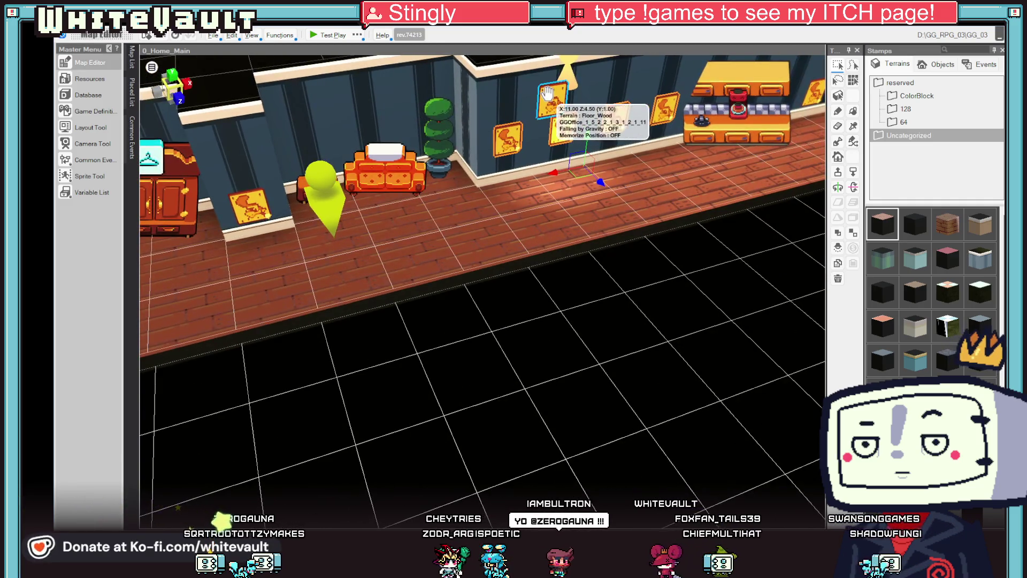
drag(557, 154, 530, 145)
click(340, 34)
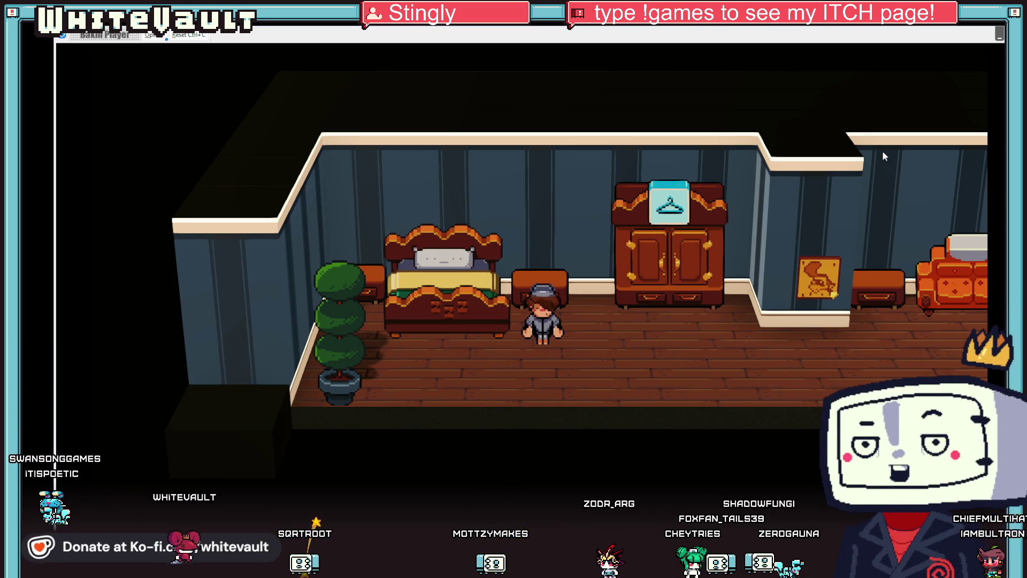
Step: Walk the hallway to the counter and back, close the play-test, and open a painting's command list
key(Right)
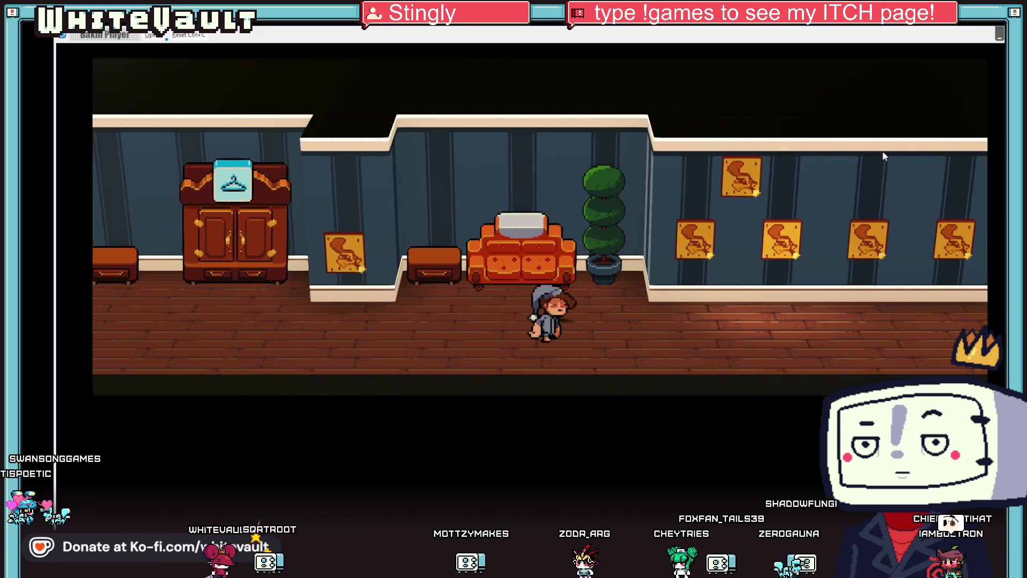
key(Left)
key(Up)
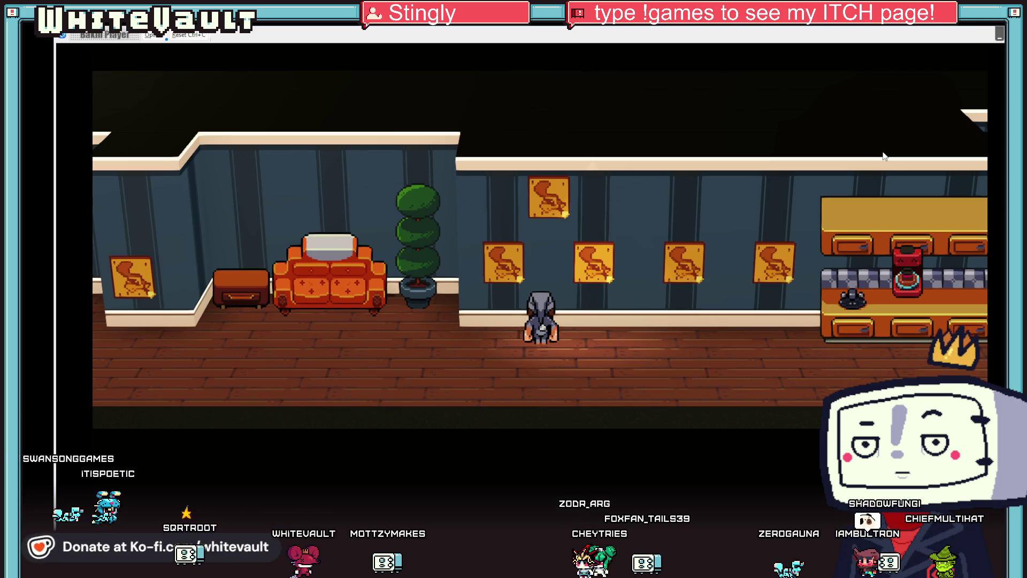
key(Right)
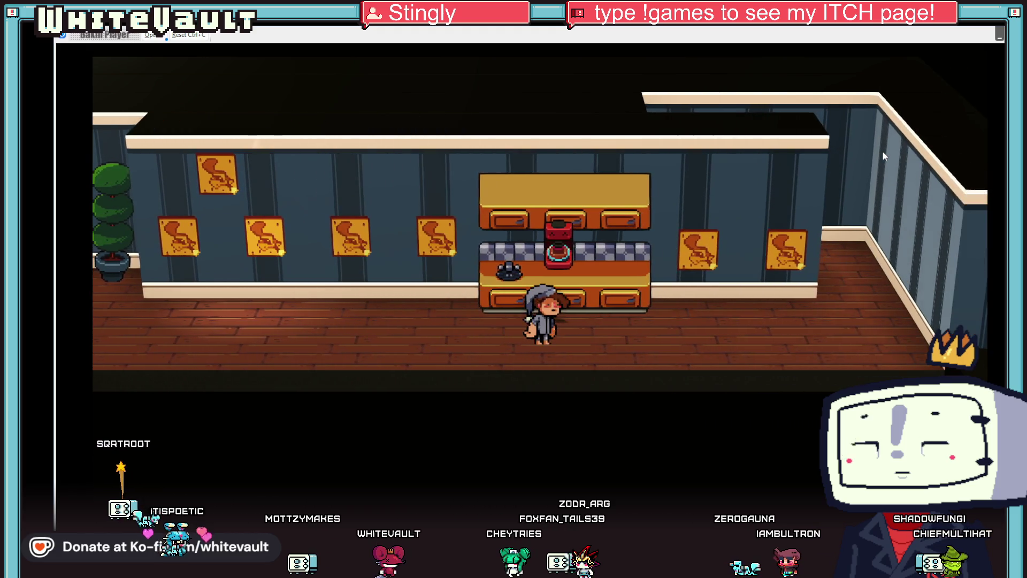
key(Left)
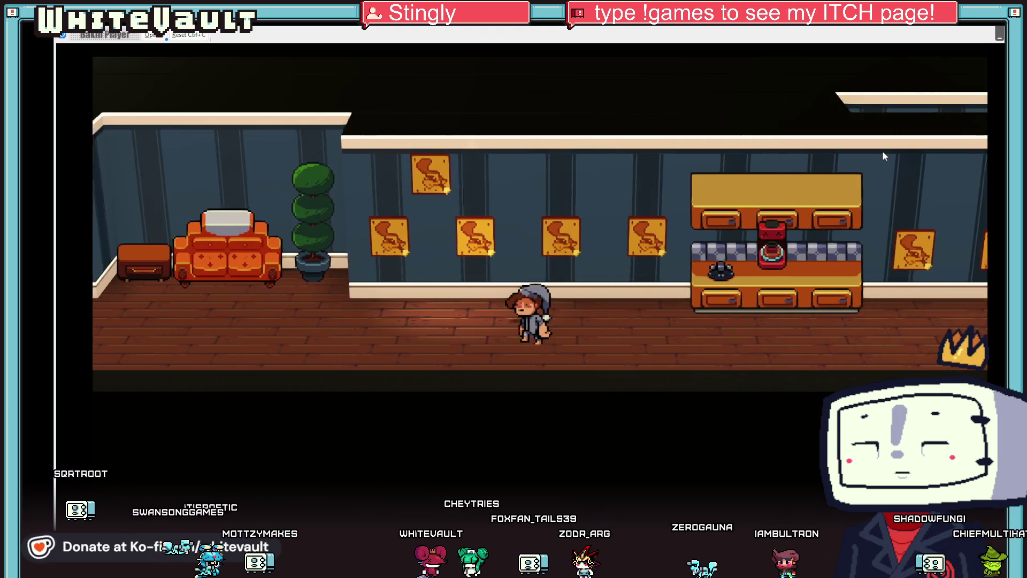
key(Up)
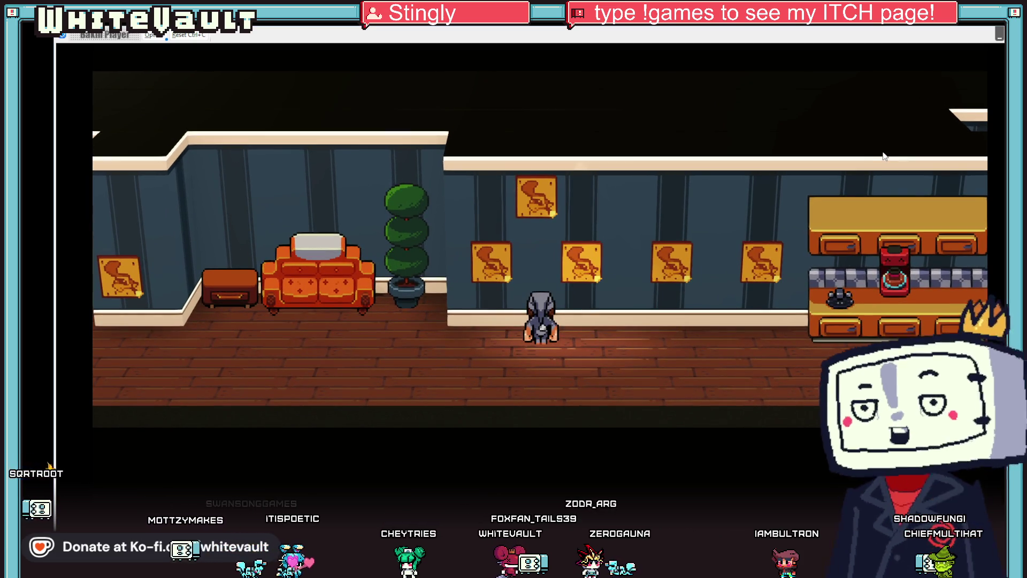
key(alt+F4)
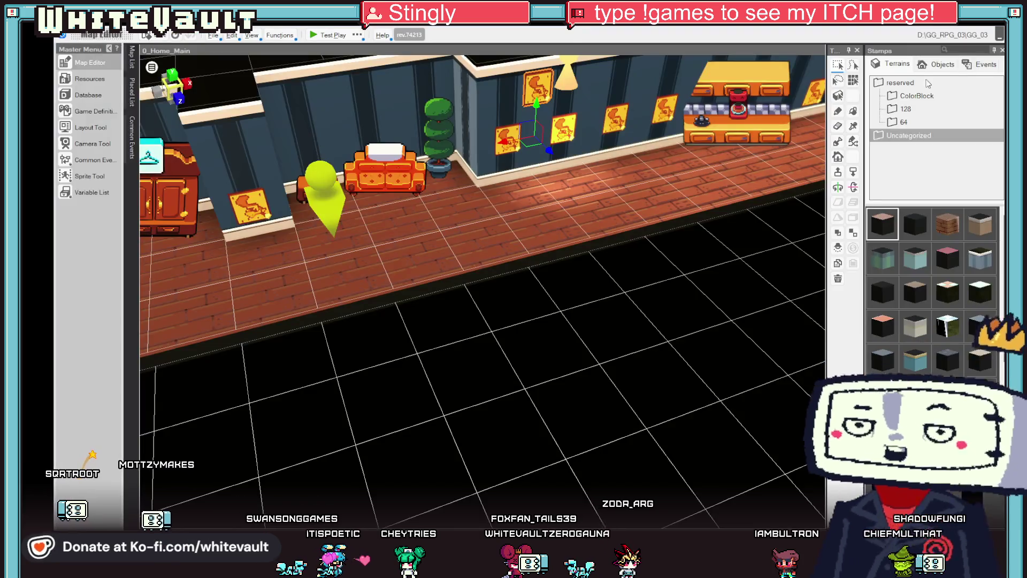
double_click(542, 84)
click(556, 161)
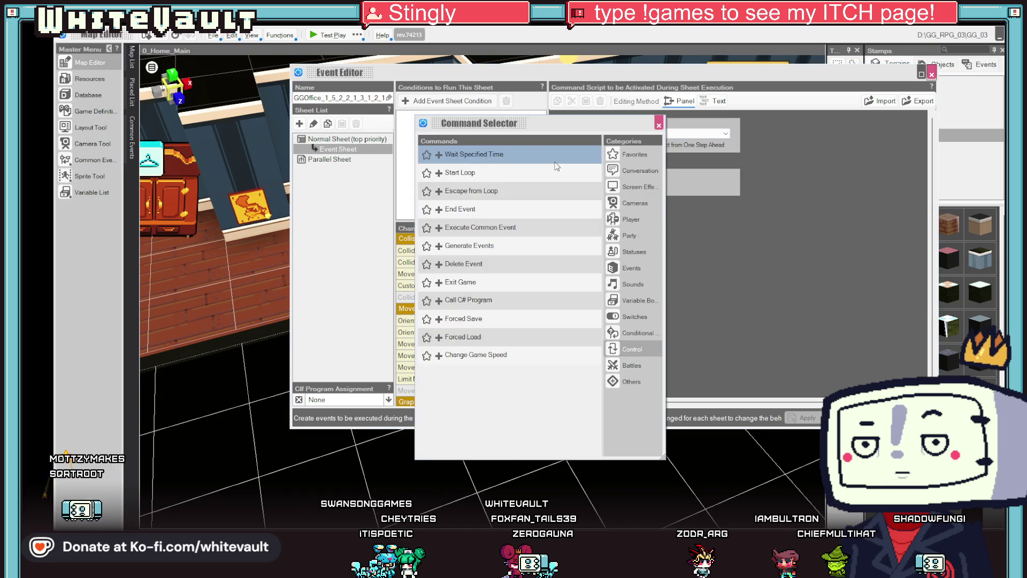
Step: Give the first wall painting a Display Conversation command and apply it
click(626, 171)
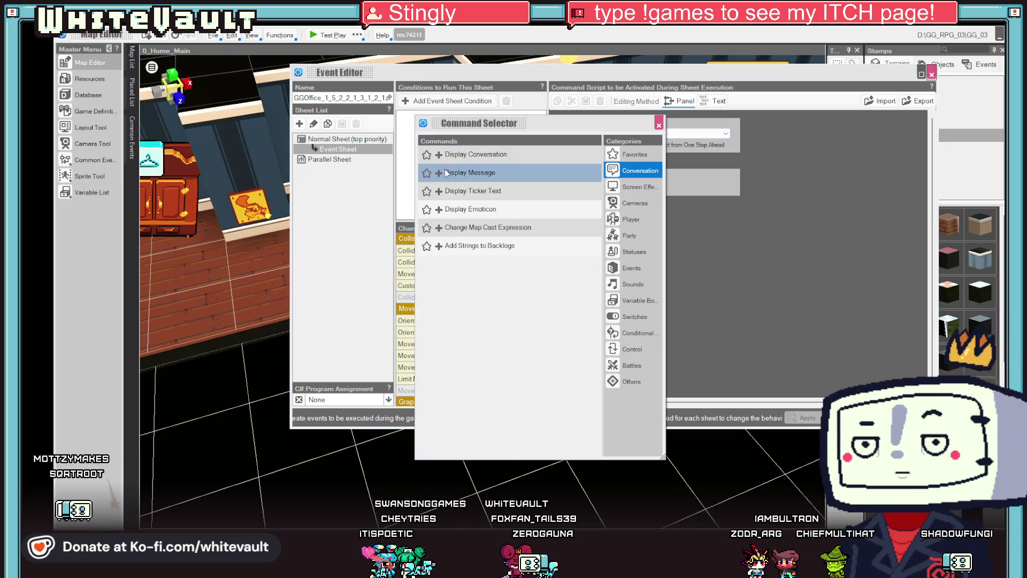
click(452, 154)
text(test1)
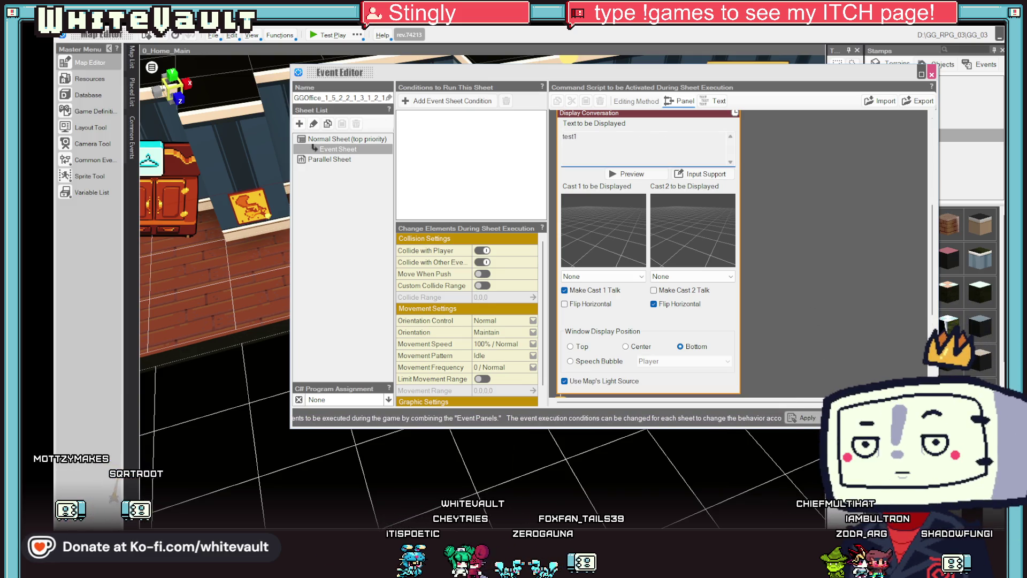
click(829, 268)
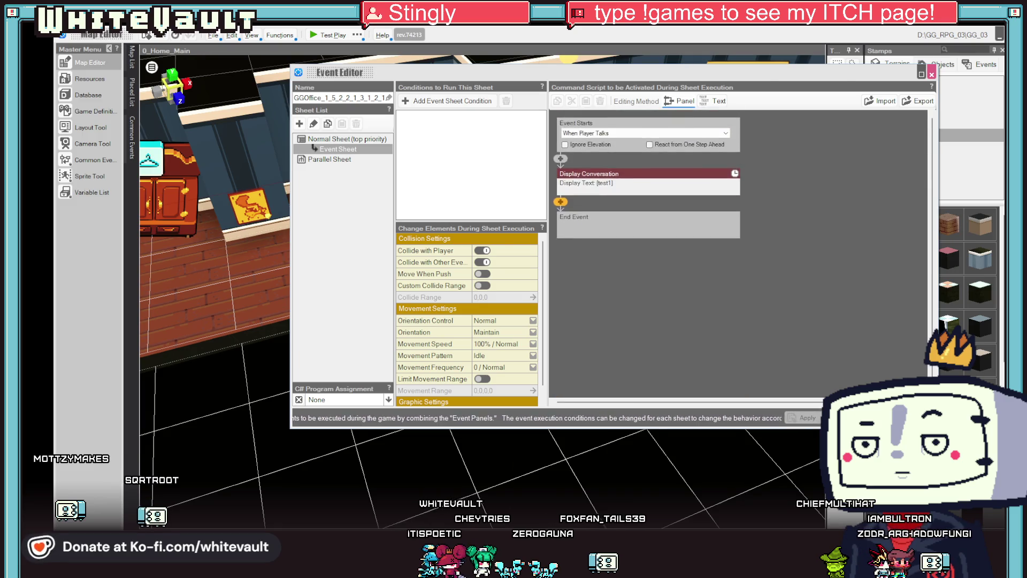
click(931, 74)
Step: Give a second painting a Display Message reading 'Test2'
double_click(556, 143)
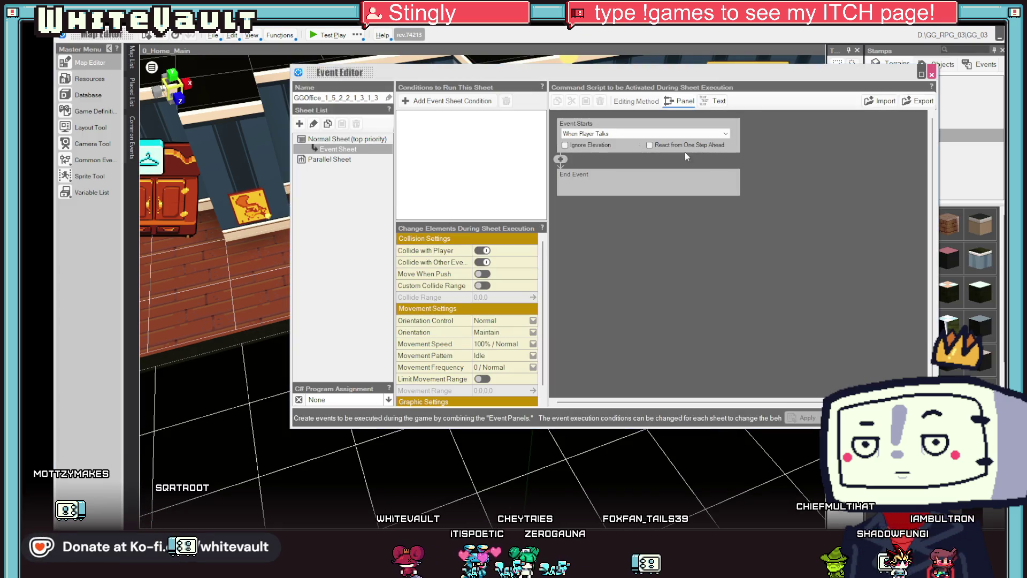
click(558, 158)
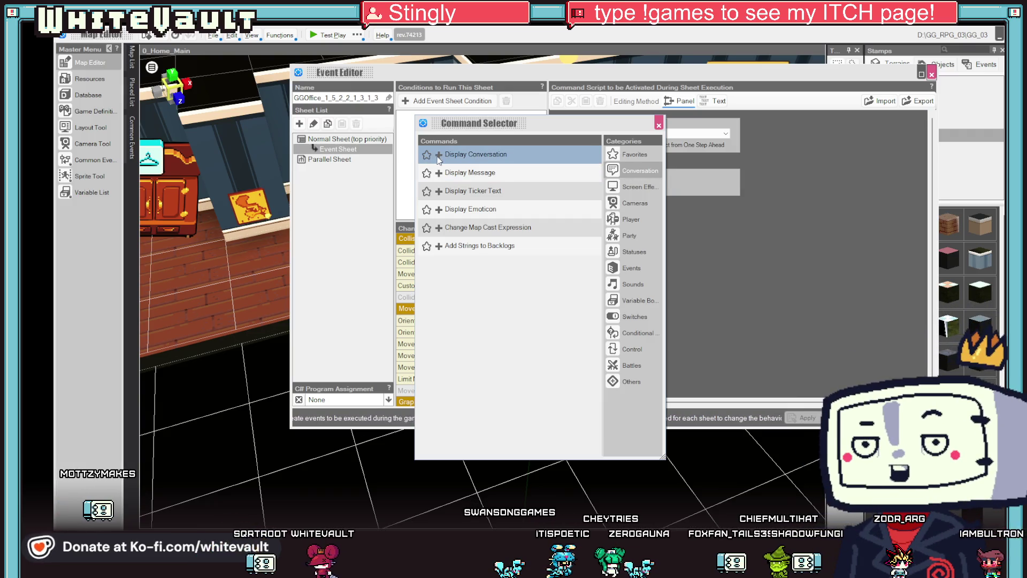
click(442, 173)
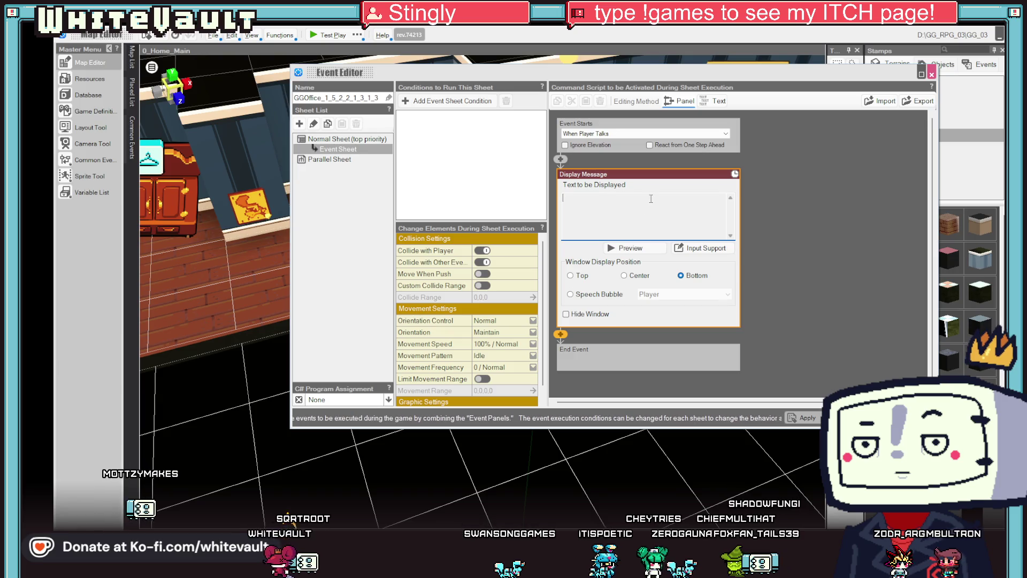
text(Test2)
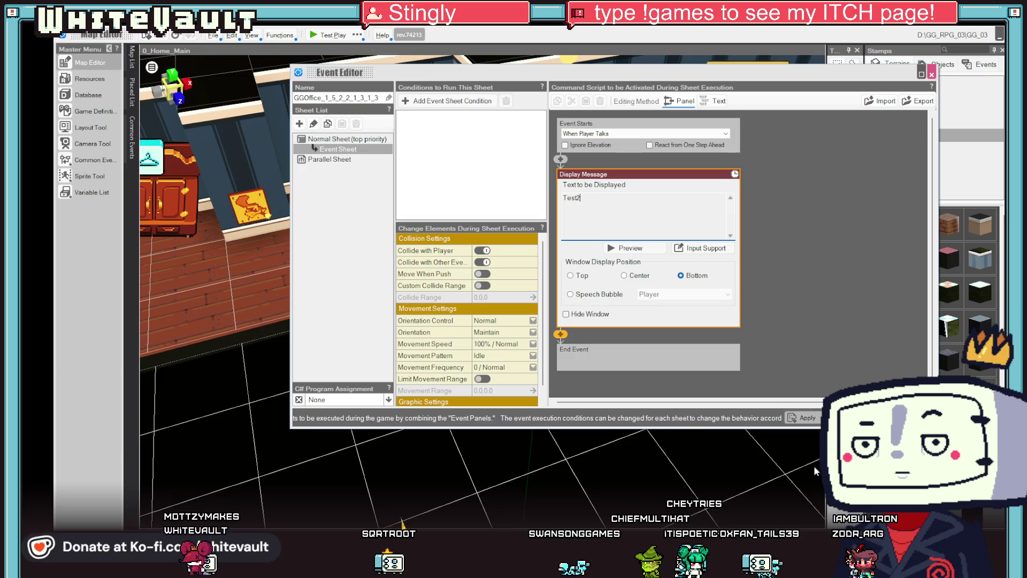
click(848, 418)
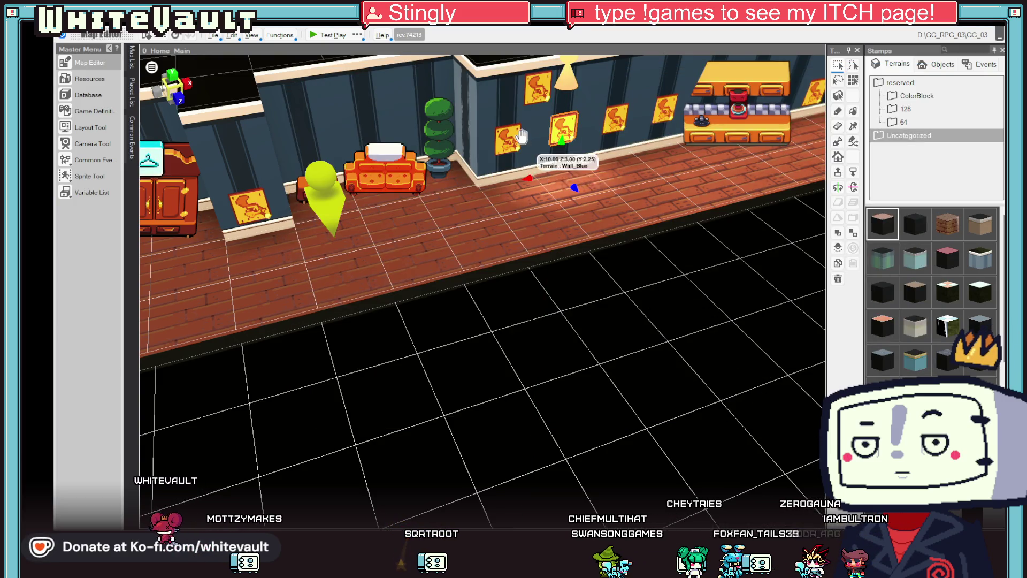
Step: Give a third painting a Display Message reading 'Test 3'
double_click(508, 134)
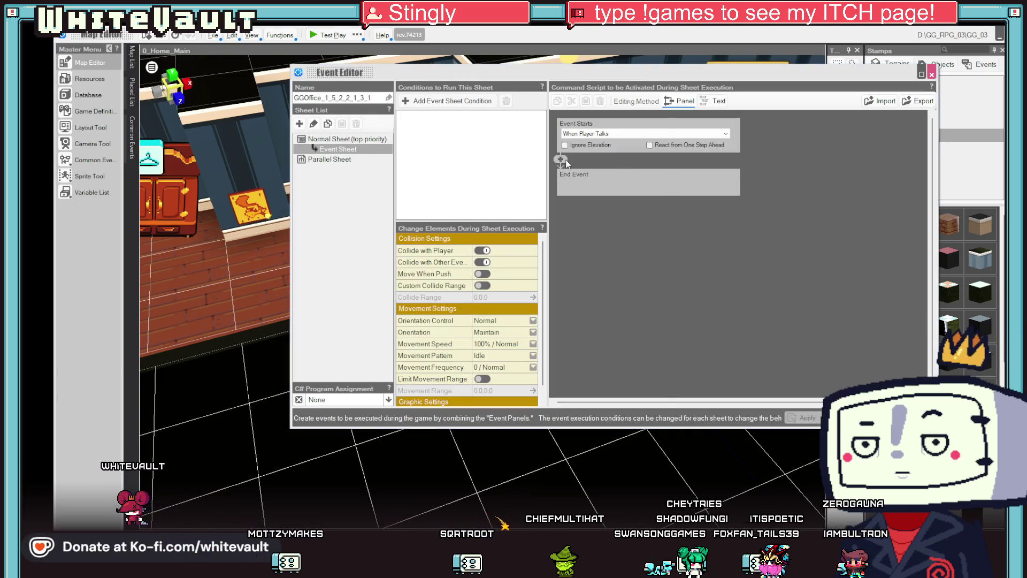
click(561, 159)
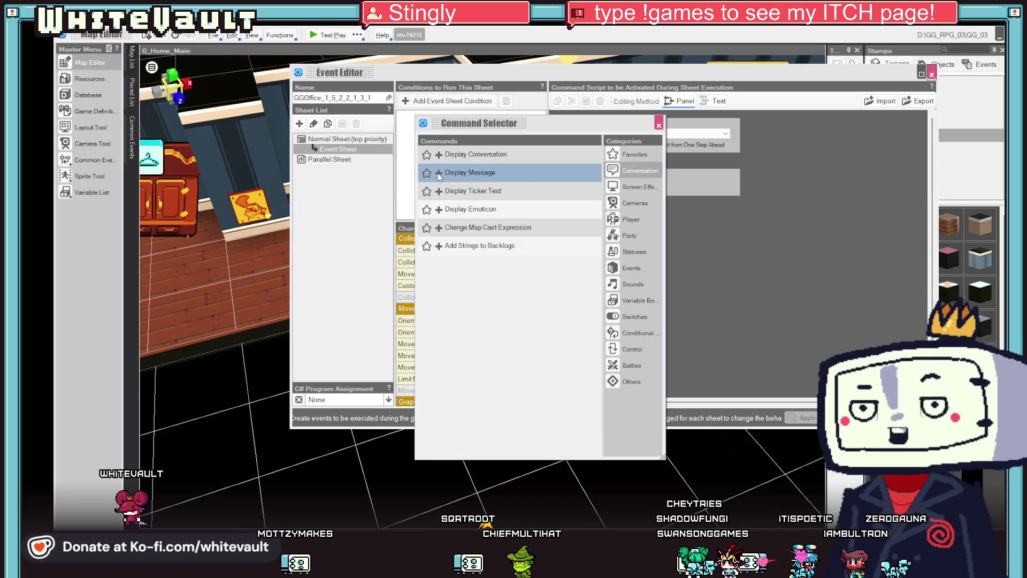
click(437, 172)
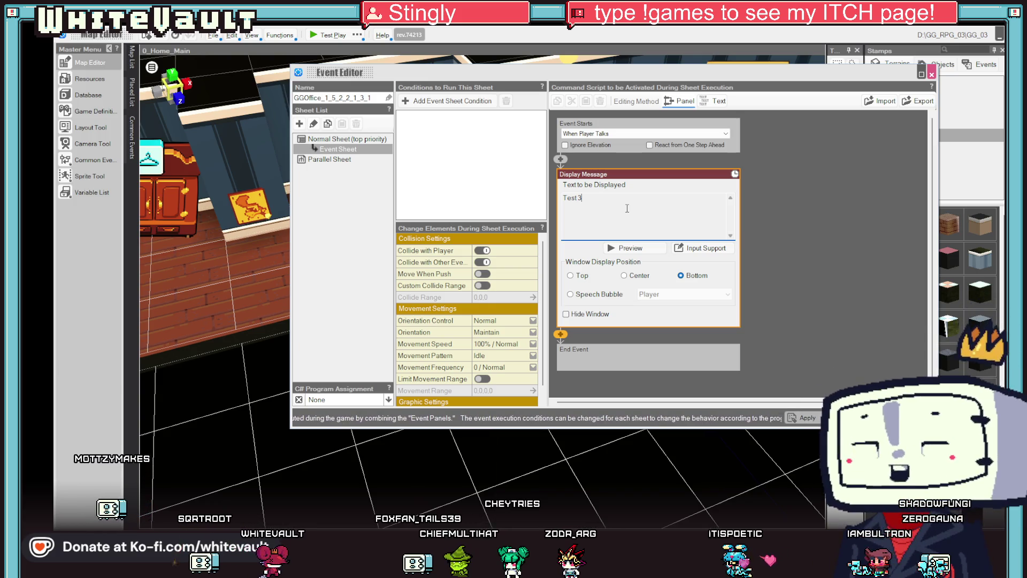
text(Test 3)
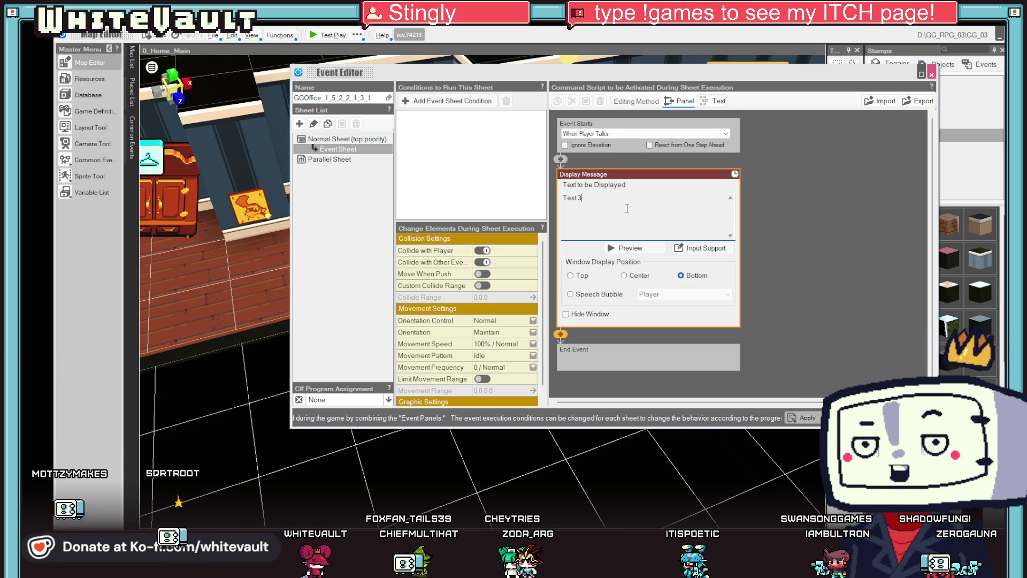
click(832, 339)
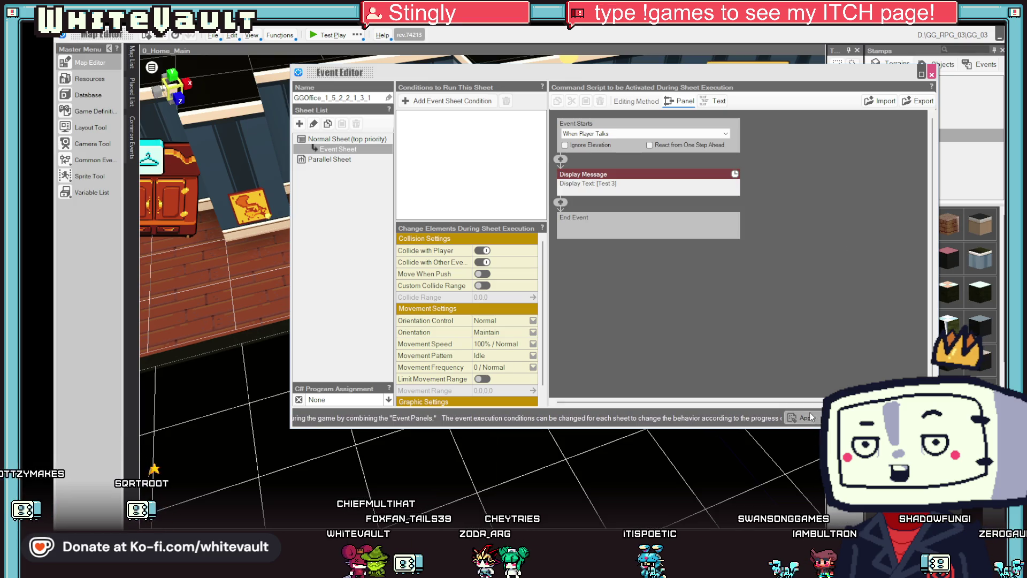
click(842, 418)
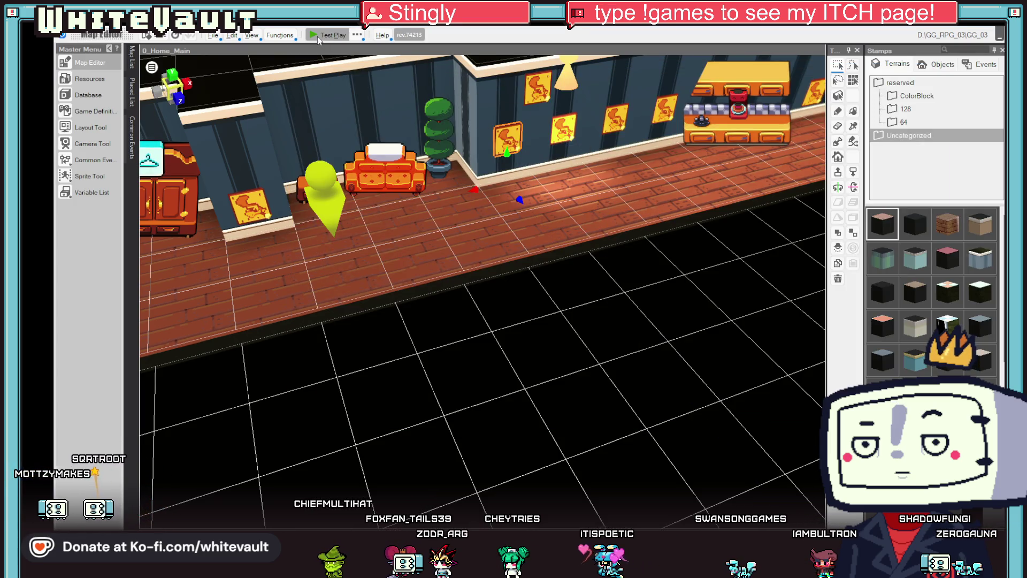
Step: Start a play-test and talk to two paintings, showing the Test 3 and Test2 messages
click(317, 37)
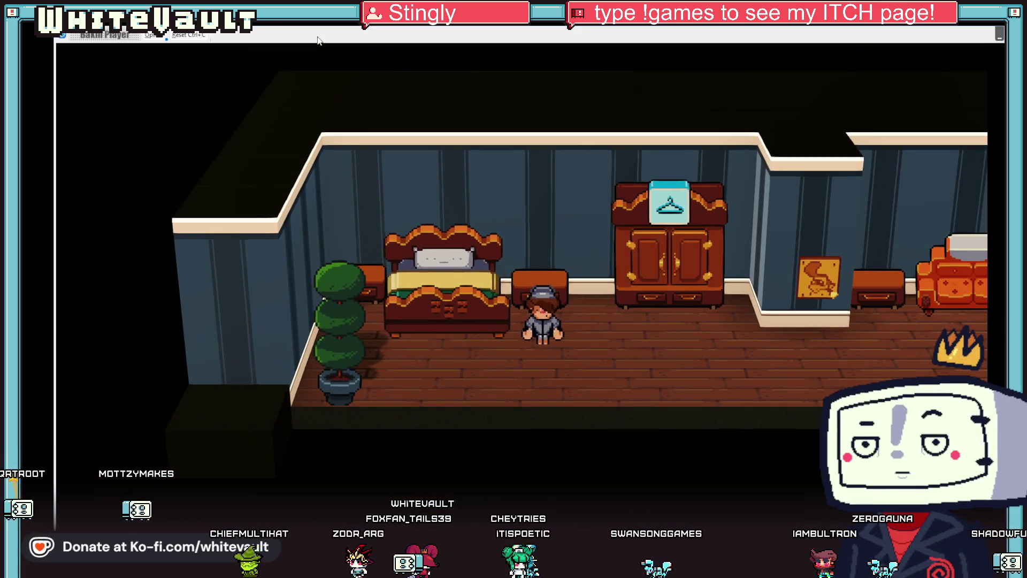
key(Right)
key(Up)
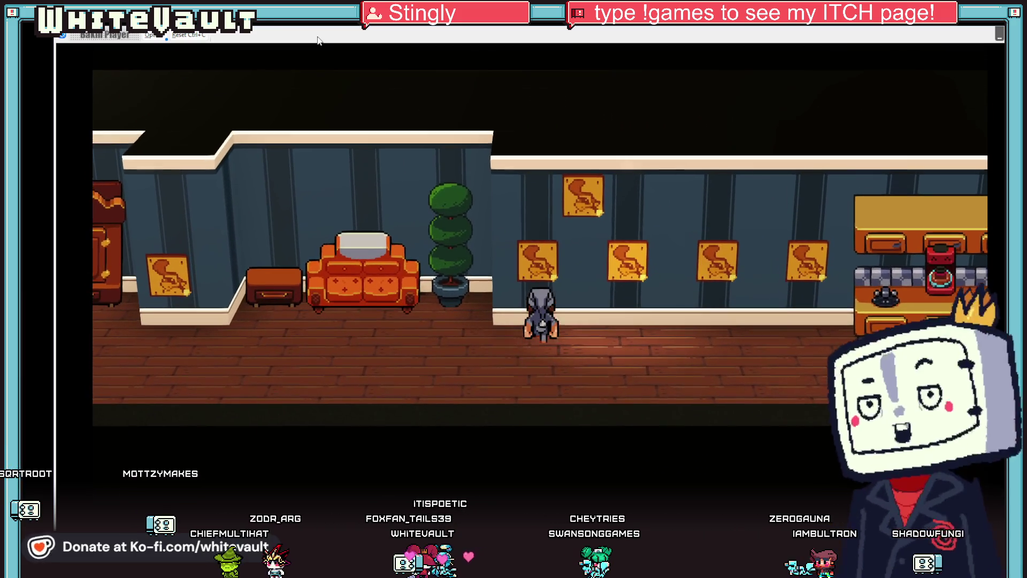
key(z)
key(z)
key(Down)
key(Right)
key(Up)
key(z)
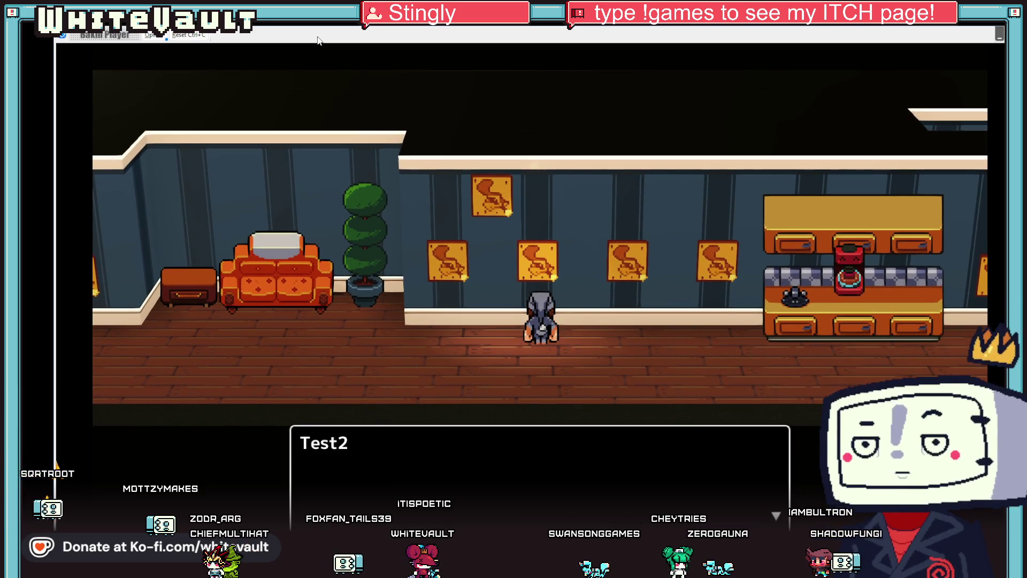
Step: Check the remaining paintings' Test and test1 messages, then end the test play
key(z)
key(Left)
key(Up)
key(z)
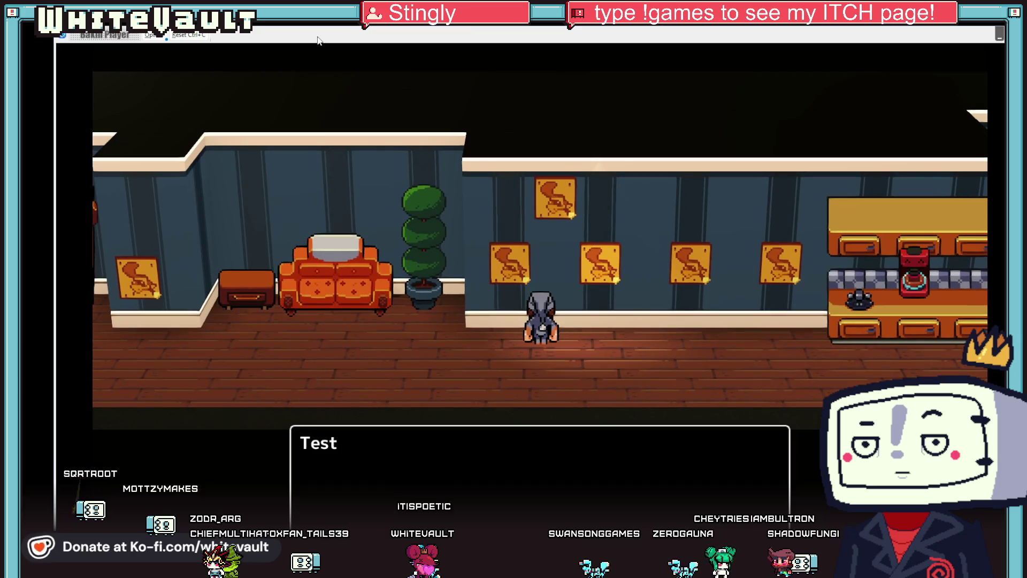
key(z)
key(Down)
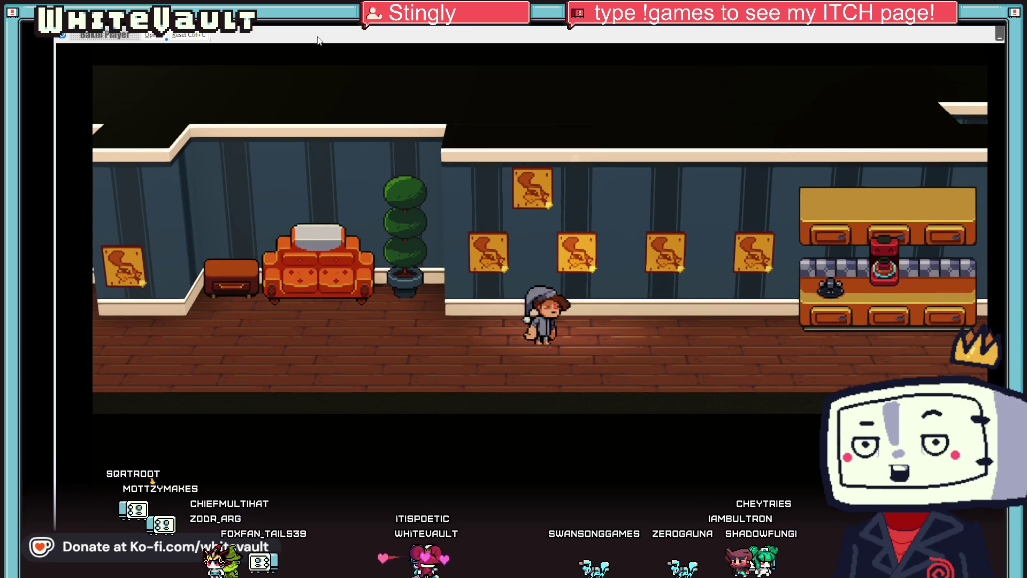
key(Up)
key(z)
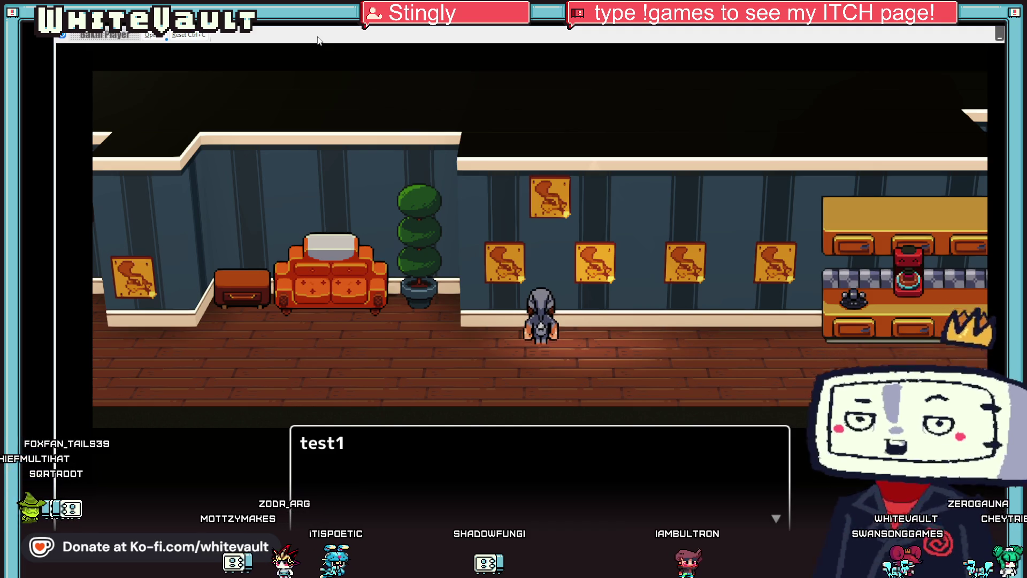
key(Return)
key(Down)
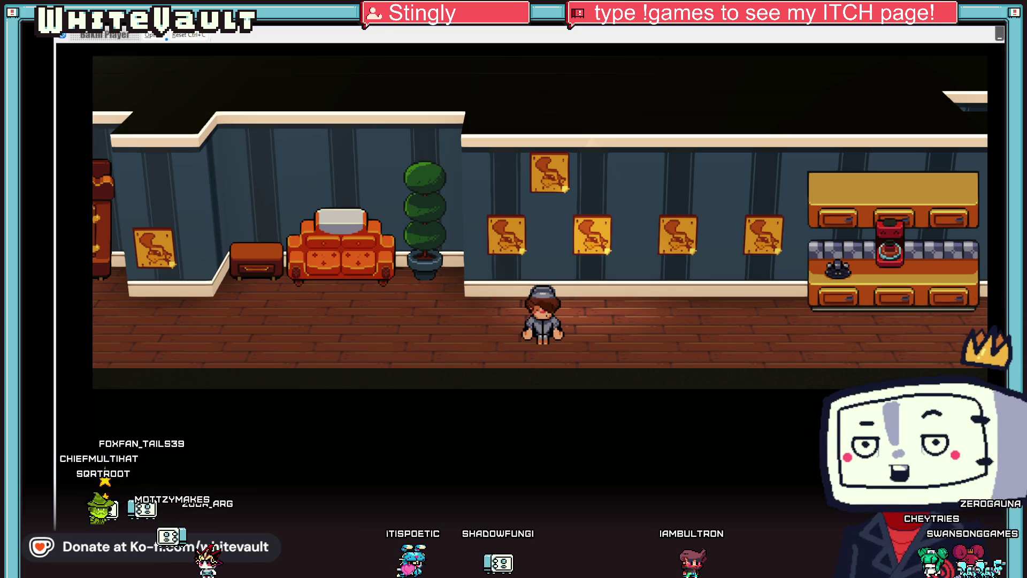
key(Escape)
Step: Nudge one wall picture left and reposition the painting left of the lamp
mouse_move(452, 198)
mouse_down()
mouse_move(612, 300)
mouse_move(566, 246)
mouse_up()
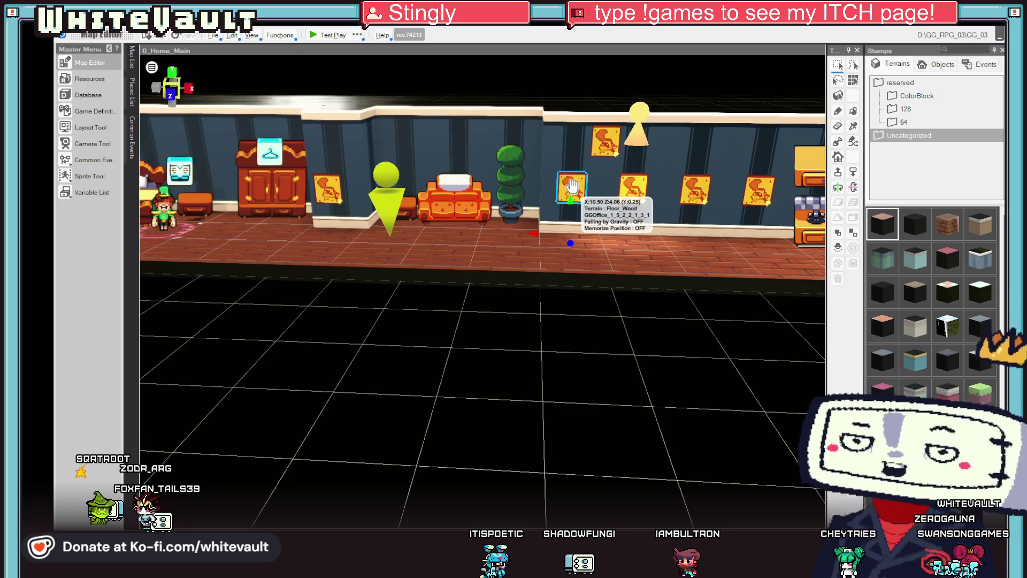
drag(541, 234, 536, 234)
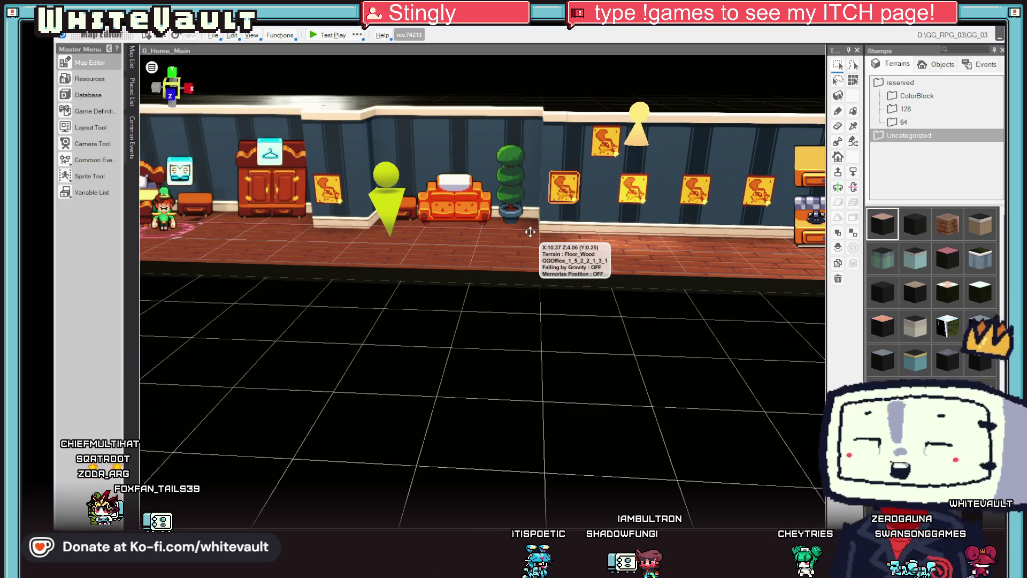
mouse_move(741, 324)
mouse_down()
mouse_move(740, 374)
mouse_move(729, 344)
mouse_up()
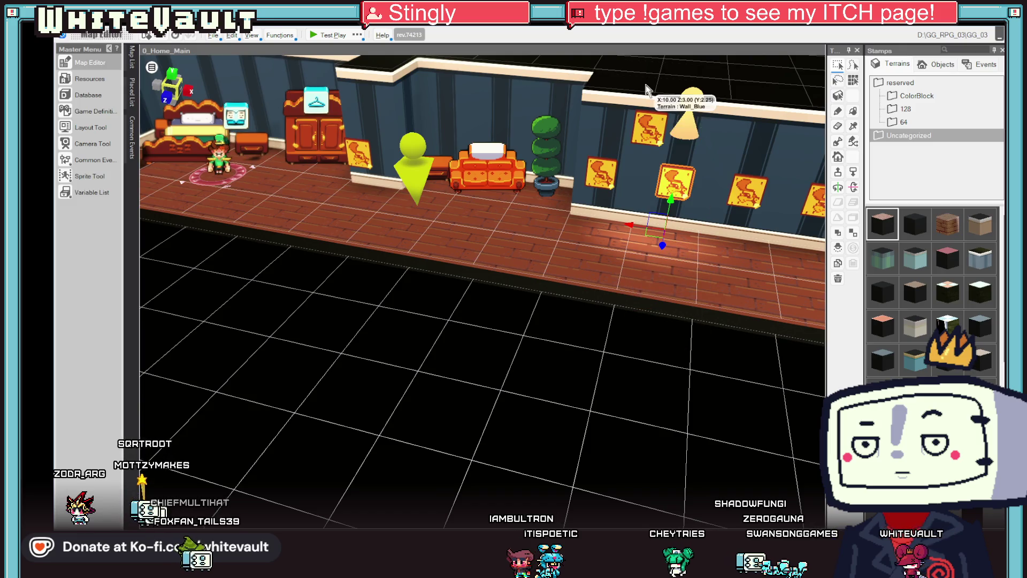
mouse_move(674, 331)
mouse_down()
mouse_move(688, 401)
mouse_move(740, 394)
mouse_move(733, 366)
mouse_move(745, 355)
mouse_move(697, 355)
mouse_move(747, 339)
mouse_move(715, 355)
mouse_move(658, 358)
mouse_move(650, 345)
mouse_move(687, 298)
mouse_move(633, 323)
mouse_move(669, 329)
mouse_up()
scroll(522, 394, up, 3)
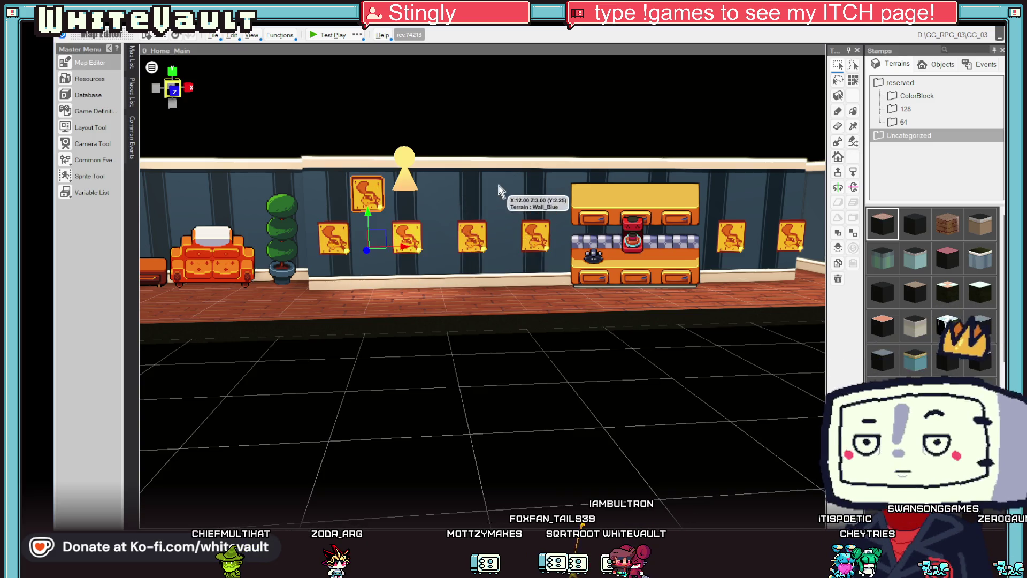
scroll(670, 363, down, 5)
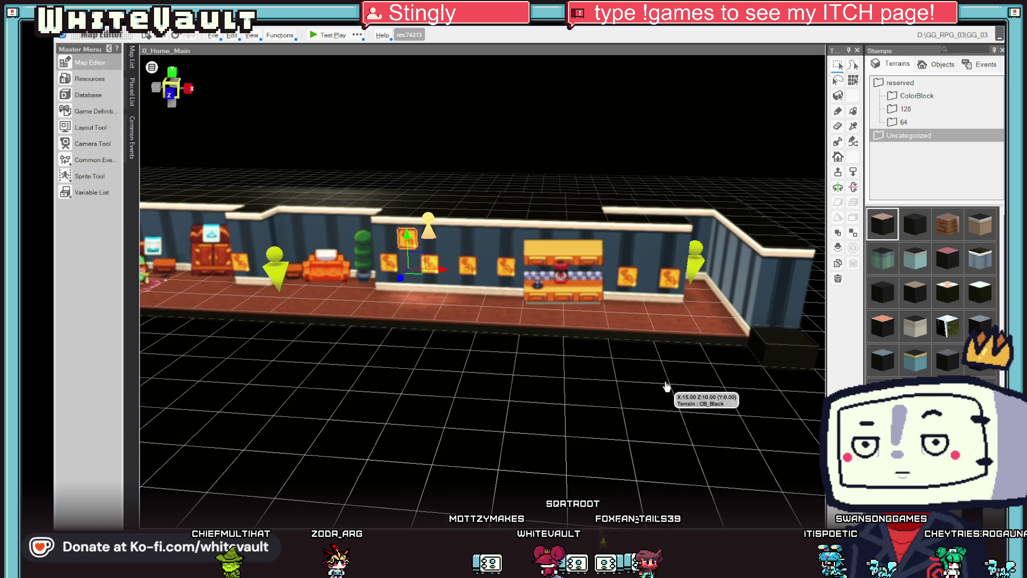
scroll(534, 331, up, 4)
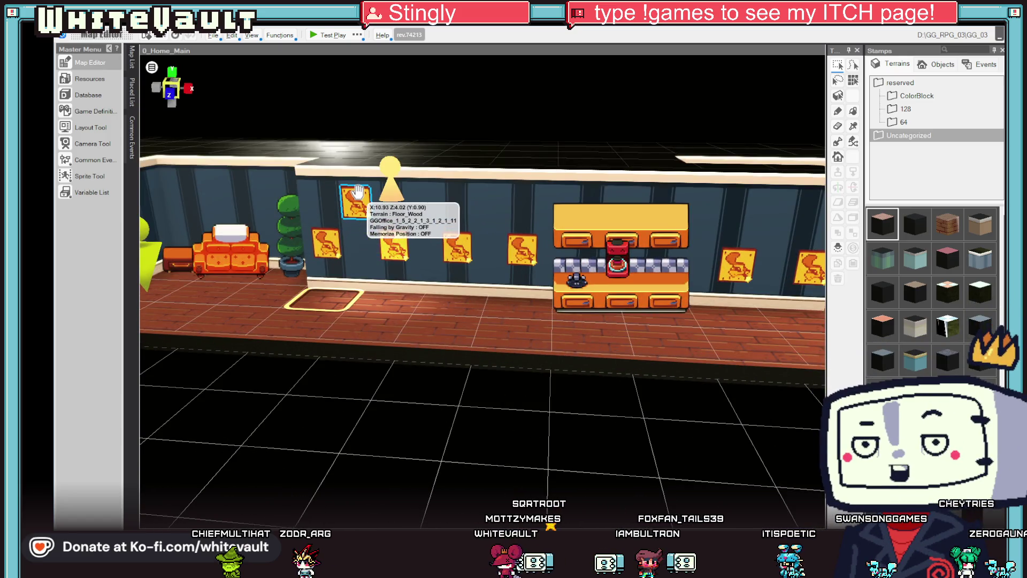
click(361, 204)
mouse_move(364, 198)
mouse_down()
mouse_move(470, 291)
mouse_move(423, 298)
mouse_move(439, 307)
mouse_move(398, 319)
mouse_move(425, 299)
mouse_move(419, 224)
mouse_up()
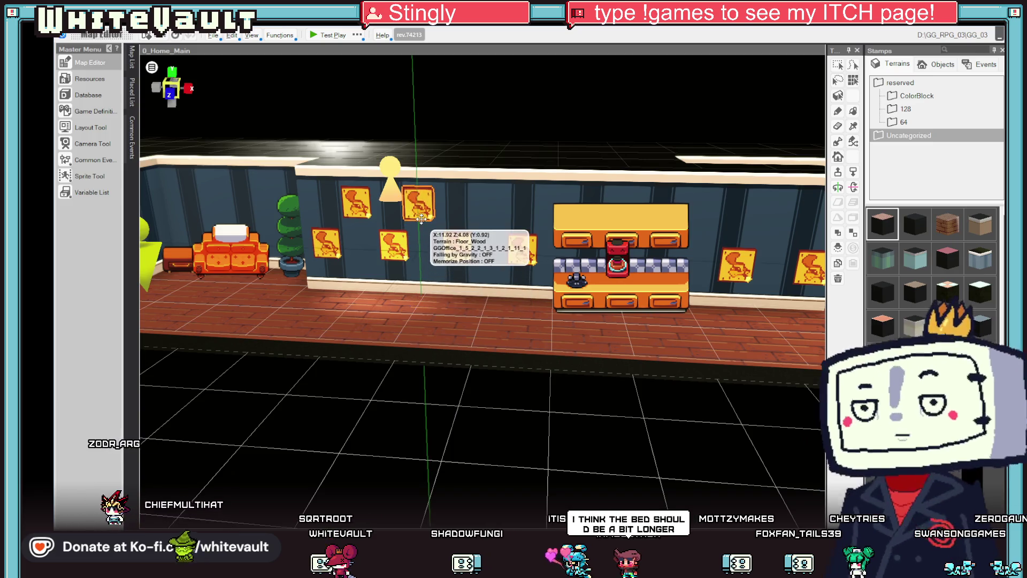
Step: Stamp another painting near the counter and raise it above its neighbours
mouse_move(472, 344)
mouse_down()
mouse_move(465, 351)
mouse_move(513, 331)
mouse_up()
click(537, 302)
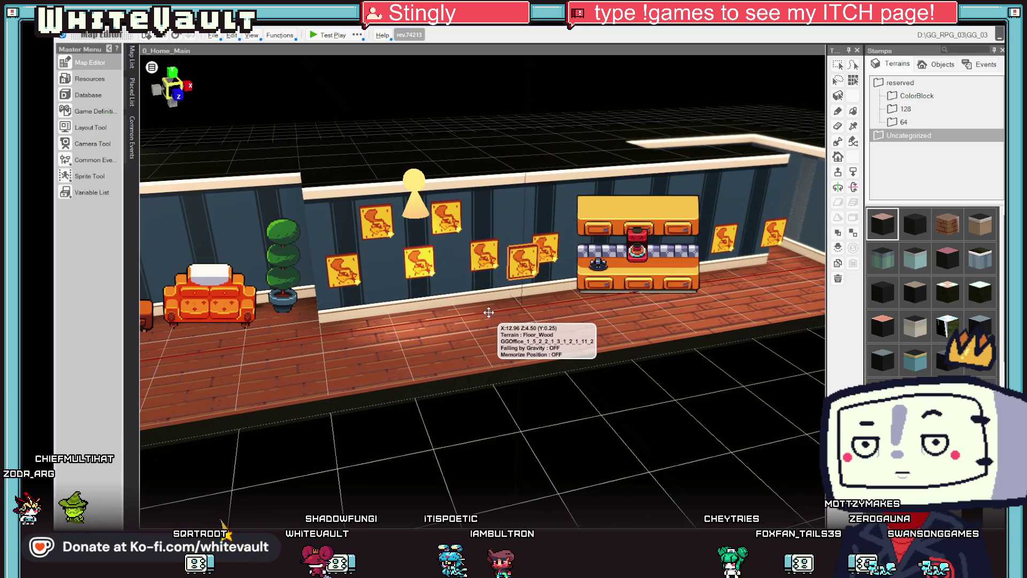
drag(526, 317, 513, 234)
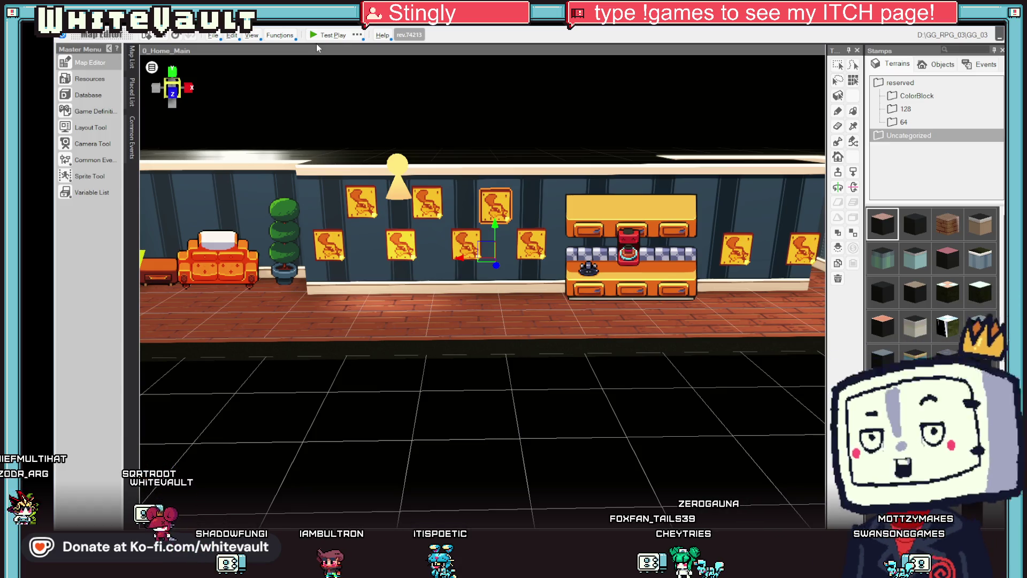
Step: Start a test play and walk right to the kitchen counter, then left to the bed
click(334, 35)
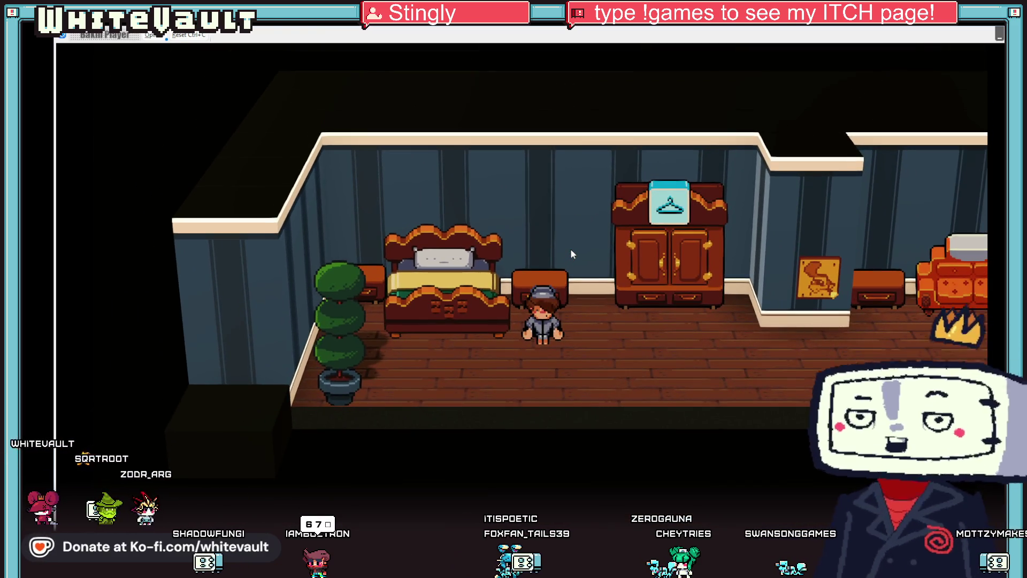
key(Right)
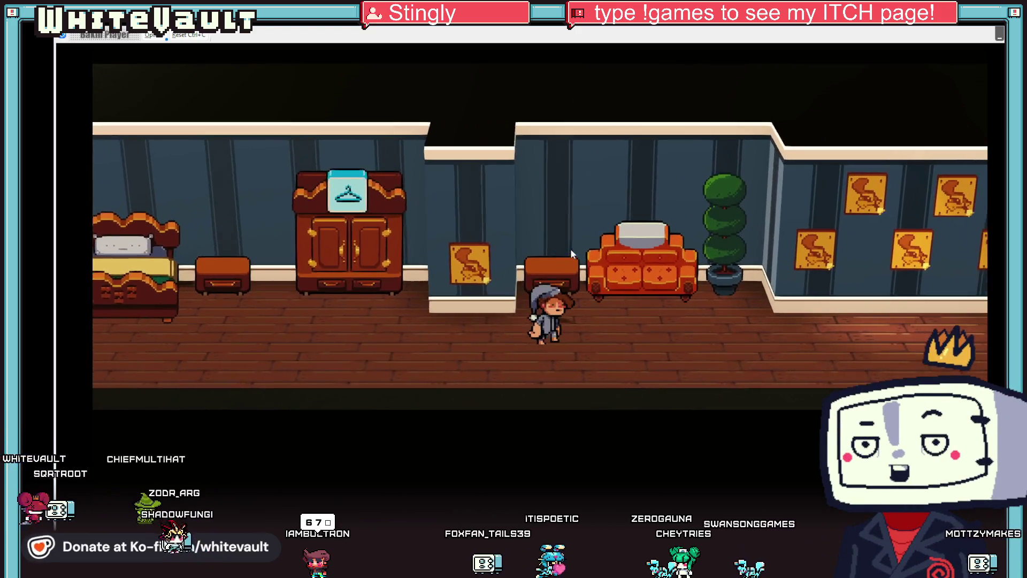
key(Right)
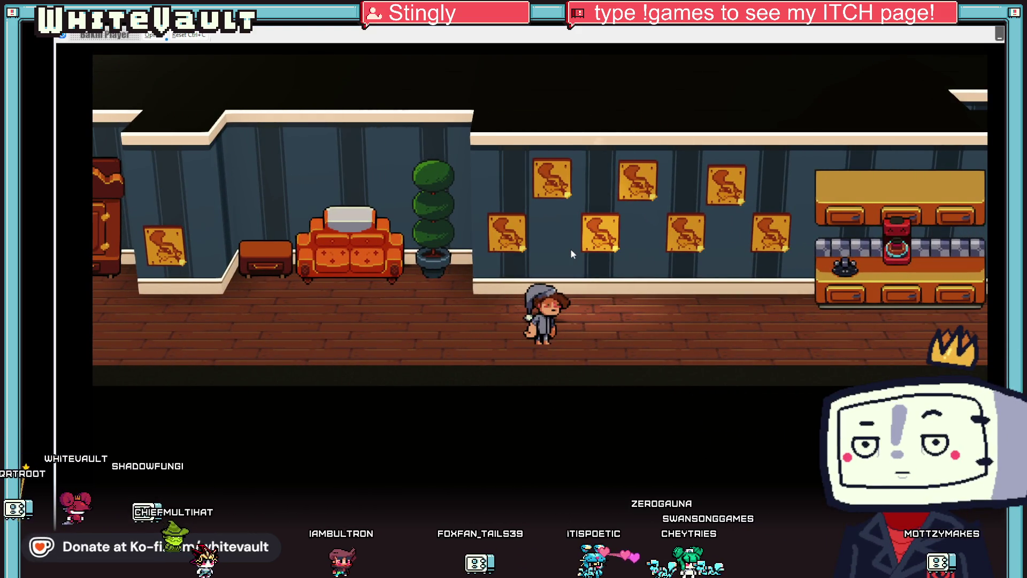
key(Down)
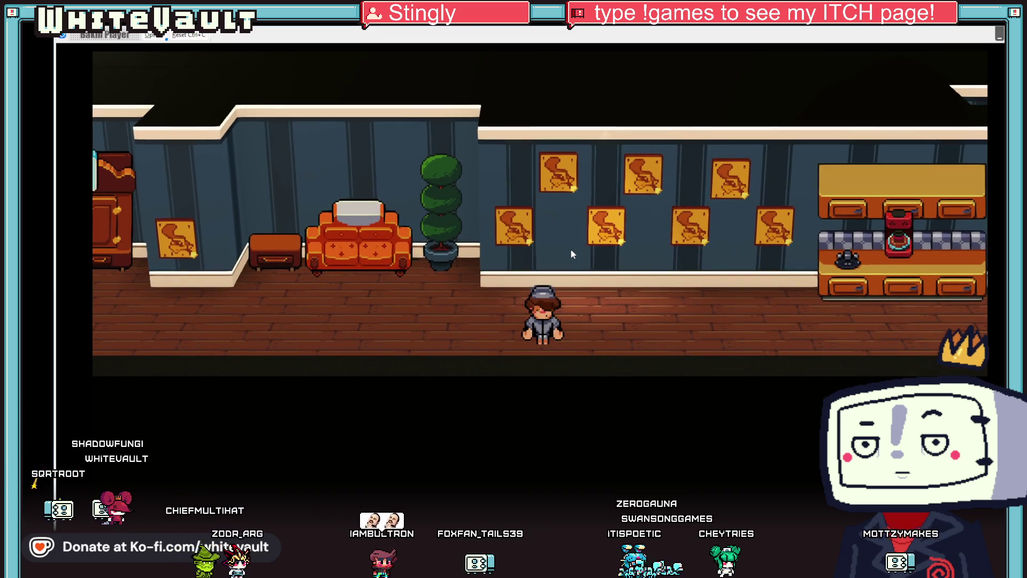
key(Left)
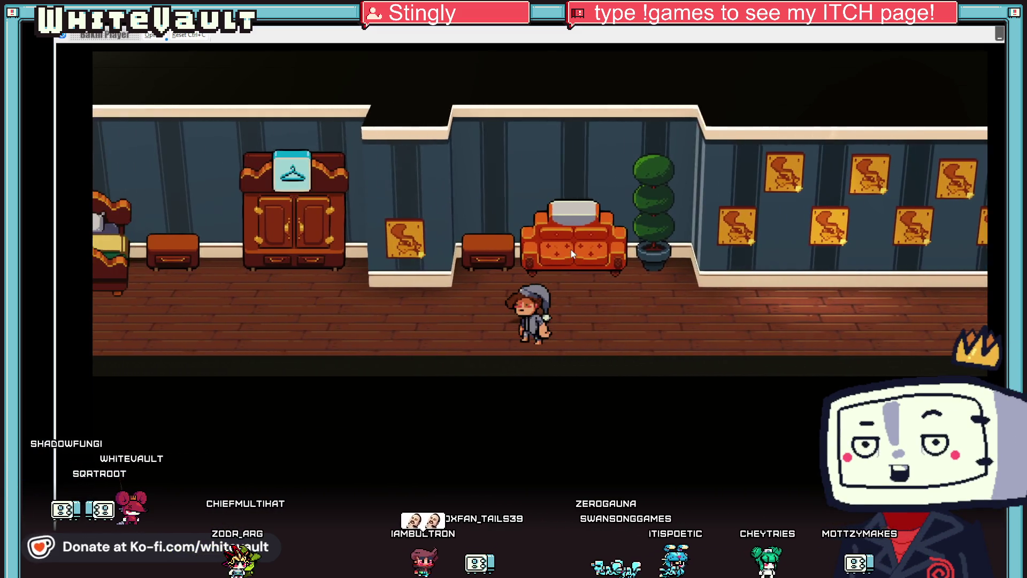
key(Left)
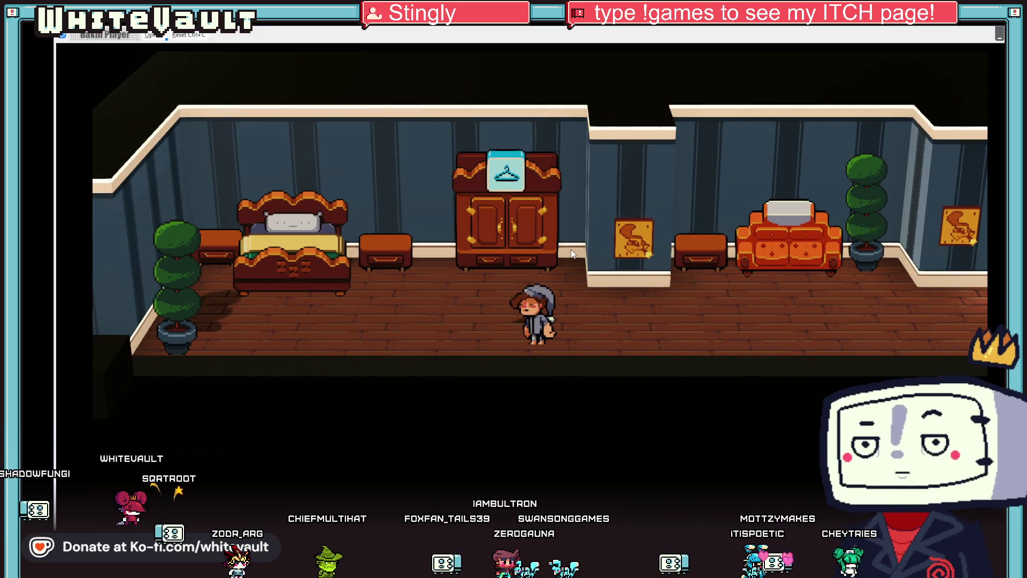
Step: Walk back and forth beneath the staggered paintings, then switch to Aseprite
key(Right)
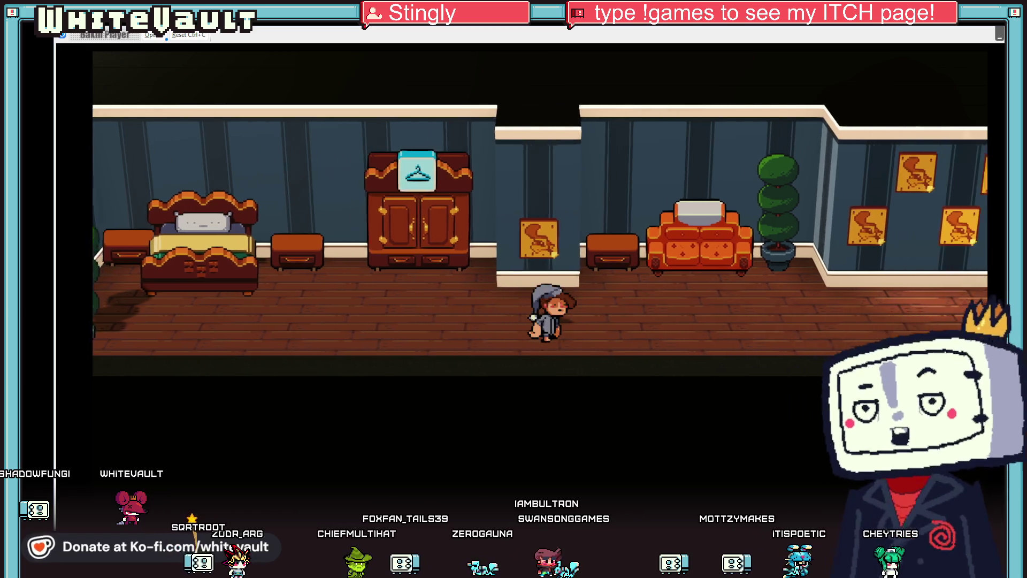
key(Right)
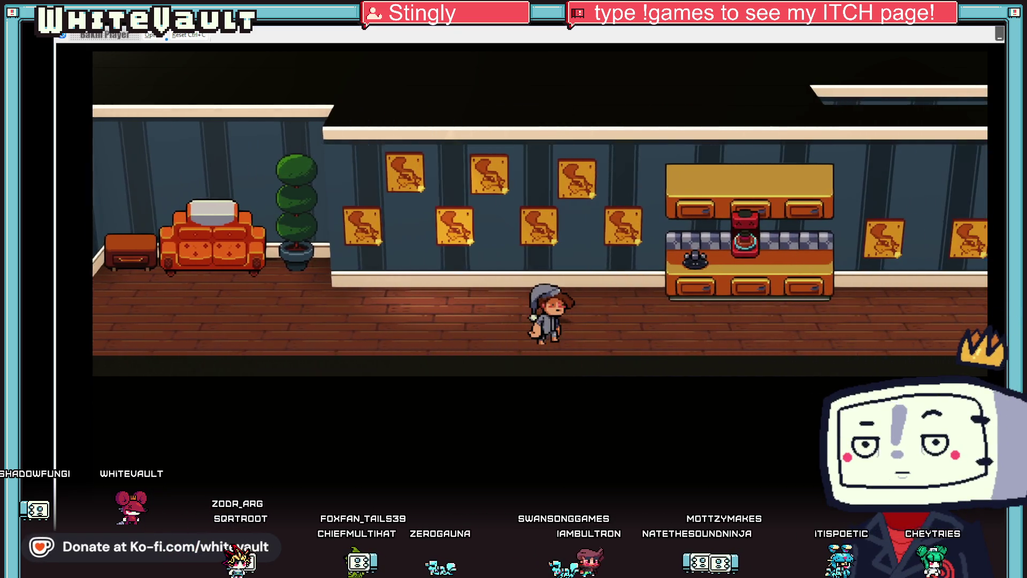
key(Left)
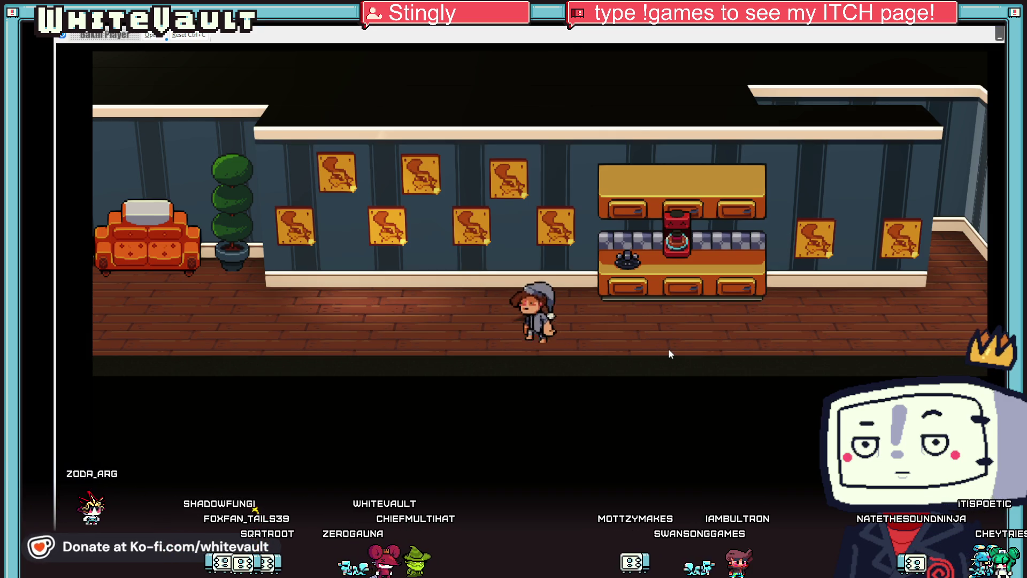
key(Up)
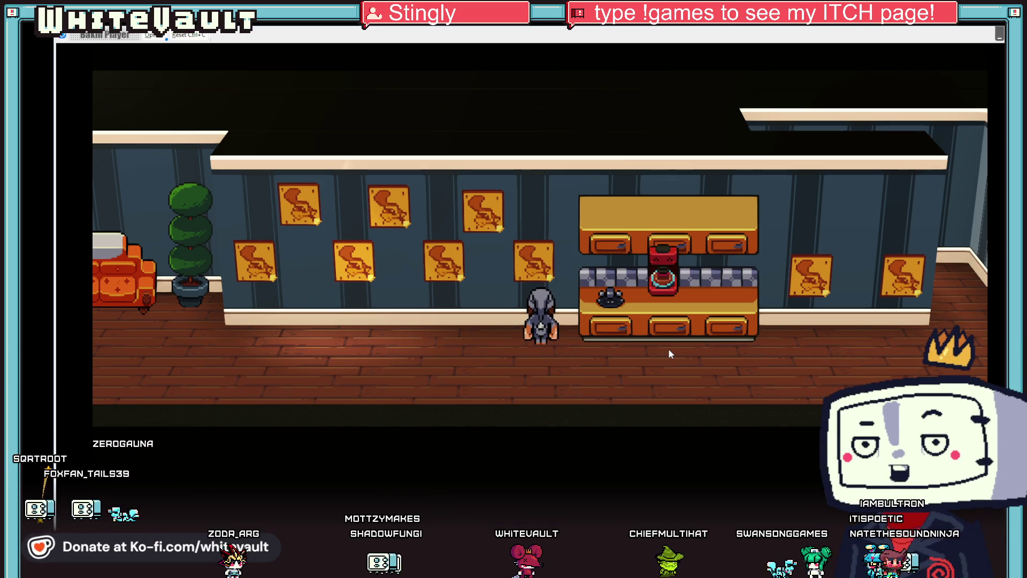
key(Left)
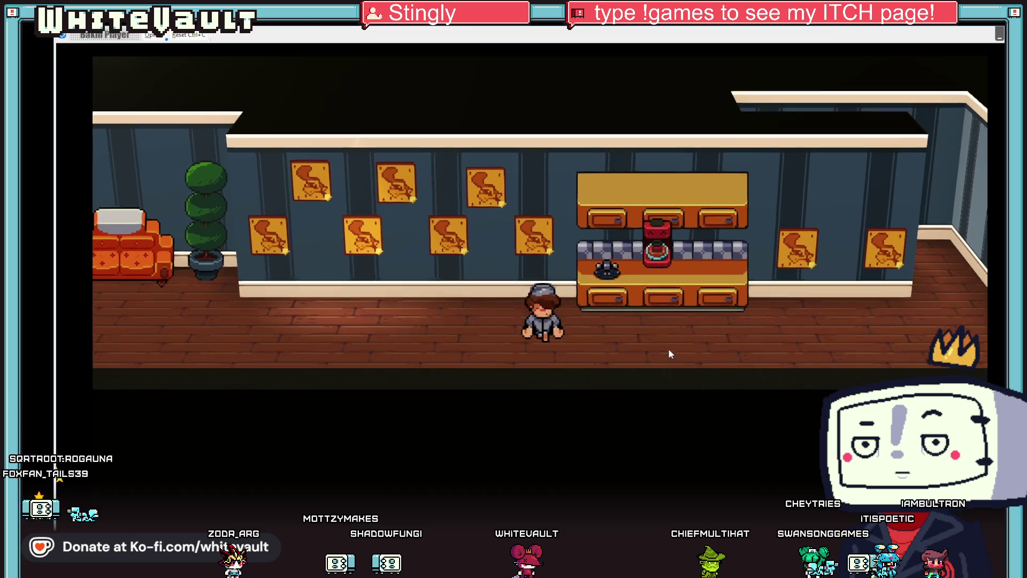
key(Right)
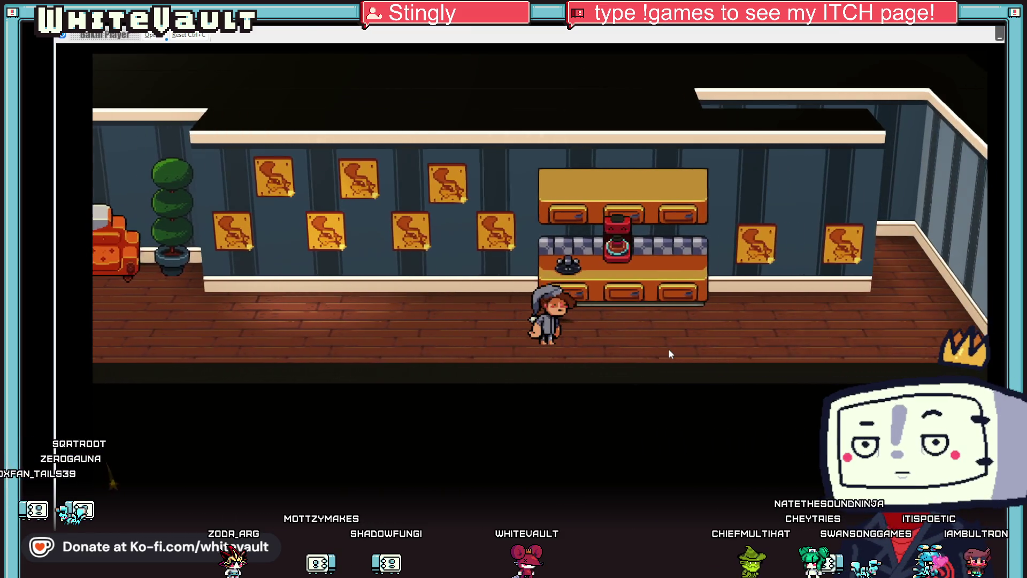
key(Right)
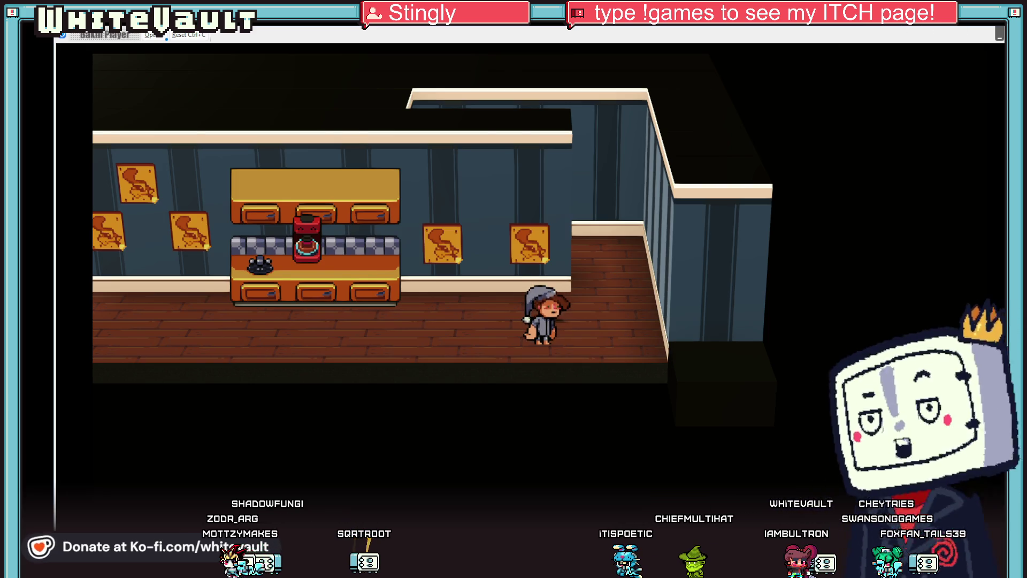
key(alt+Tab)
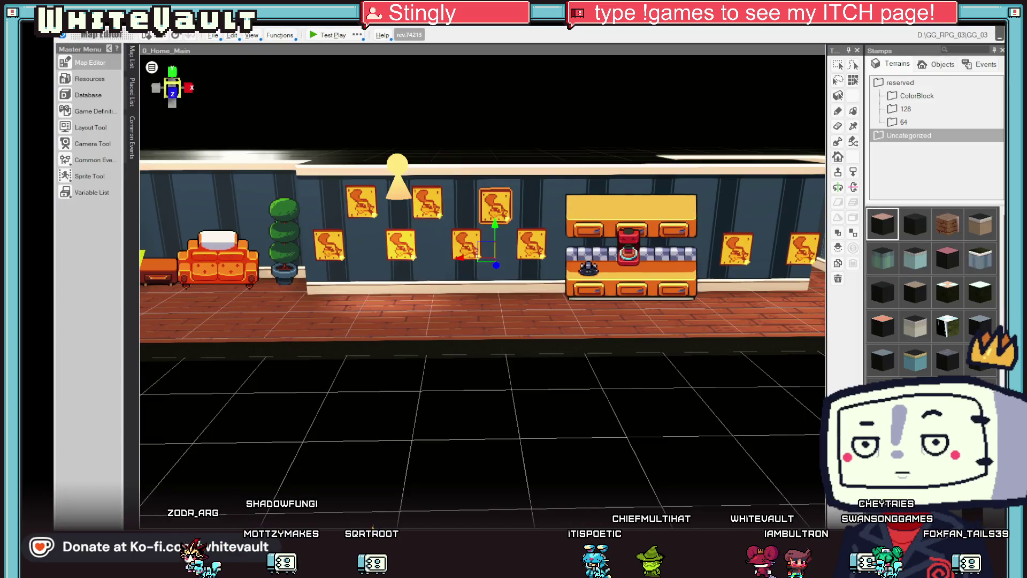
Step: Back in the map editor, add a second painting just right of the one beside the counter
key(alt+Tab)
mouse_move(622, 319)
mouse_down()
mouse_move(669, 241)
mouse_move(749, 160)
mouse_up()
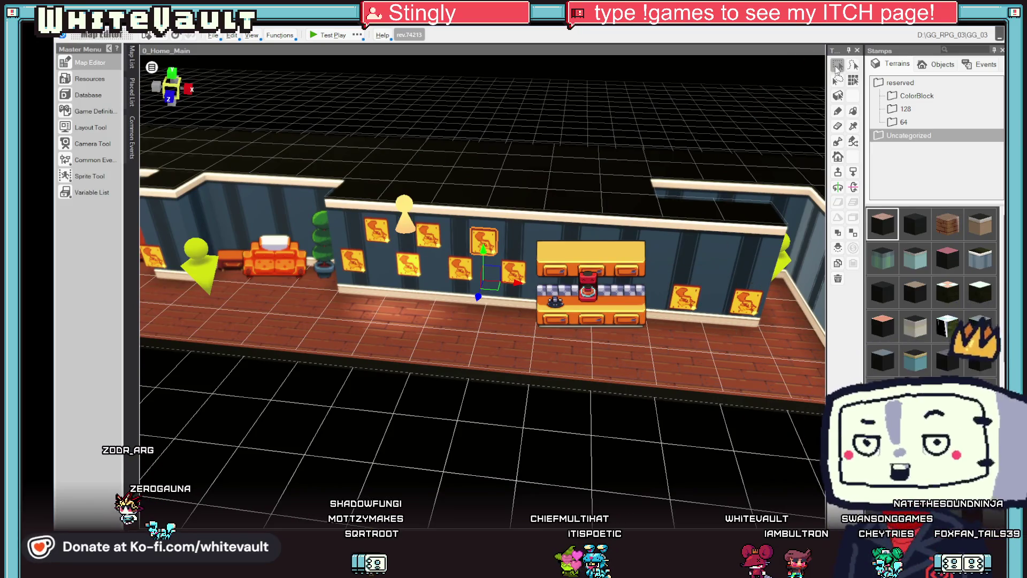
key(Escape)
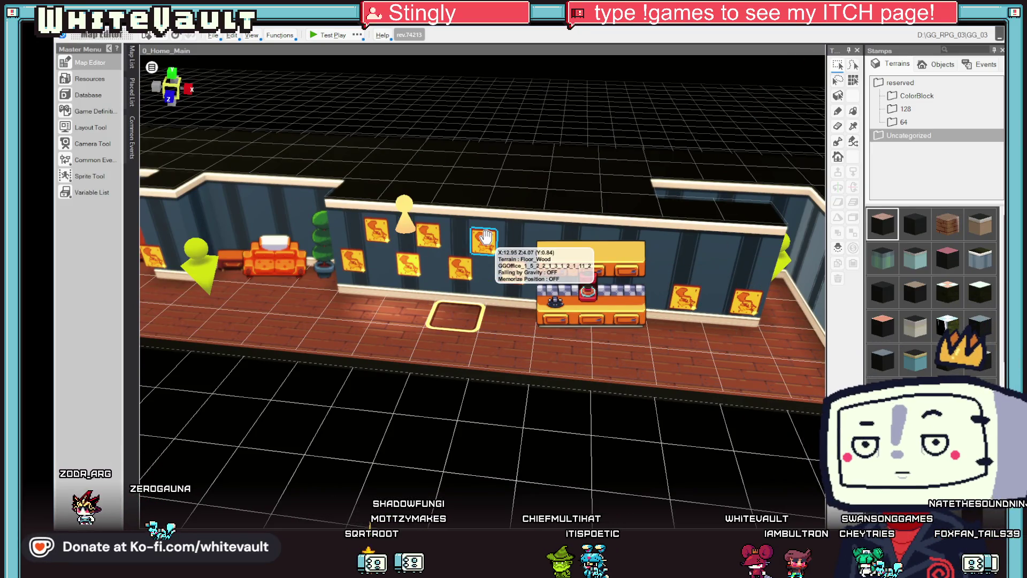
click(684, 297)
mouse_move(640, 335)
mouse_down()
mouse_move(671, 318)
mouse_move(663, 319)
mouse_move(700, 321)
mouse_move(713, 278)
mouse_move(727, 273)
mouse_up()
Step: From a high angle, place paintings on the back wall and the right-hand wall
mouse_move(728, 345)
mouse_down()
mouse_move(726, 366)
mouse_move(800, 411)
mouse_move(778, 410)
mouse_move(777, 446)
mouse_move(782, 424)
mouse_move(762, 415)
mouse_move(740, 422)
mouse_up()
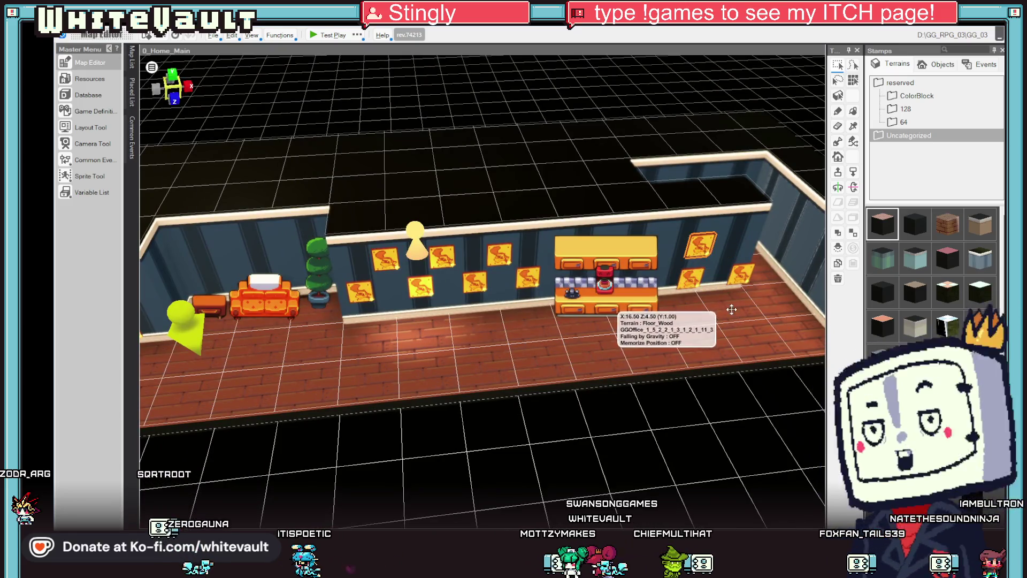
drag(731, 309, 694, 234)
click(694, 233)
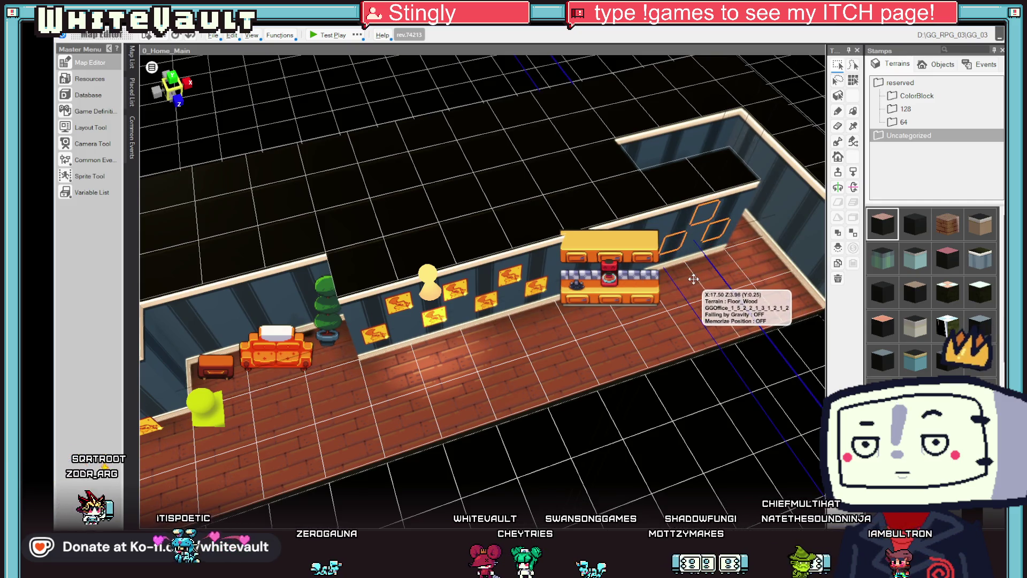
click(697, 279)
Step: Look down the hallway, select the condo object on the counter, and launch a test play
mouse_move(670, 368)
mouse_down()
mouse_move(680, 329)
mouse_move(715, 310)
mouse_move(729, 328)
mouse_move(645, 319)
mouse_up()
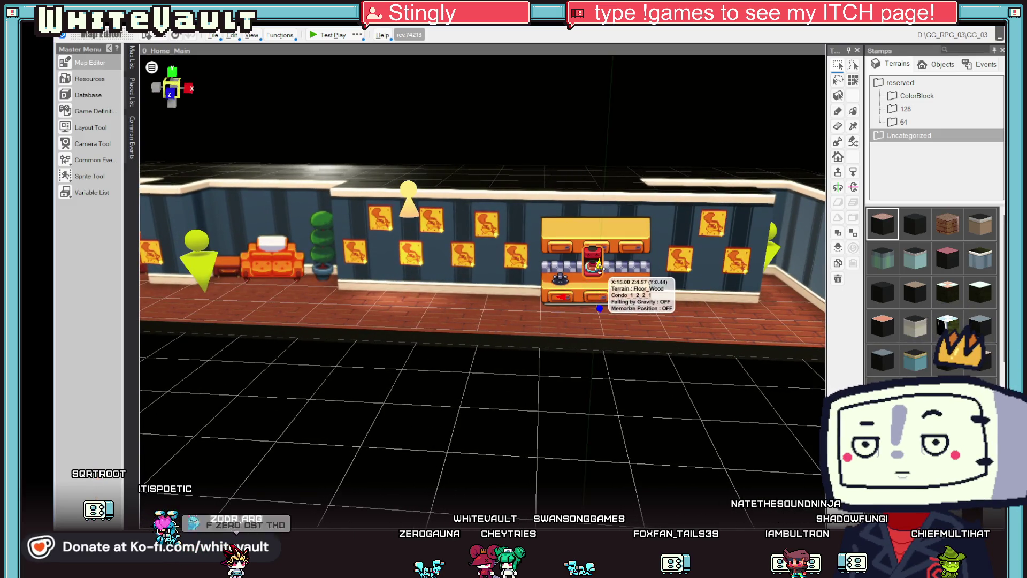
mouse_move(628, 352)
mouse_down()
mouse_move(633, 367)
mouse_move(651, 351)
mouse_up()
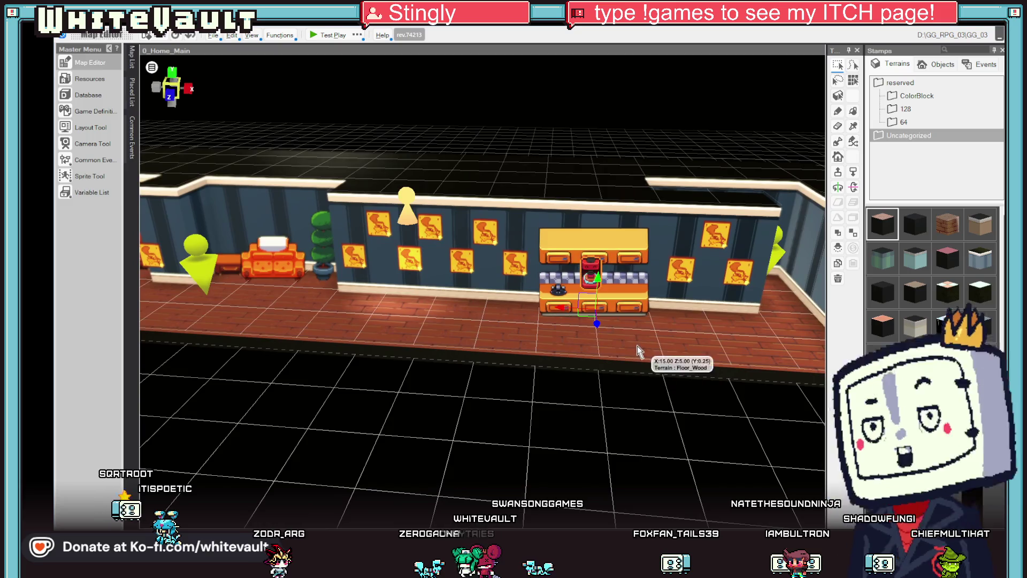
click(591, 284)
drag(649, 419, 651, 378)
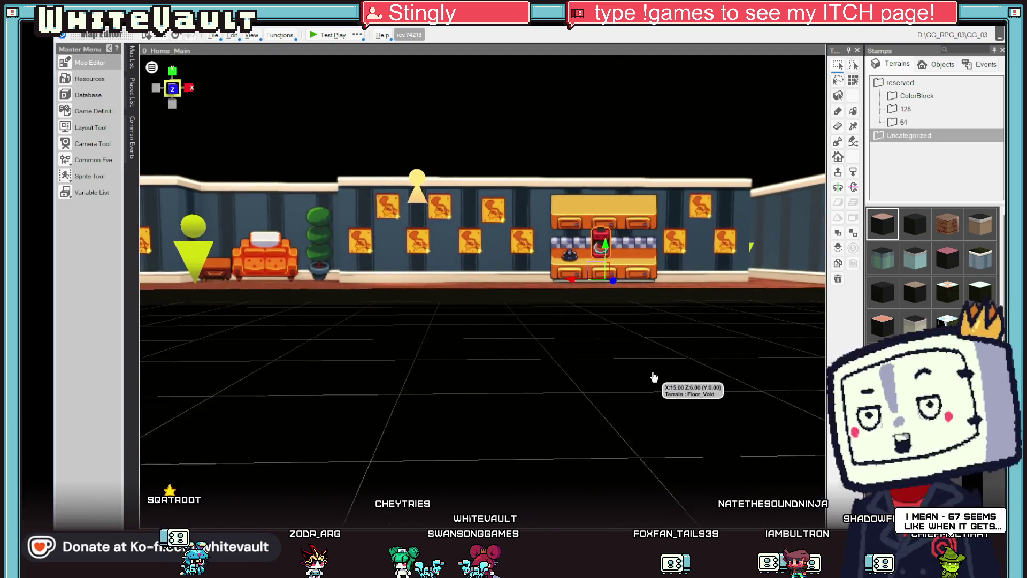
click(324, 36)
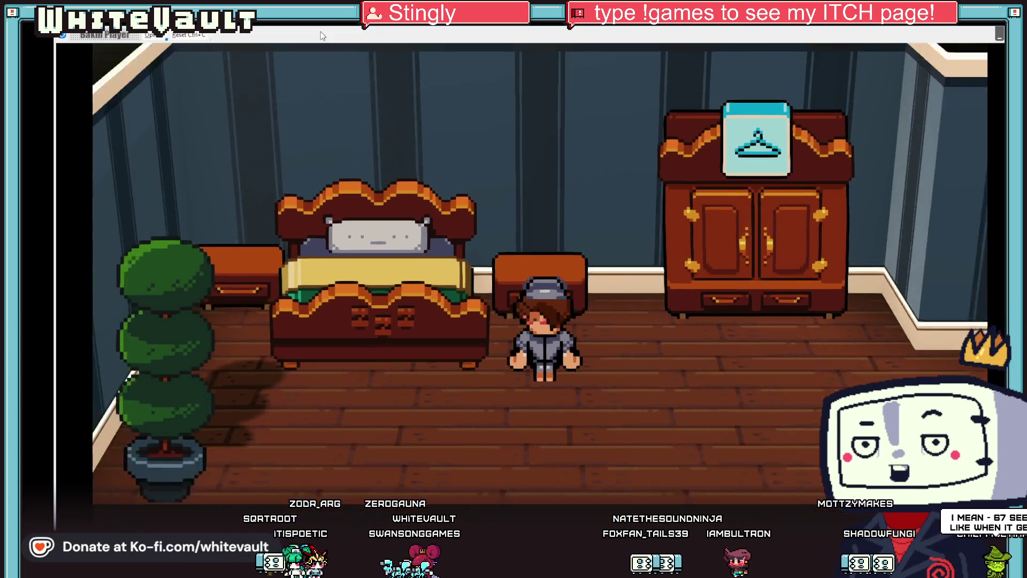
key(Right)
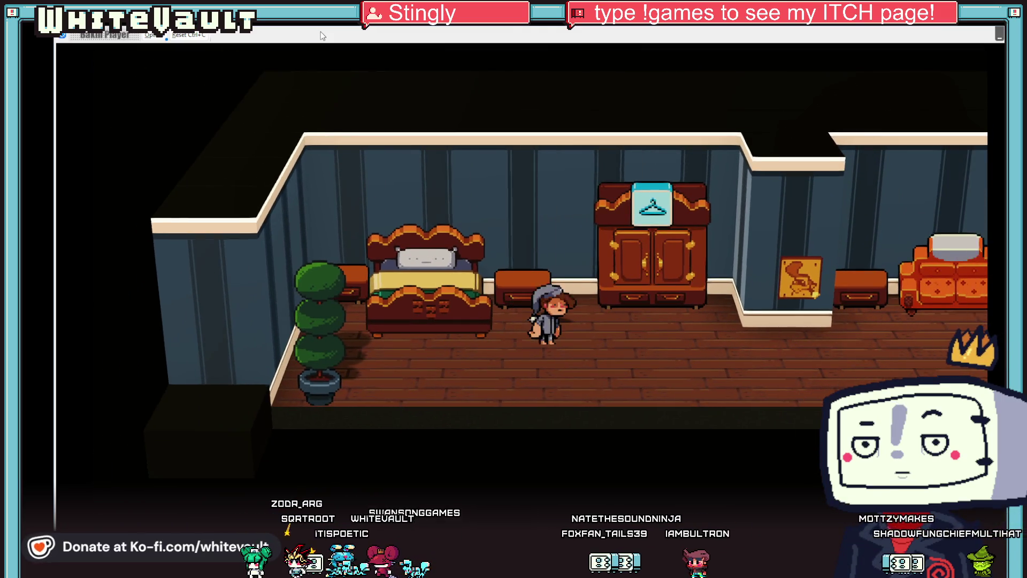
key(Up)
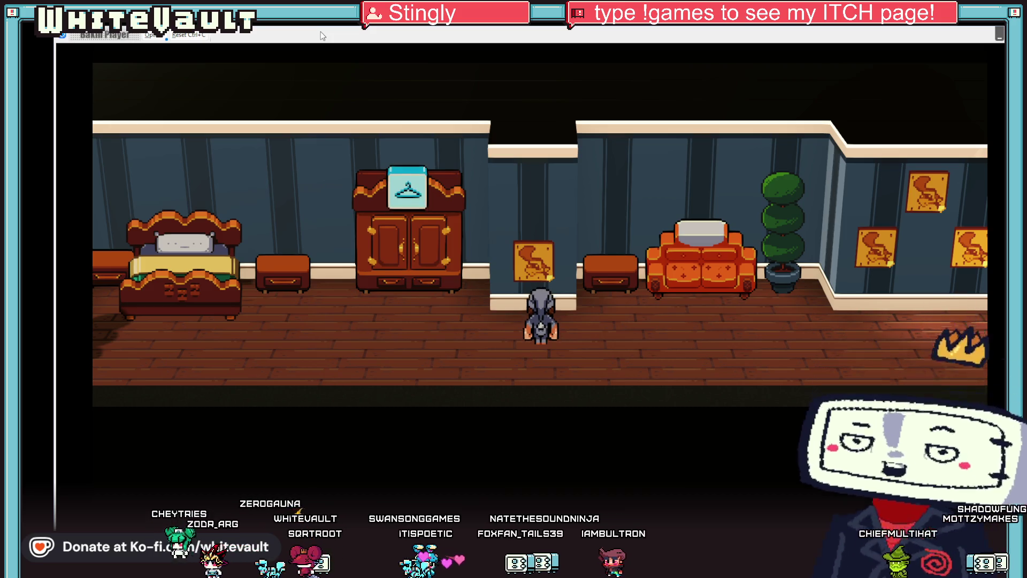
key(Left)
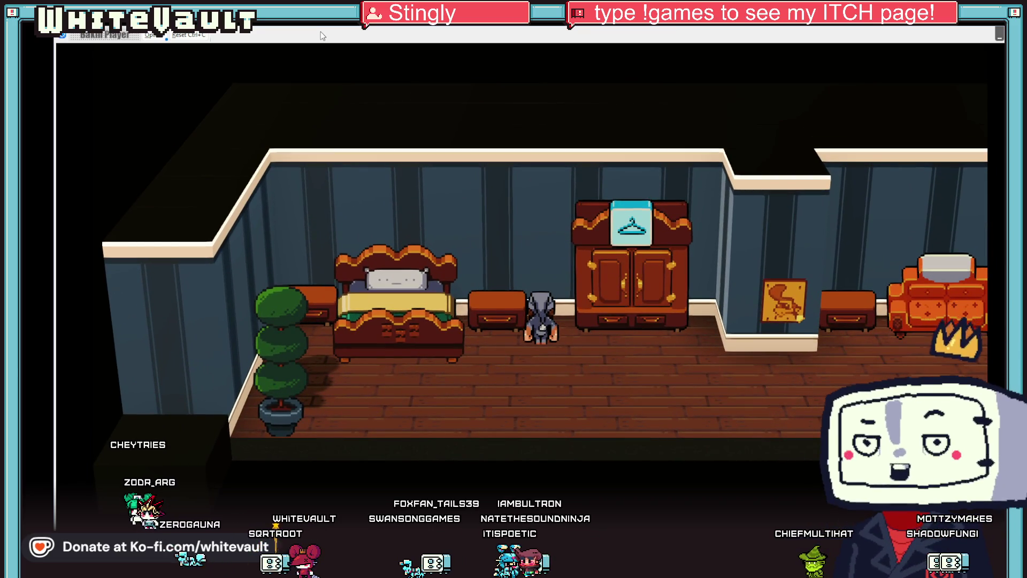
key(Right)
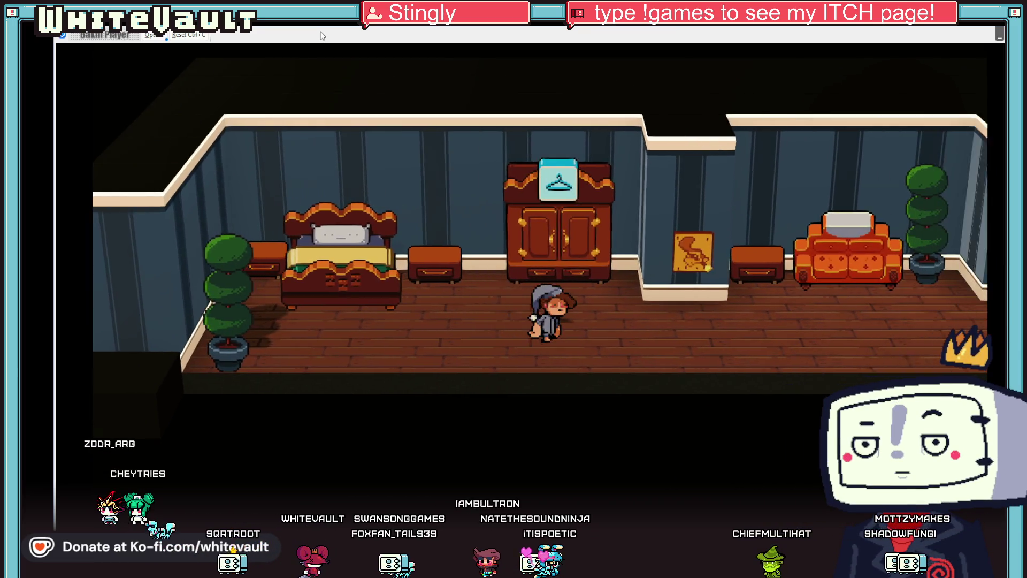
key(Left)
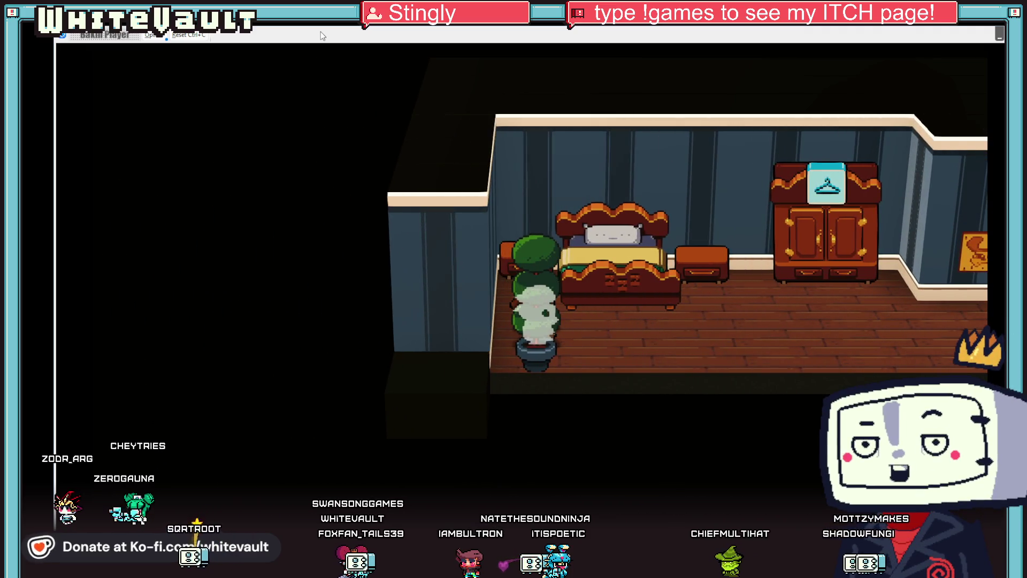
key(Right)
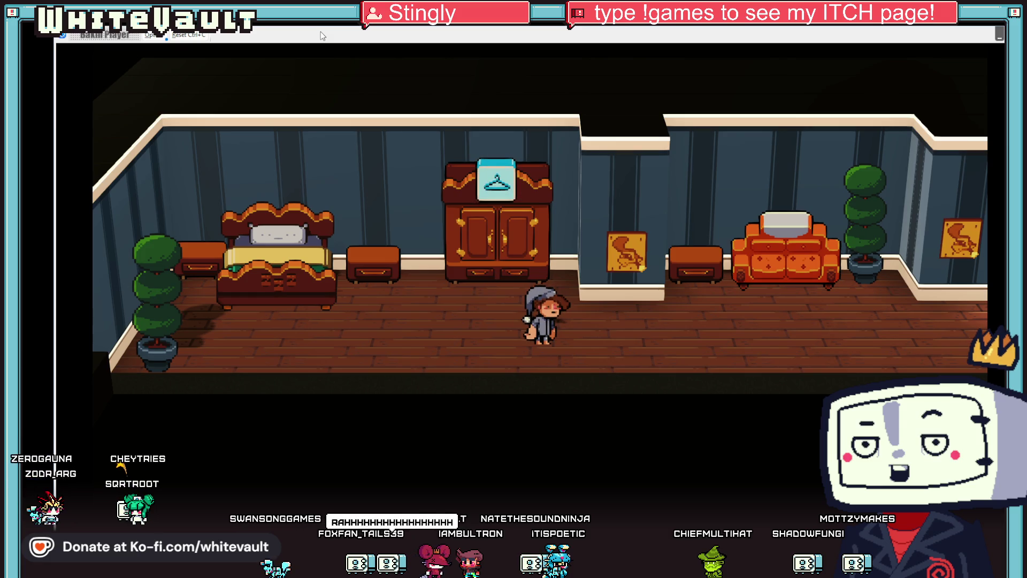
key(Left)
key(Right)
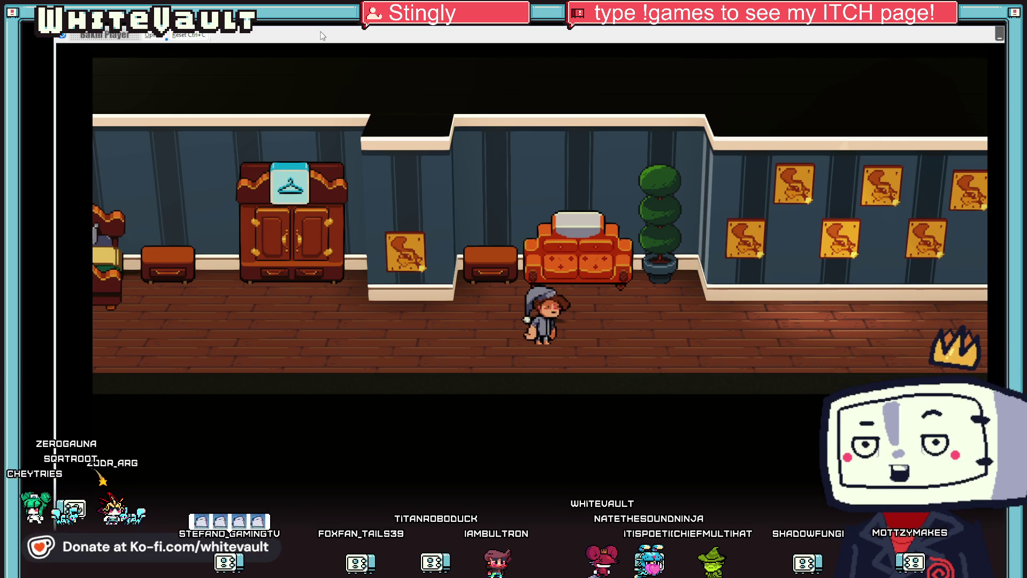
key(Left)
key(Right)
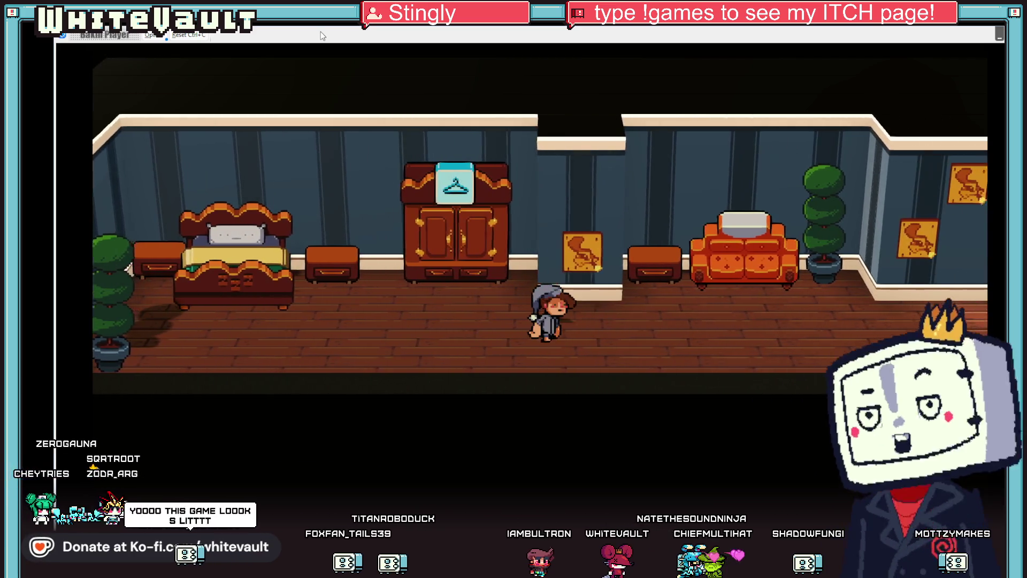
key(Right)
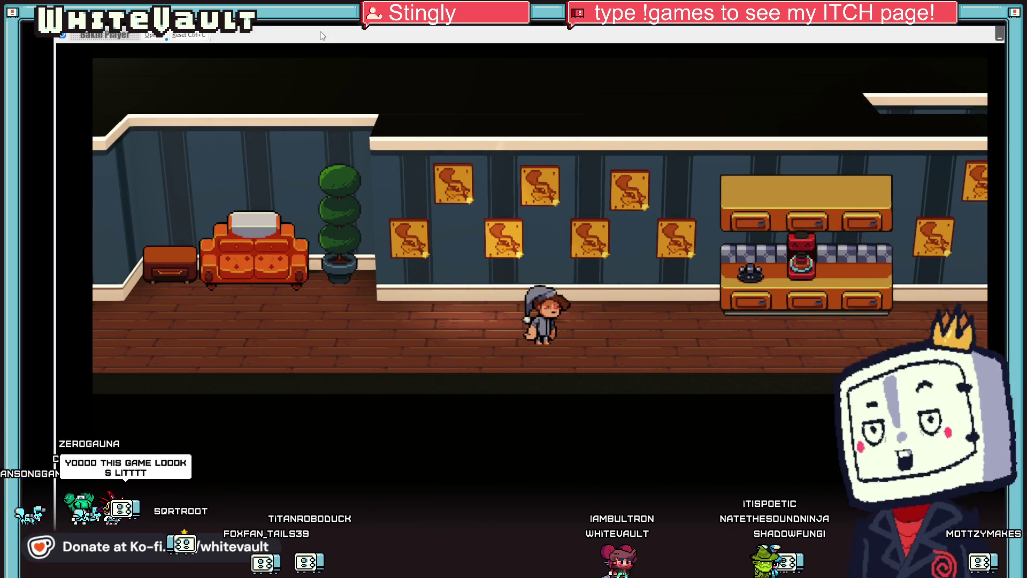
key(Right)
key(Left)
key(Left)
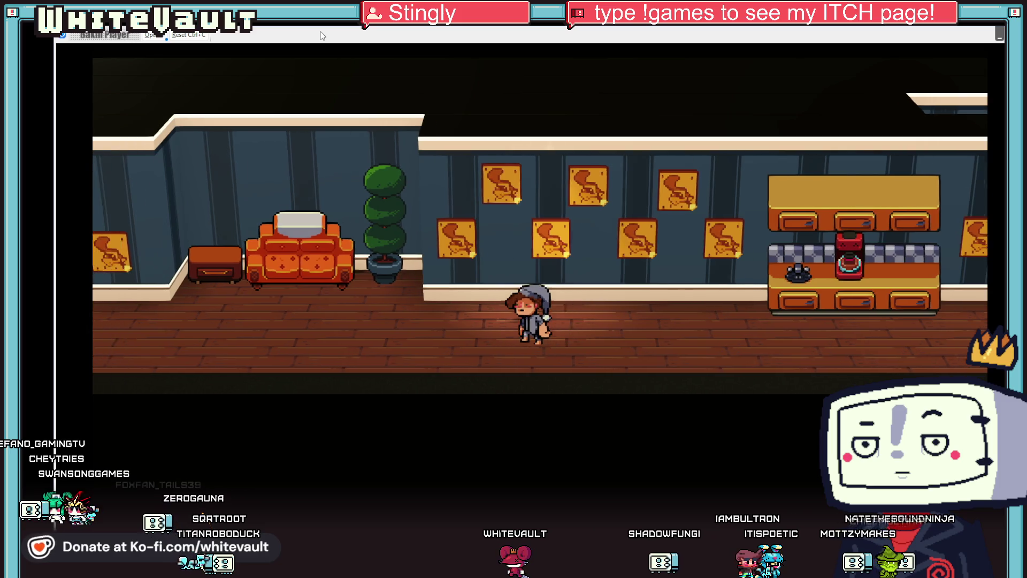
key(Right)
key(Right)
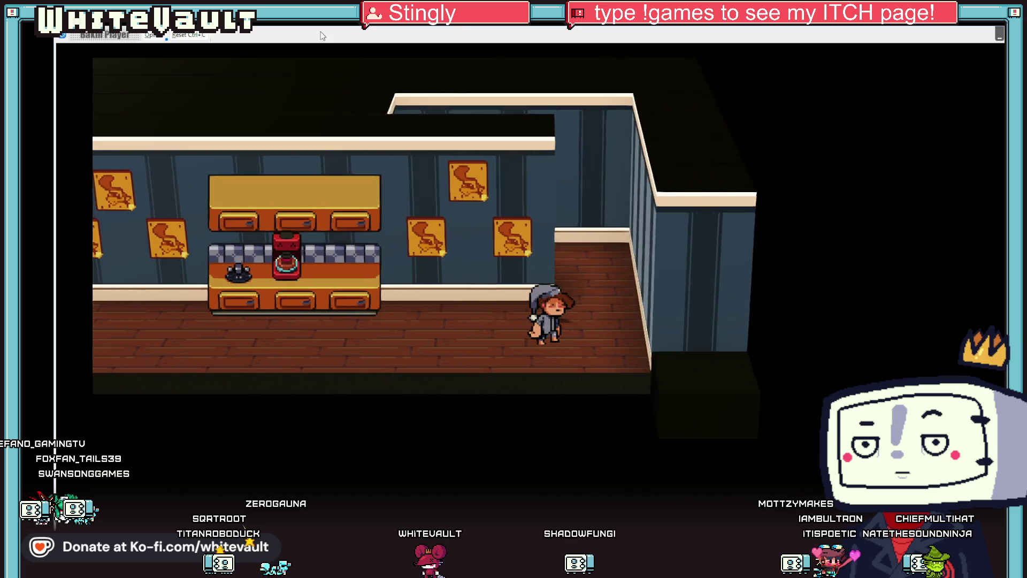
key(Up)
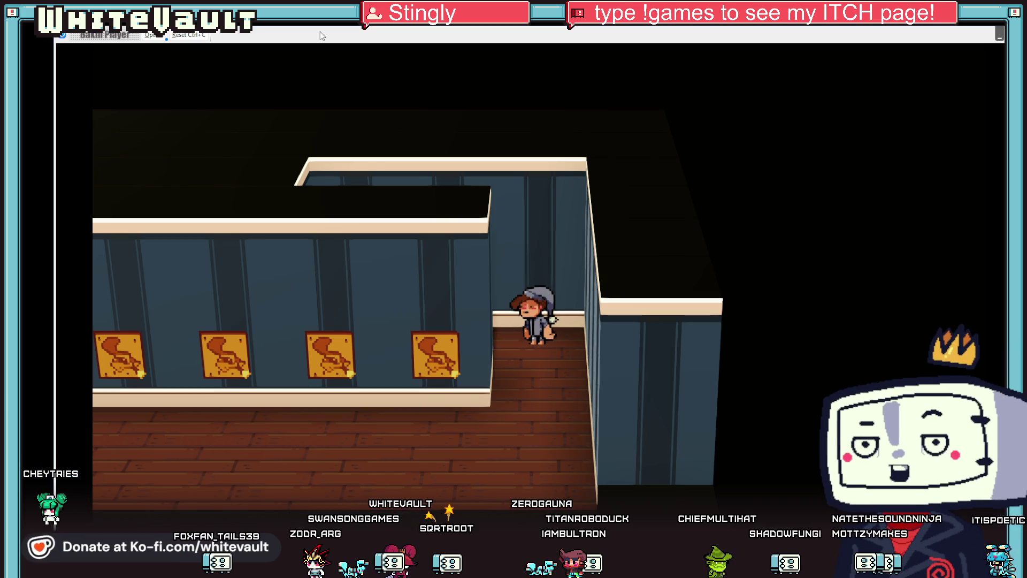
key(Down)
key(Left)
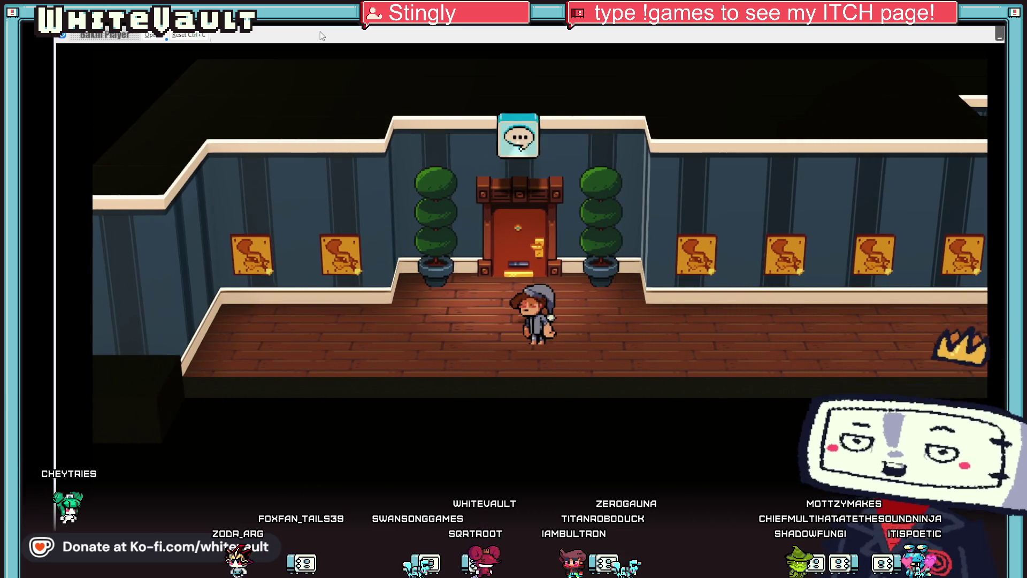
key(Right)
key(Right)
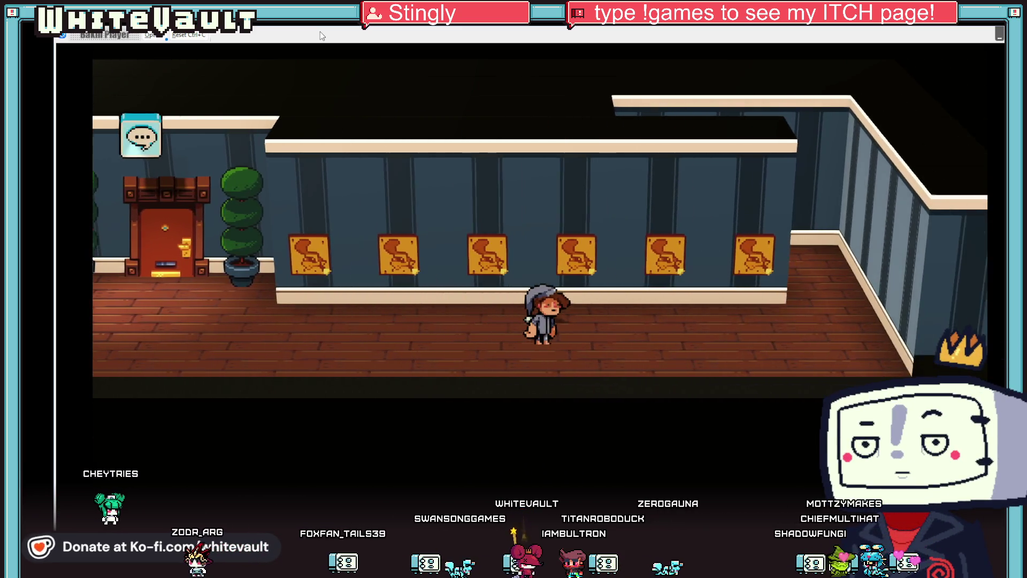
key(Left)
key(Right)
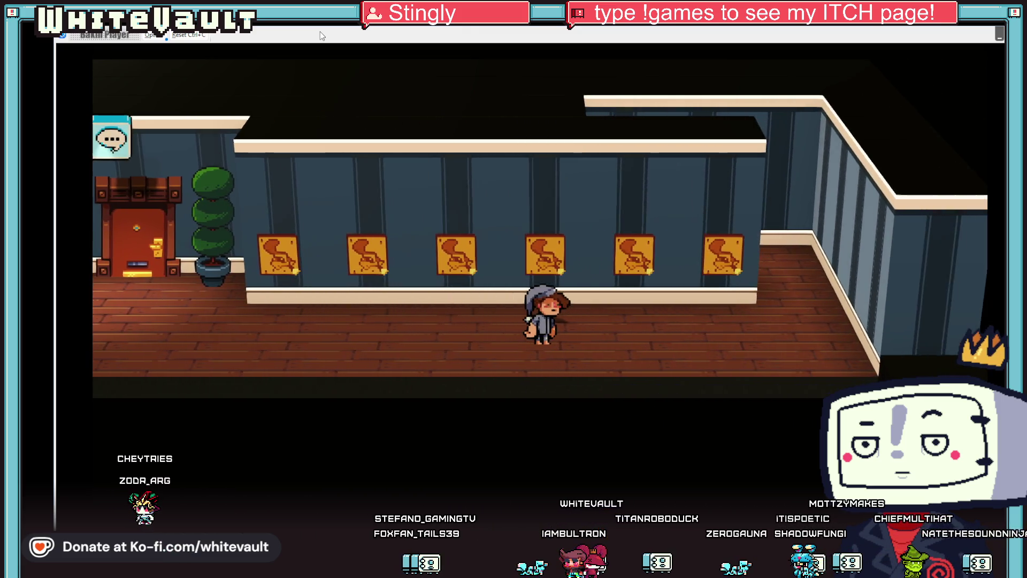
key(Left)
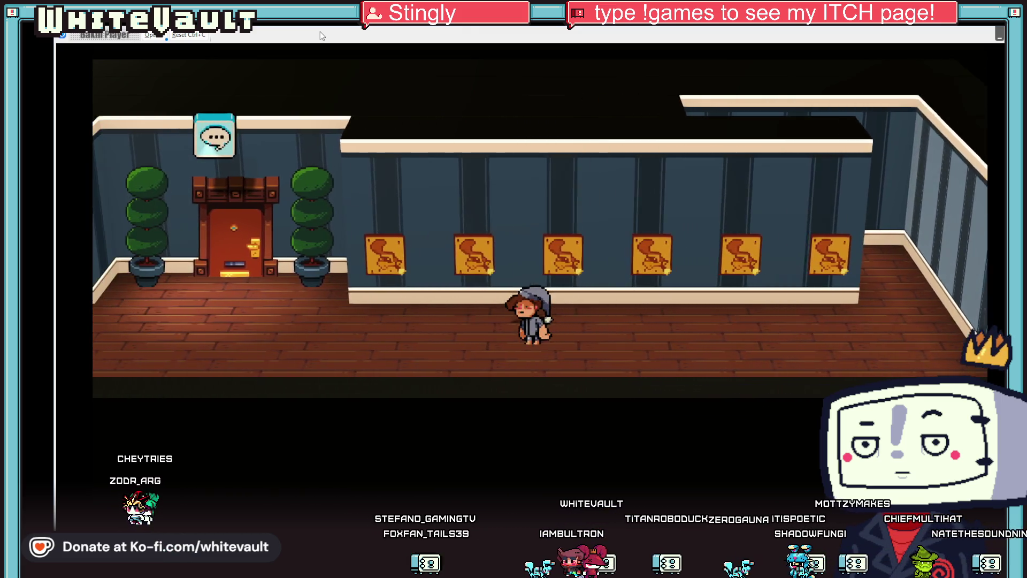
key(Up)
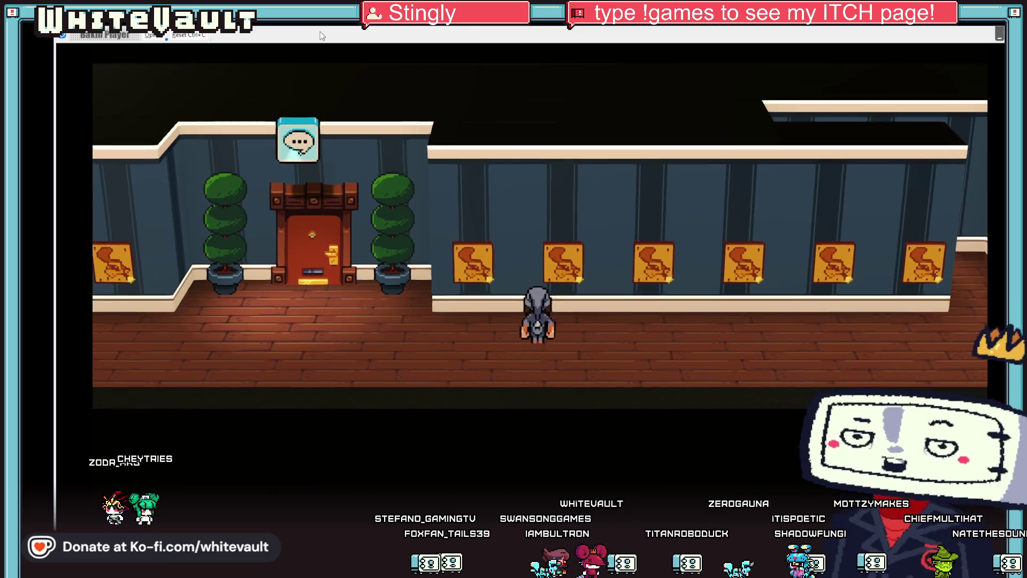
key(Left)
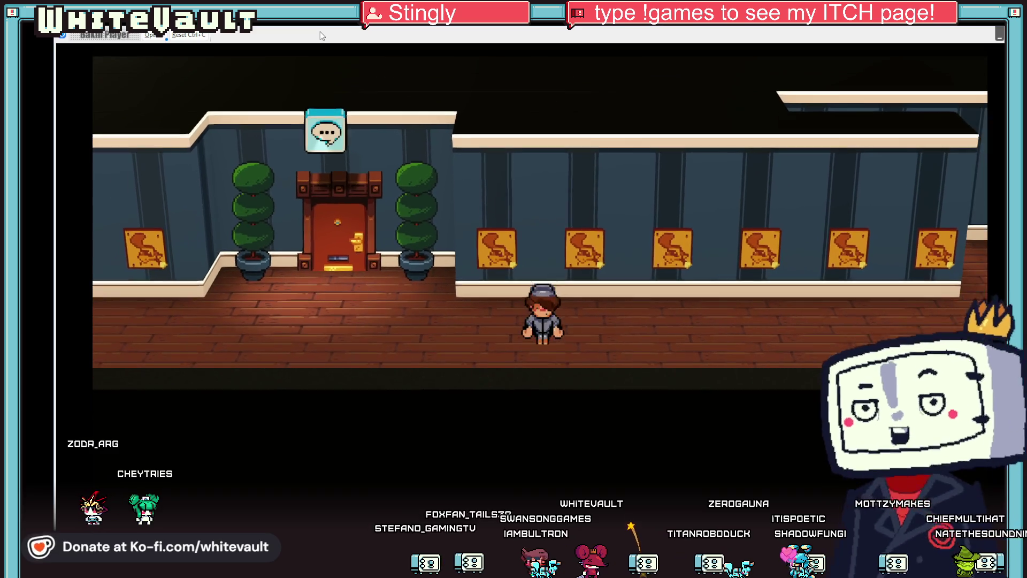
key(Right)
key(Left)
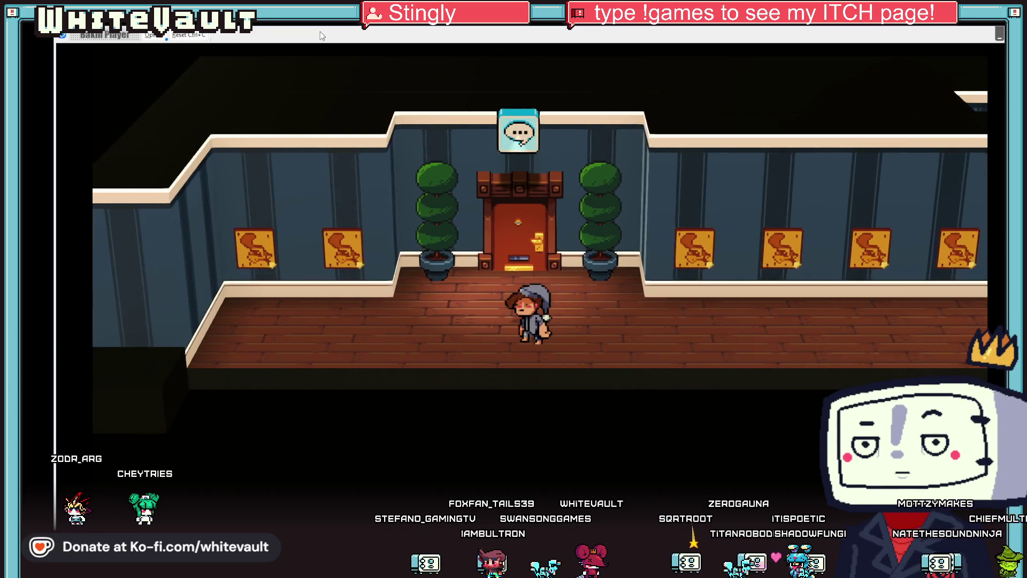
key(Right)
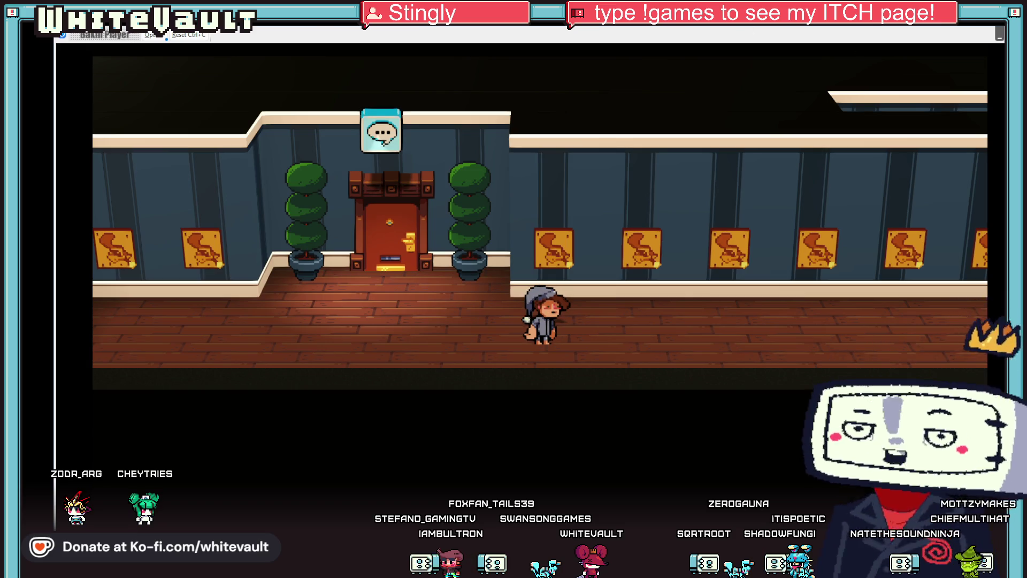
key(alt+F4)
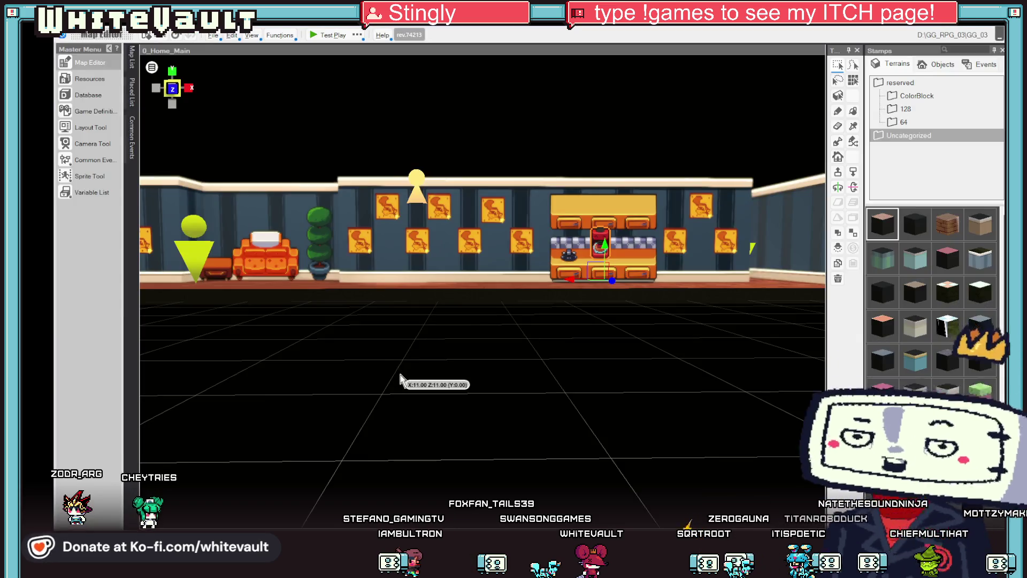
Step: Pick Day1_Shop_GGOffice from the Map List and pan the 3D view to its office corridor
mouse_move(132, 56)
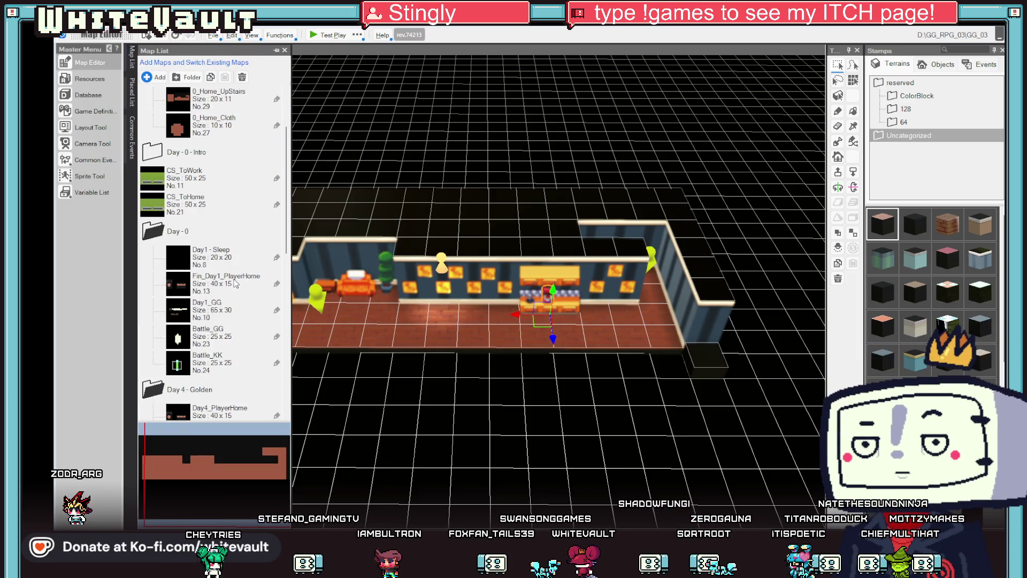
scroll(230, 273, down, 2)
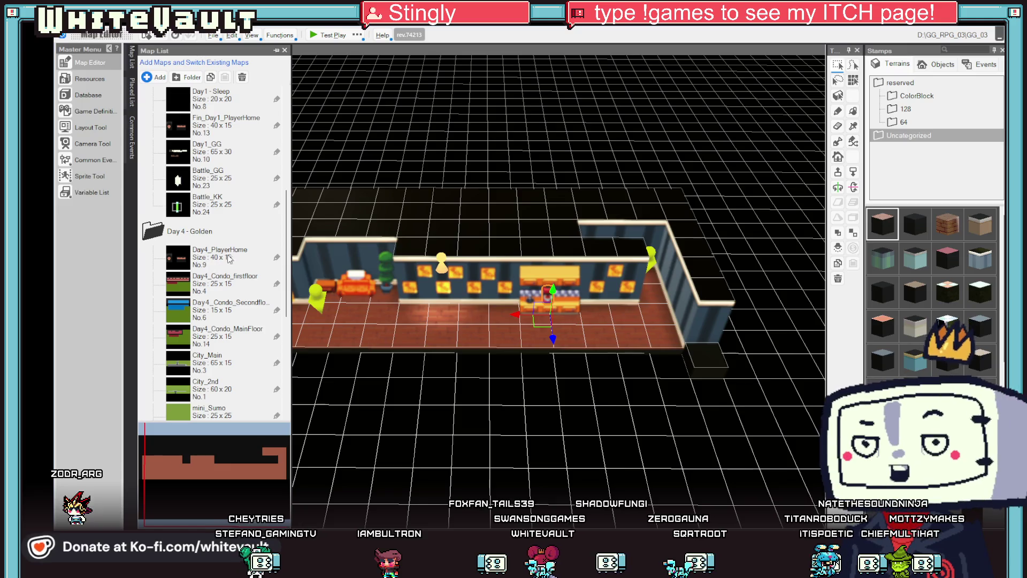
click(244, 285)
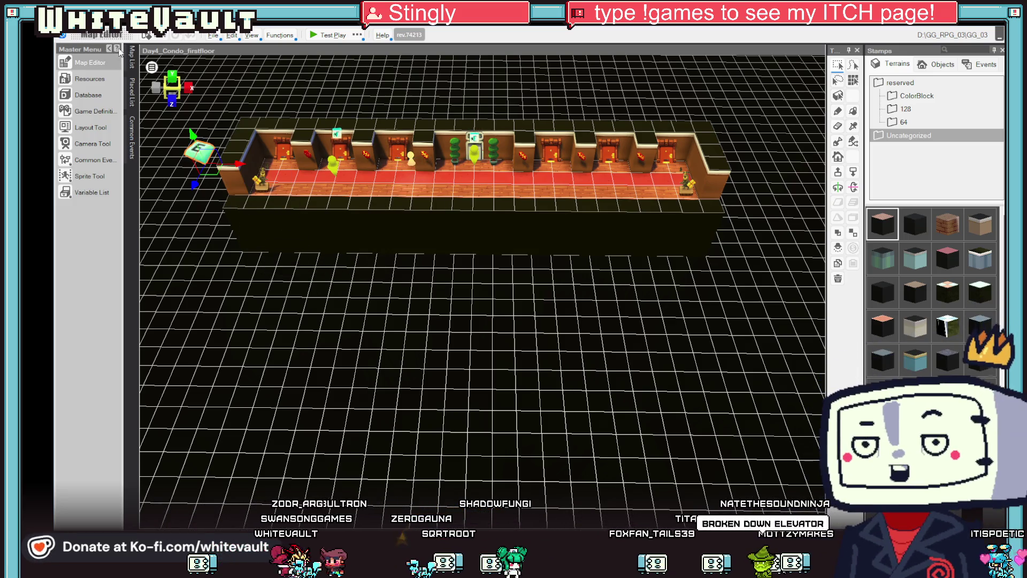
mouse_move(132, 56)
scroll(207, 238, down, 3)
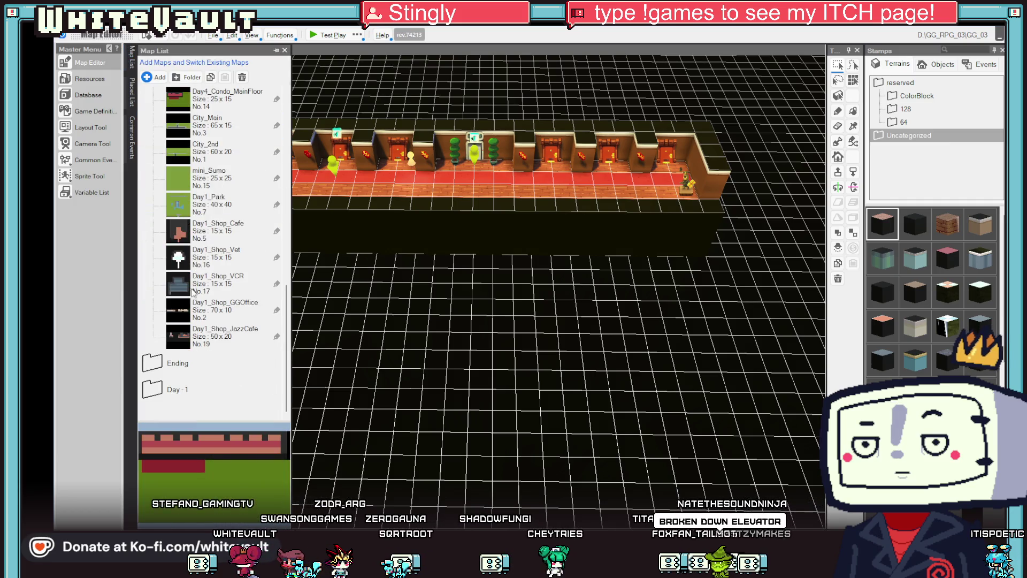
scroll(210, 345, up, 1)
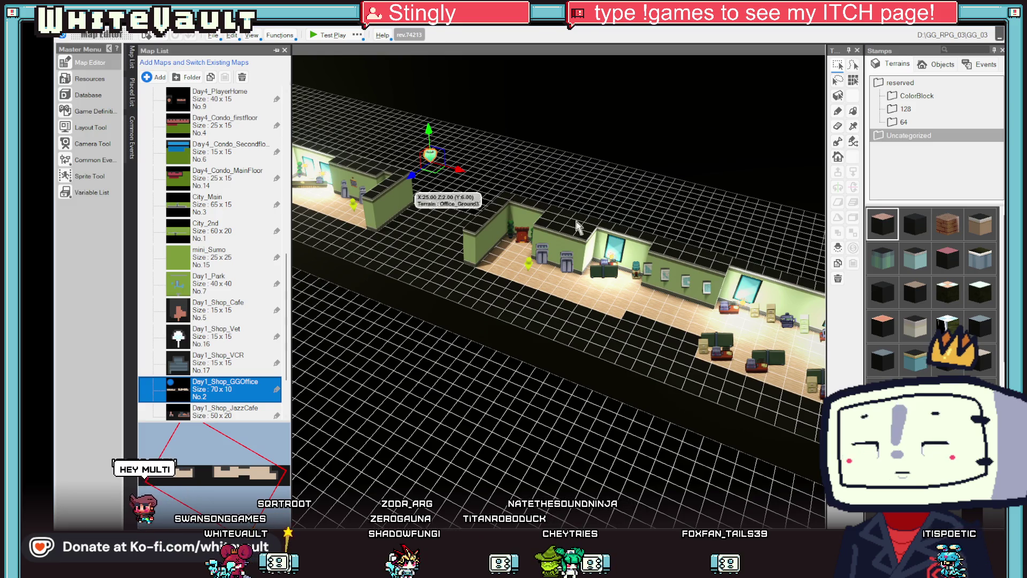
drag(541, 220, 576, 206)
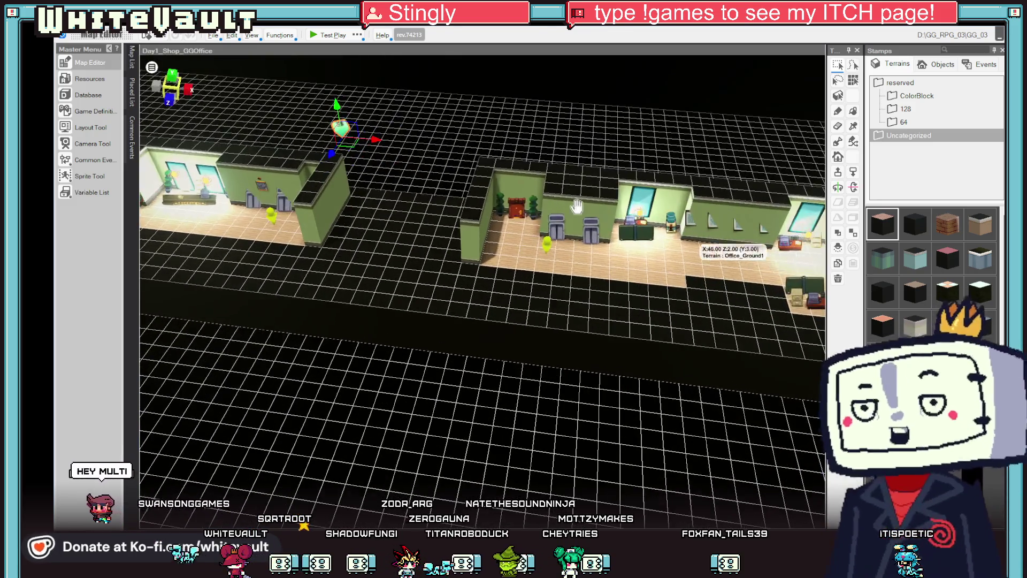
Step: Open the office door's event settings, look at its motion choices, and close the editor
scroll(576, 206, up, 5)
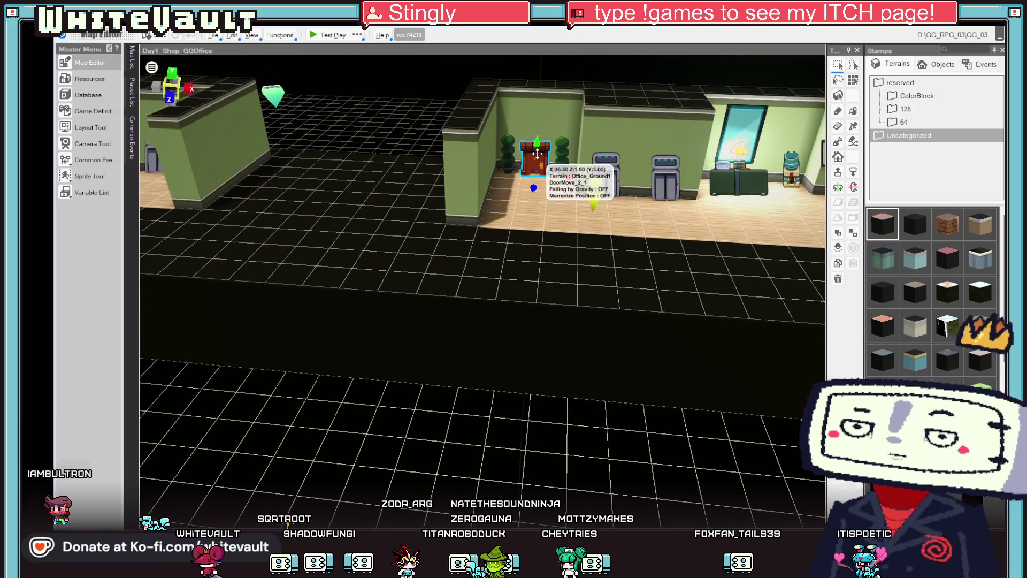
double_click(537, 153)
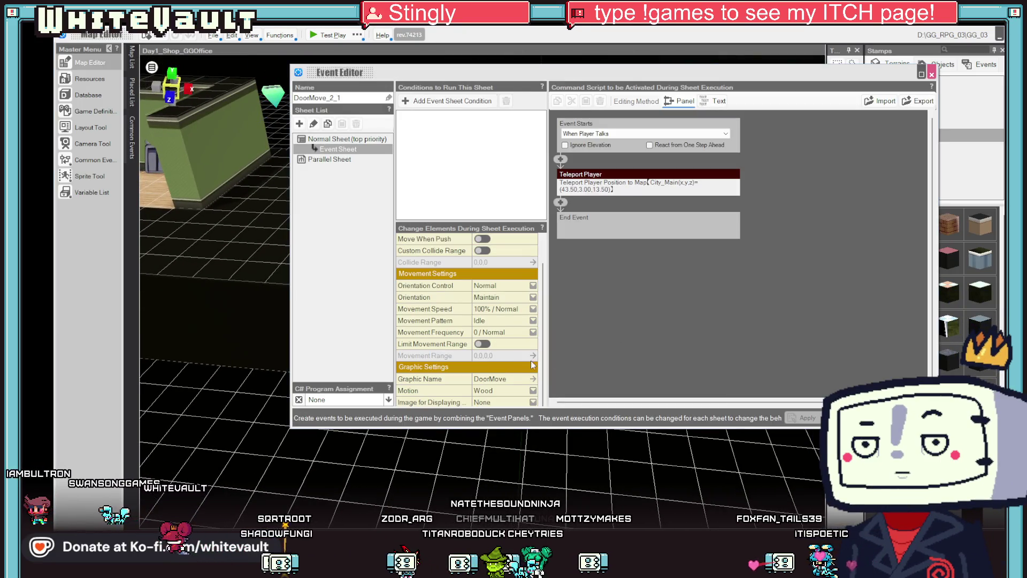
click(511, 391)
text(basic)
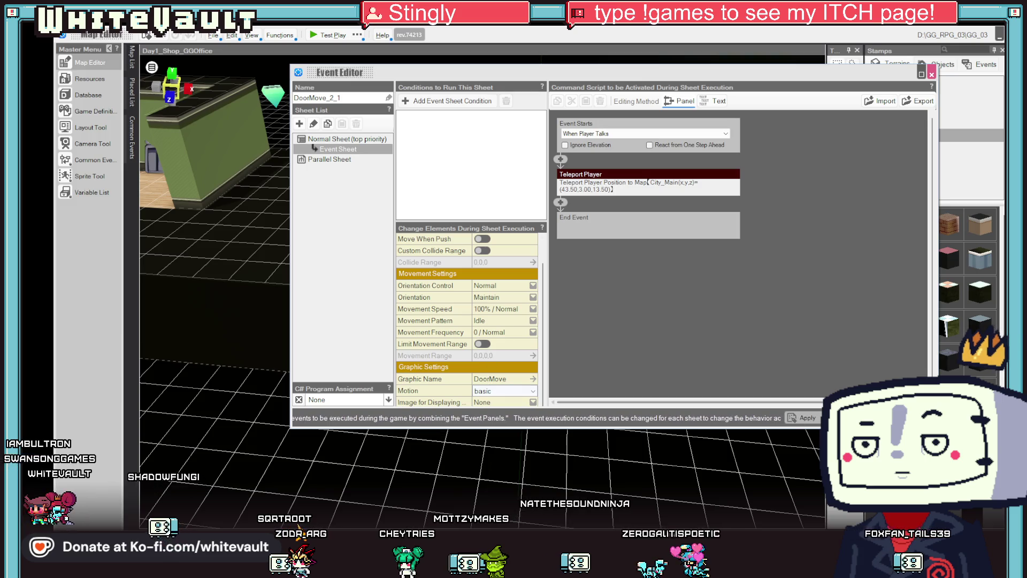
key(Return)
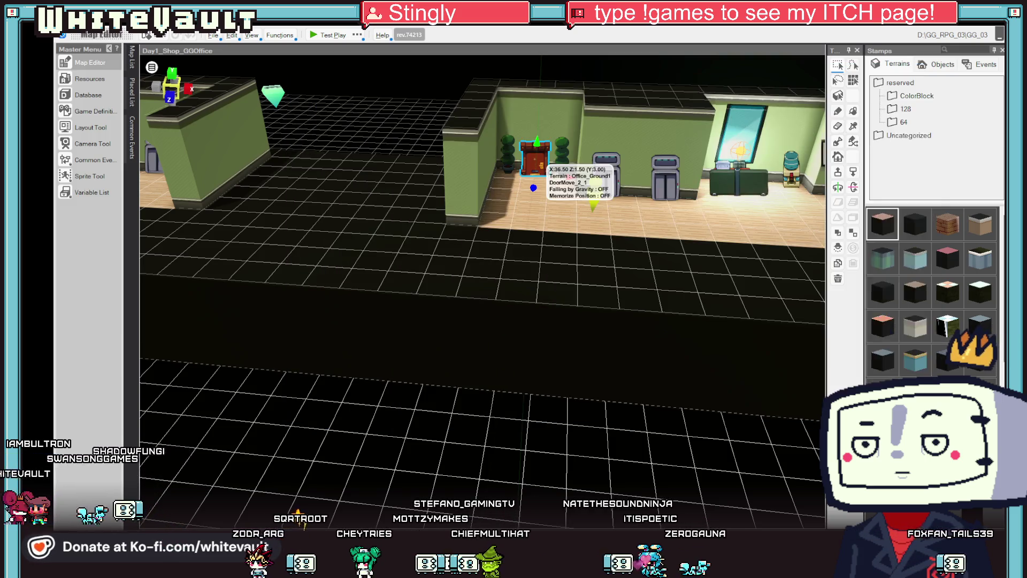
Step: Zoom and orbit around the office building, then switch to 0_Home_Main from the Map List
scroll(577, 214, up, 3)
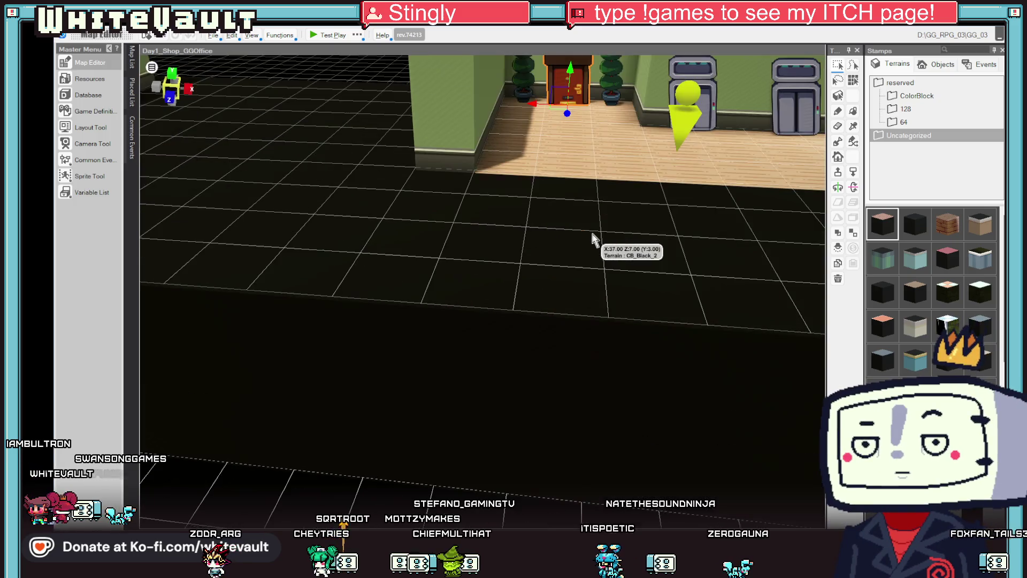
scroll(591, 178, up, 2)
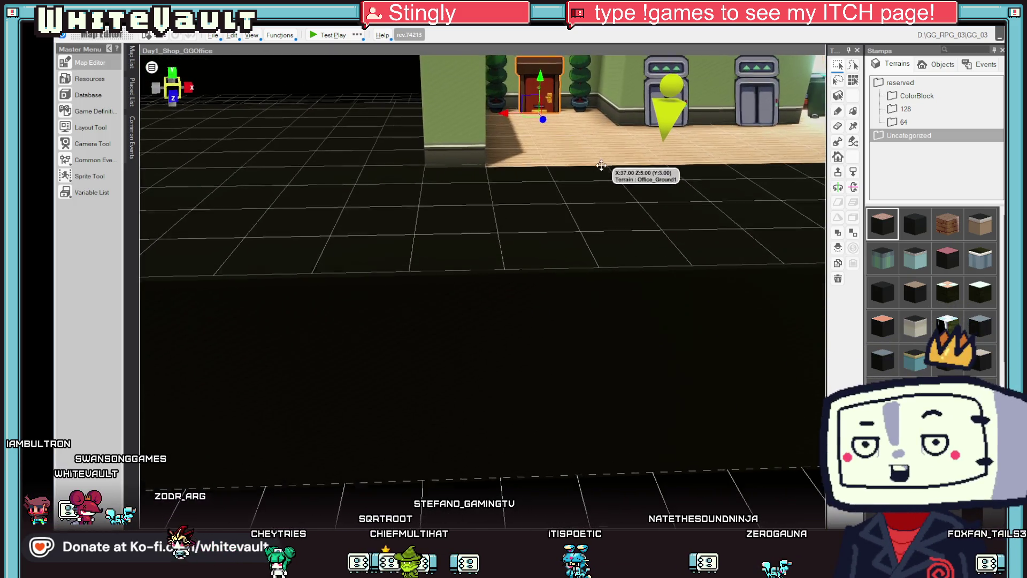
scroll(591, 231, up, 3)
scroll(591, 231, up, 2)
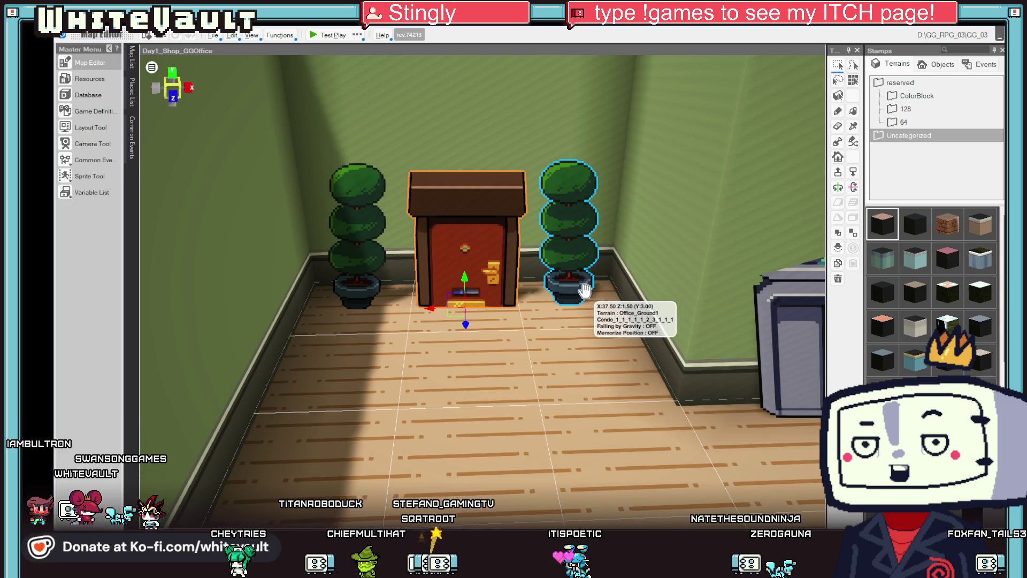
scroll(585, 291, down, 10)
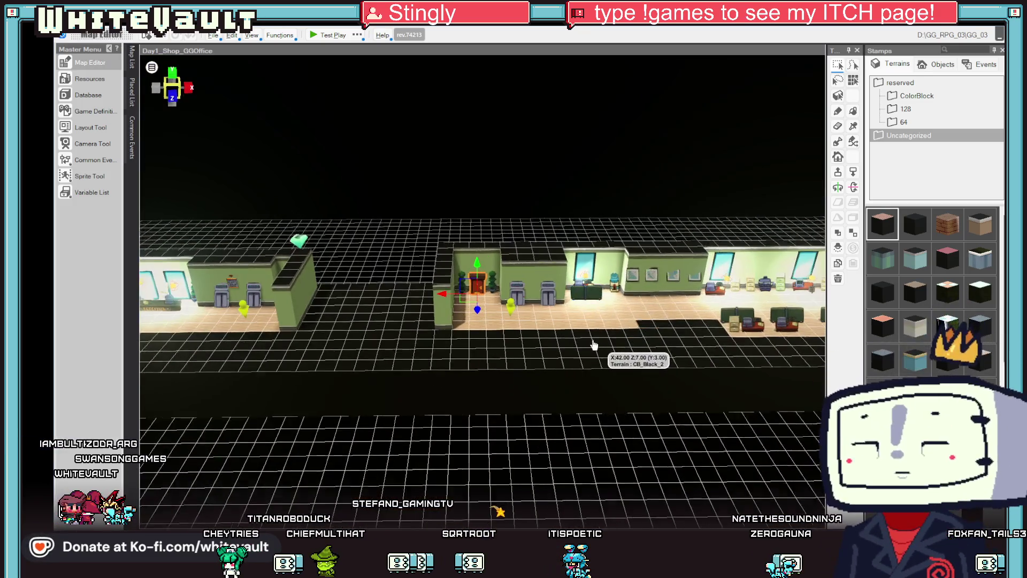
mouse_move(593, 345)
mouse_down()
mouse_move(403, 348)
mouse_move(521, 348)
mouse_up()
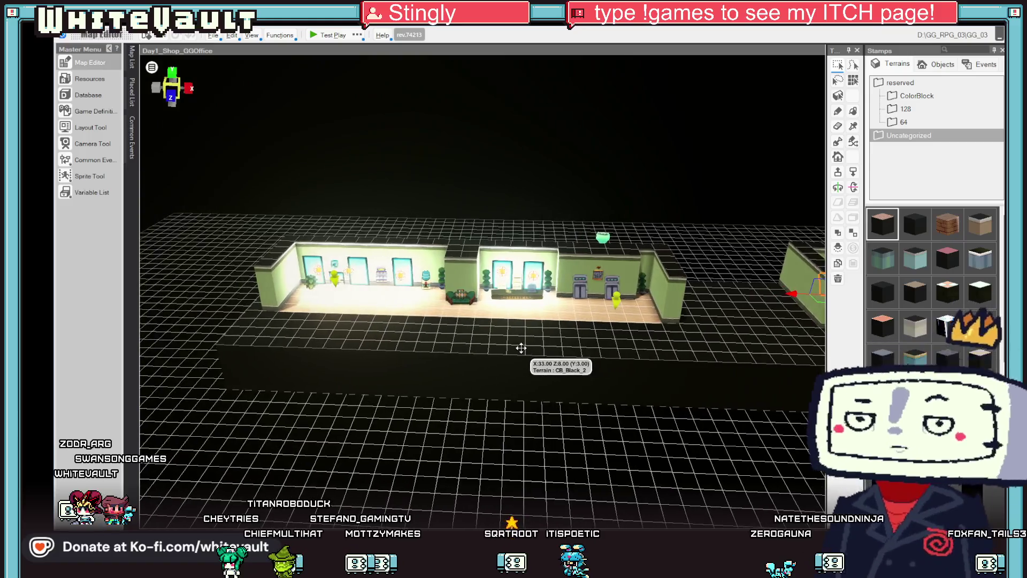
scroll(367, 309, up, 4)
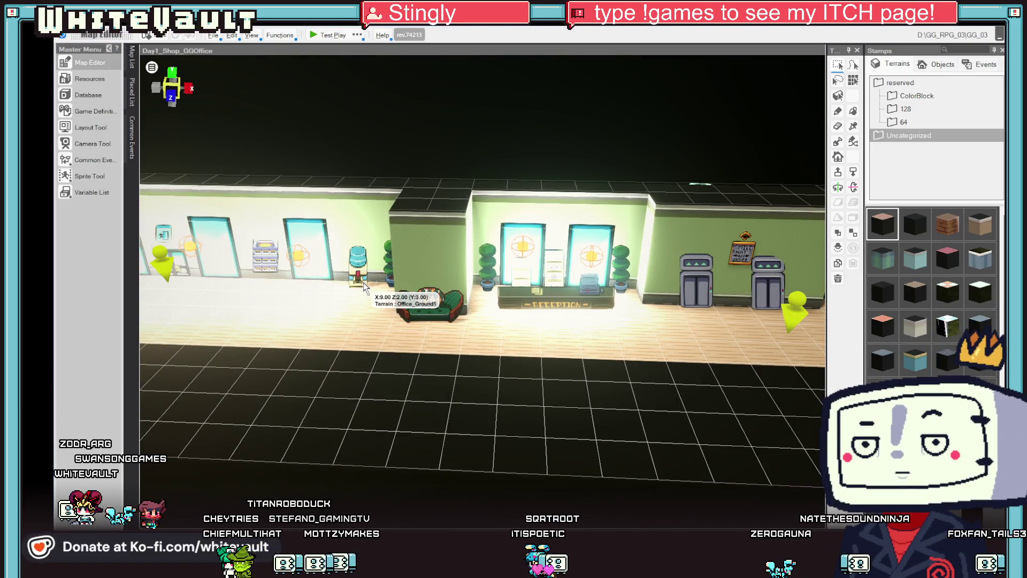
scroll(363, 287, down, 3)
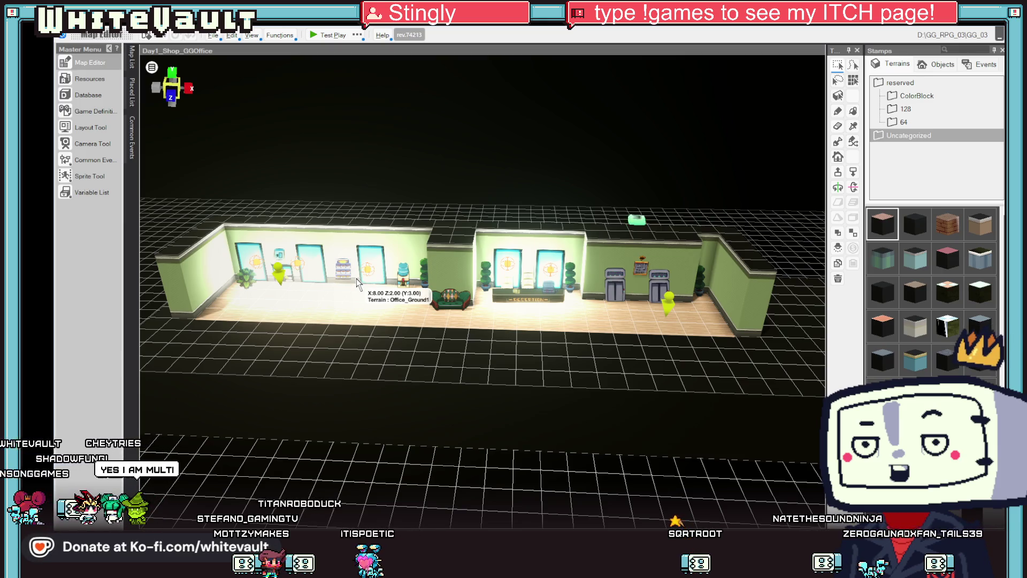
click(131, 53)
scroll(219, 149, up, 10)
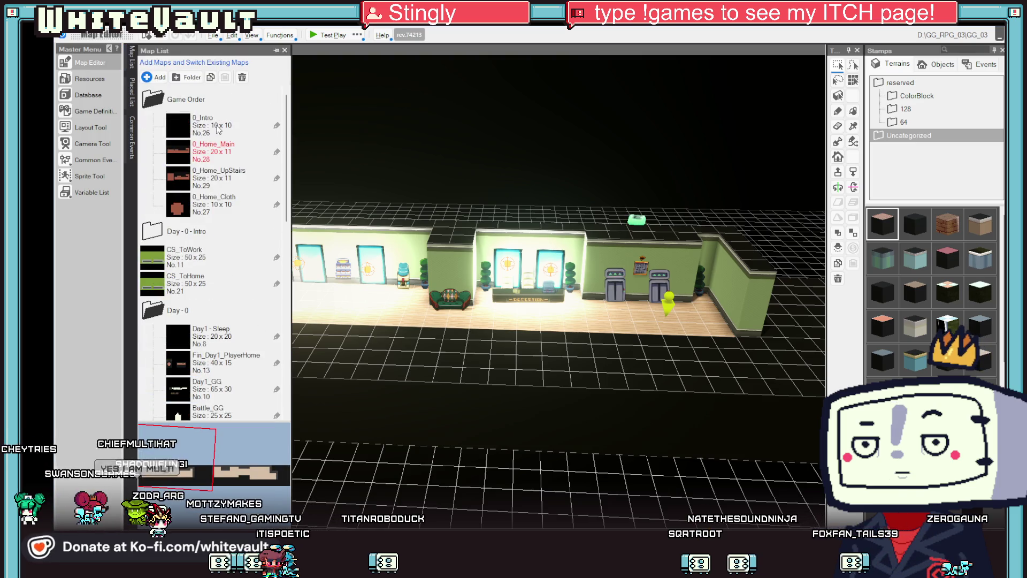
click(224, 146)
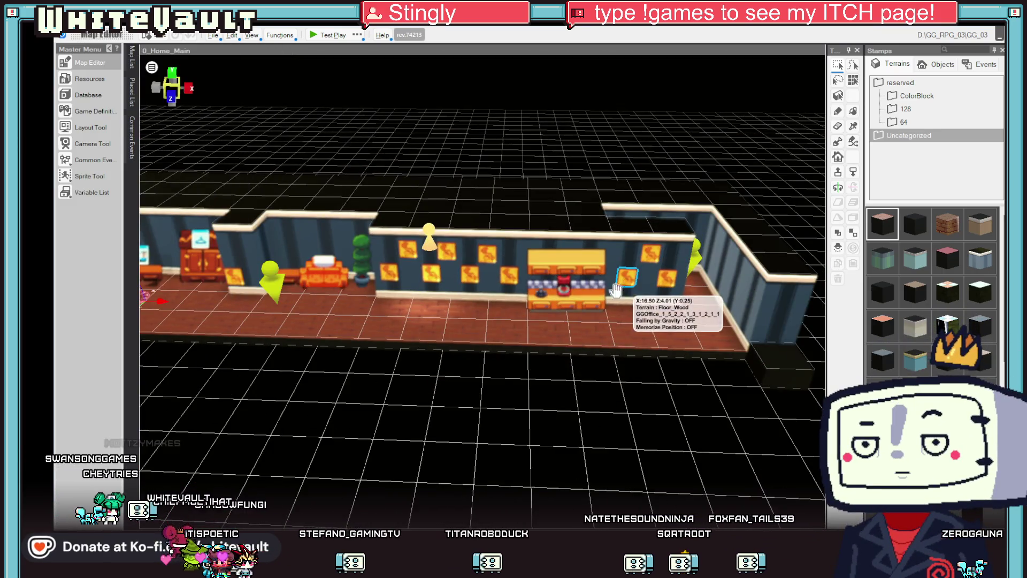
Step: Save and run a quick test play of 0_Home_Main, then close it
mouse_move(616, 289)
mouse_down()
mouse_move(502, 370)
mouse_move(365, 377)
mouse_move(298, 354)
mouse_up()
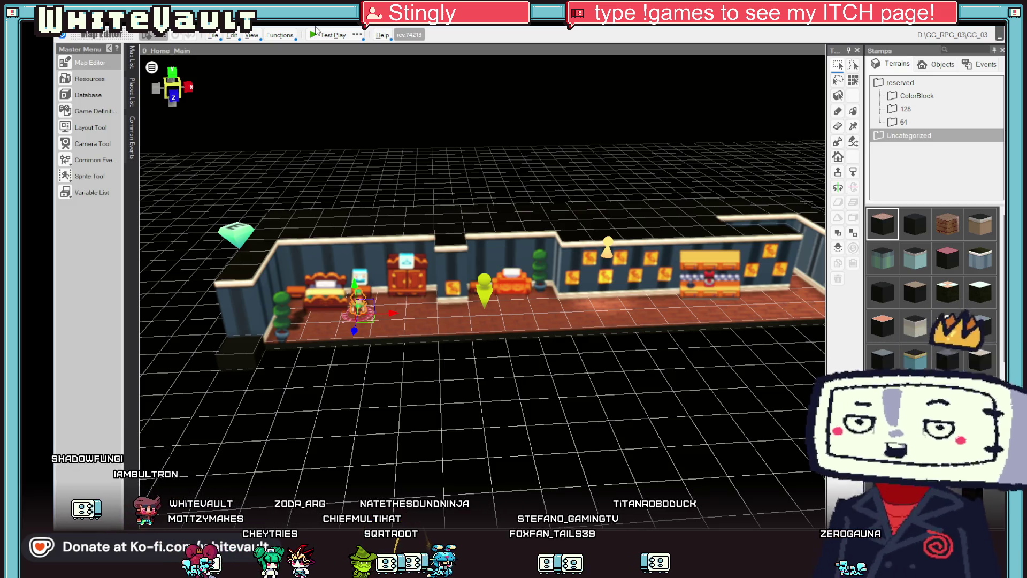
click(319, 34)
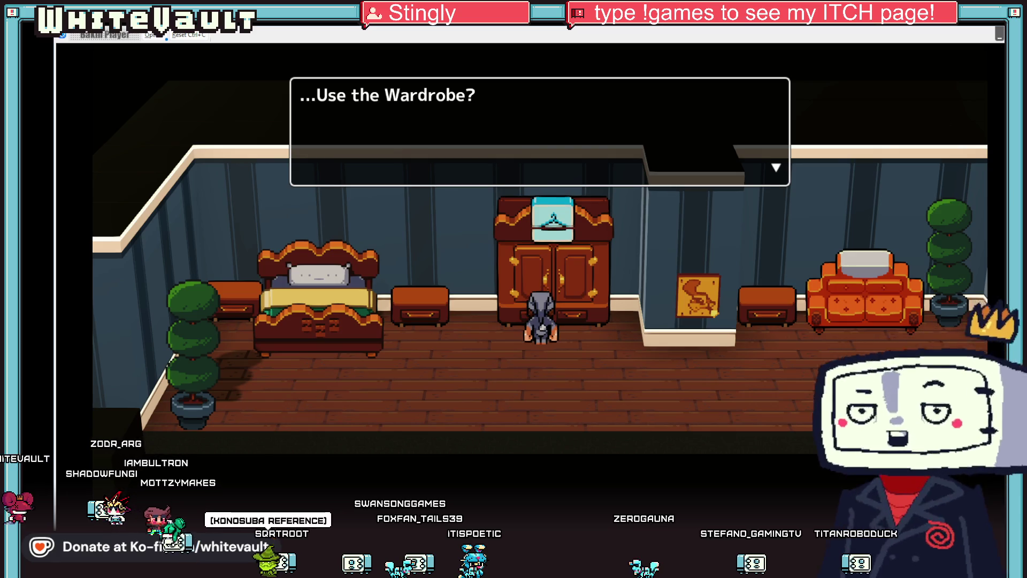
key(alt+F4)
Step: Select the wardrobe's event on the map and launch another test play
click(369, 256)
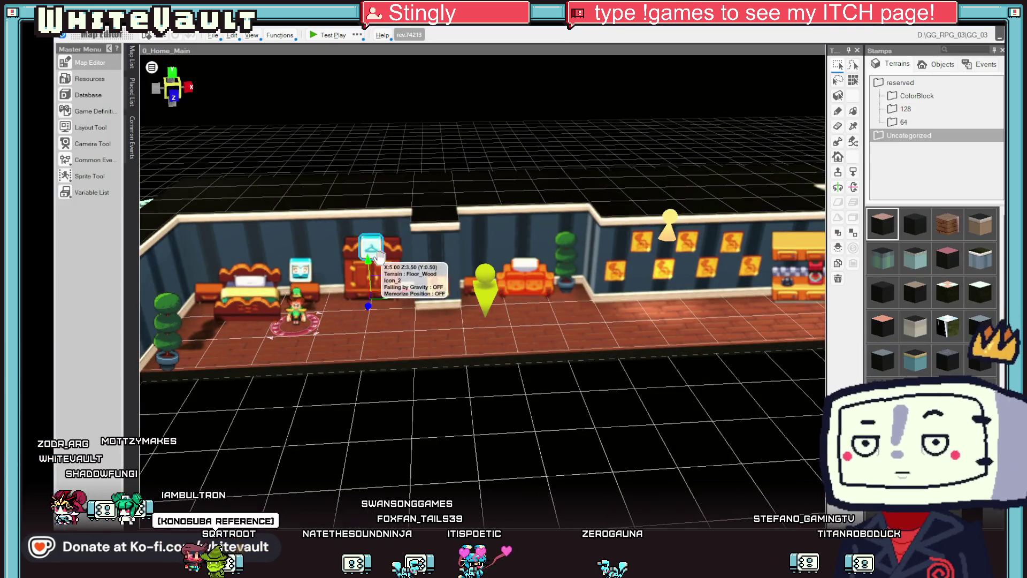
click(366, 303)
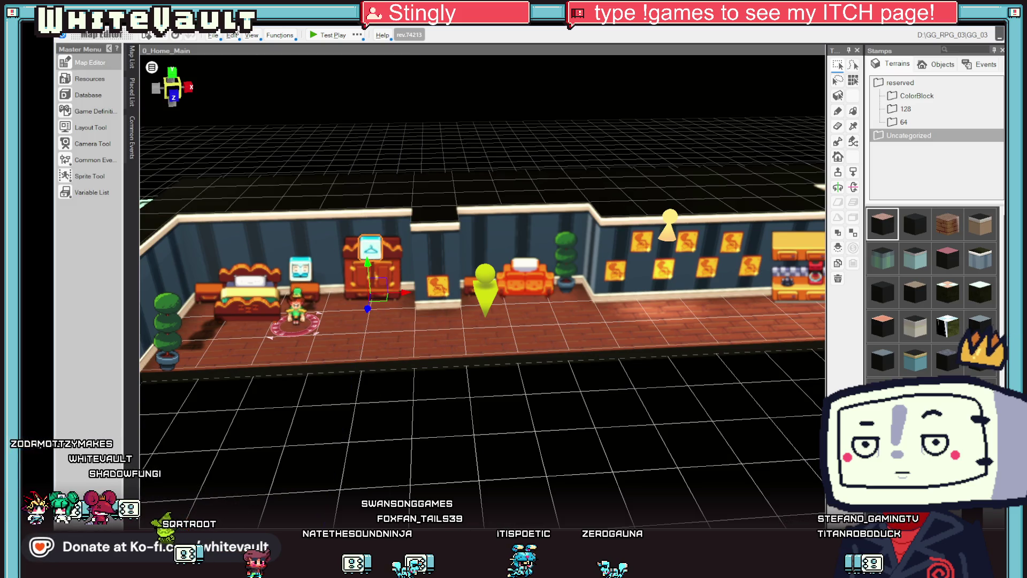
click(323, 34)
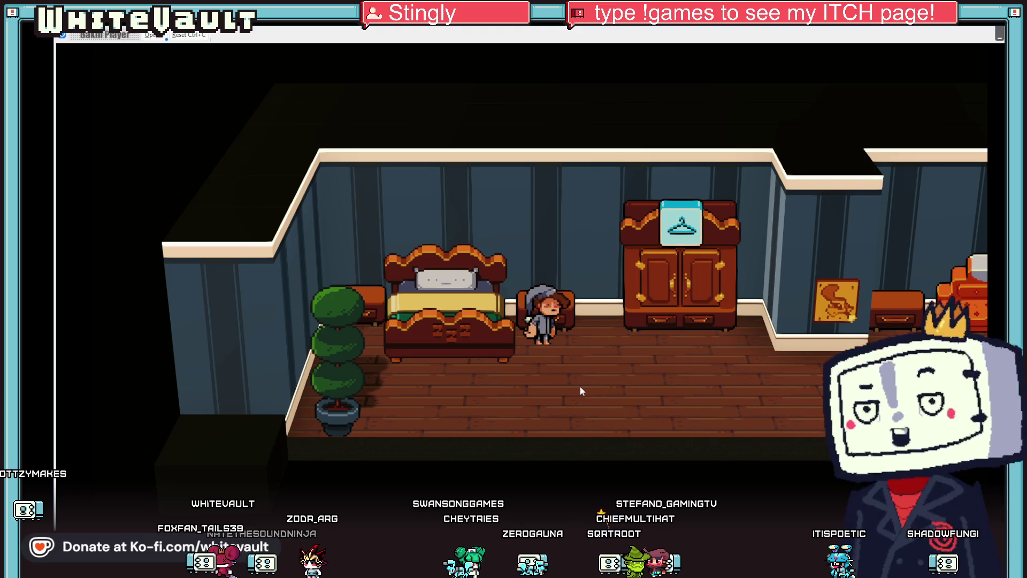
Step: Walk to the wardrobe, interact with it, and answer No to its prompt
key(Right)
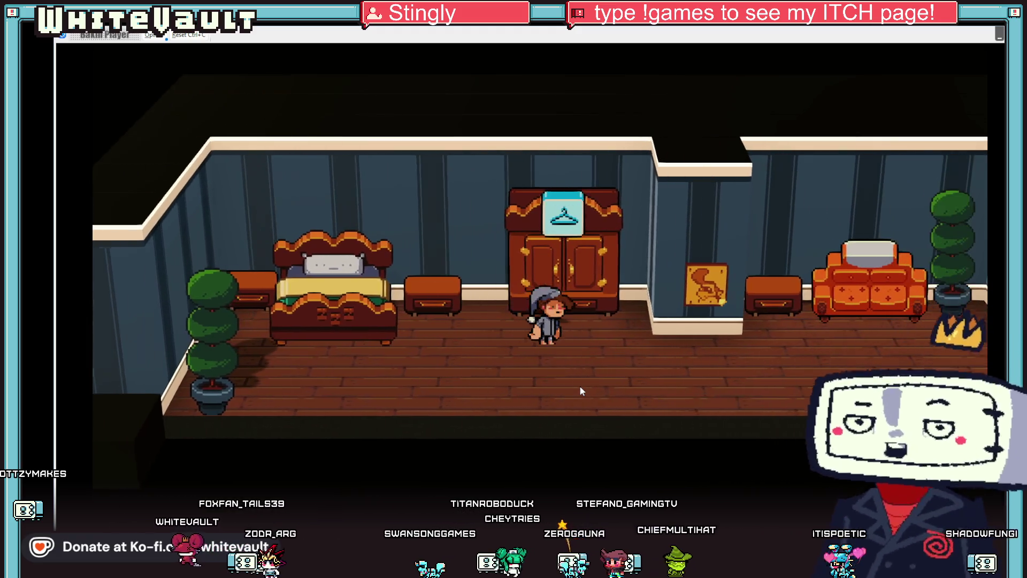
key(Up)
key(Return)
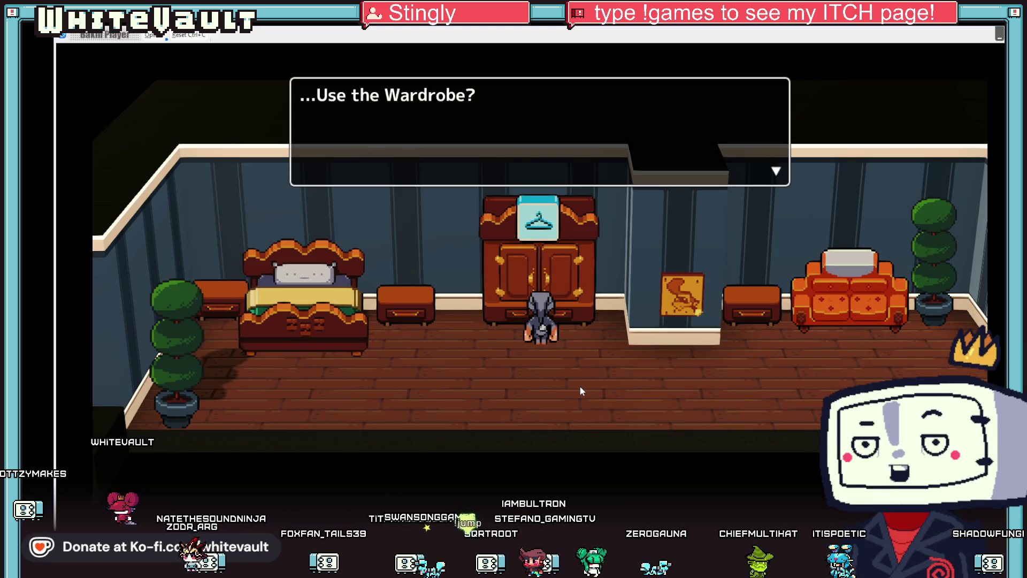
key(Return)
key(Down)
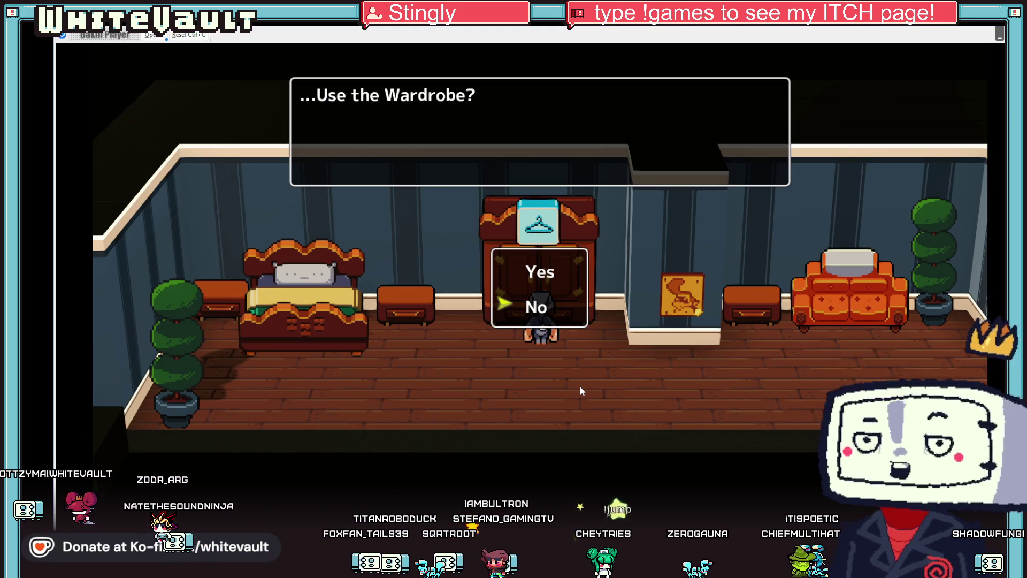
key(Return)
Step: Walk through the hallways to the front door to trigger the uniform NOTE
key(Right)
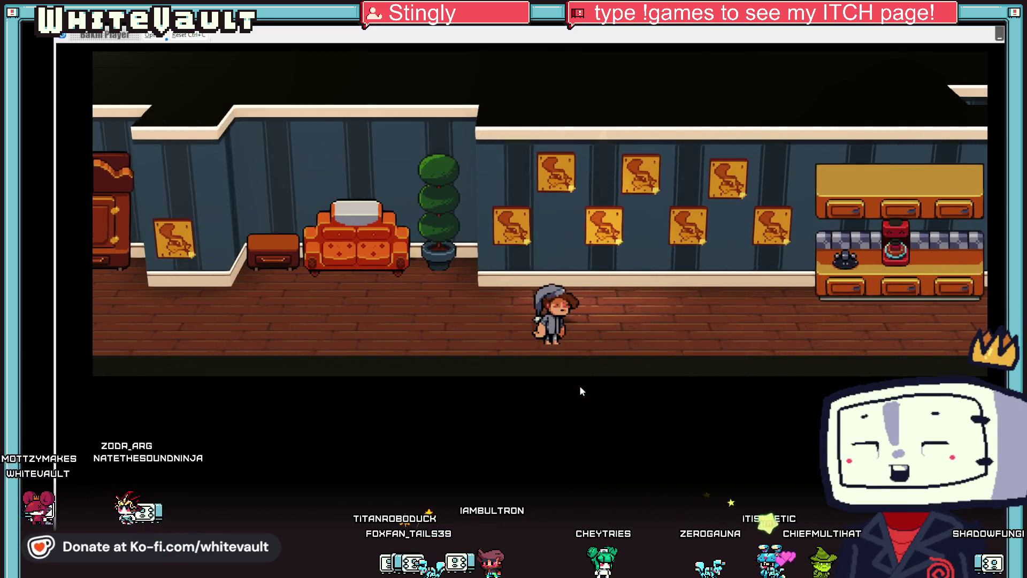
key(Up)
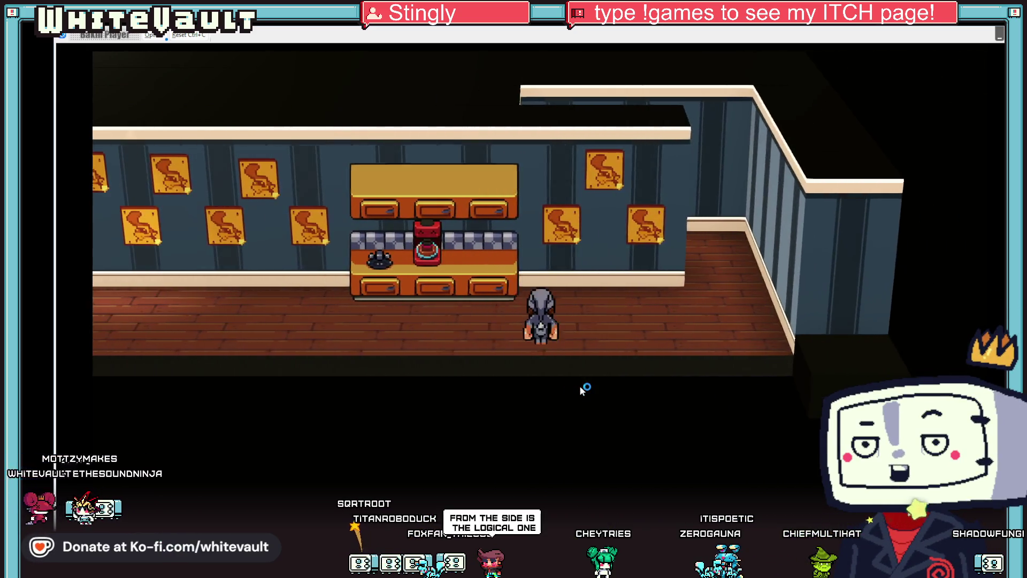
key(Return)
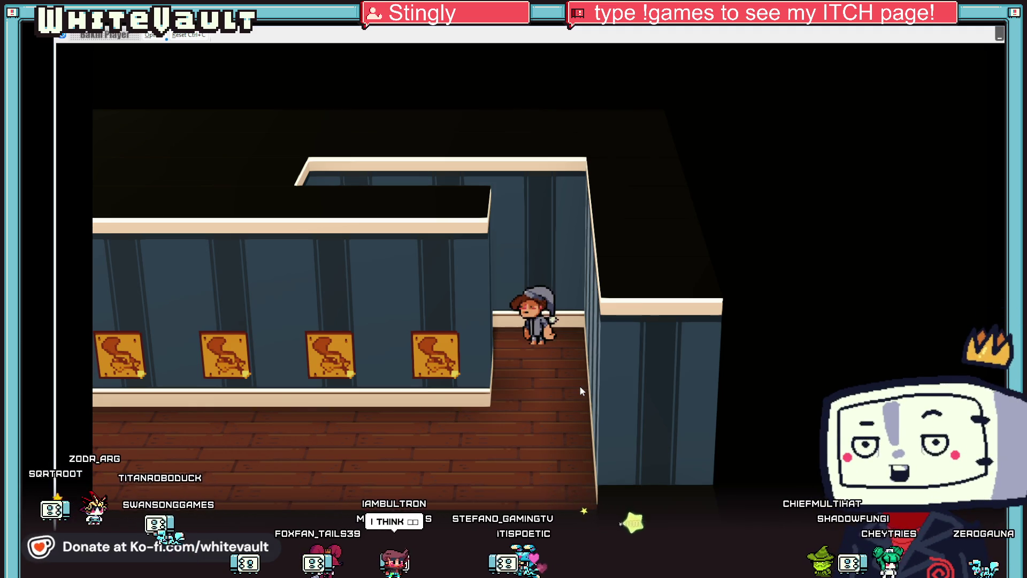
key(Down)
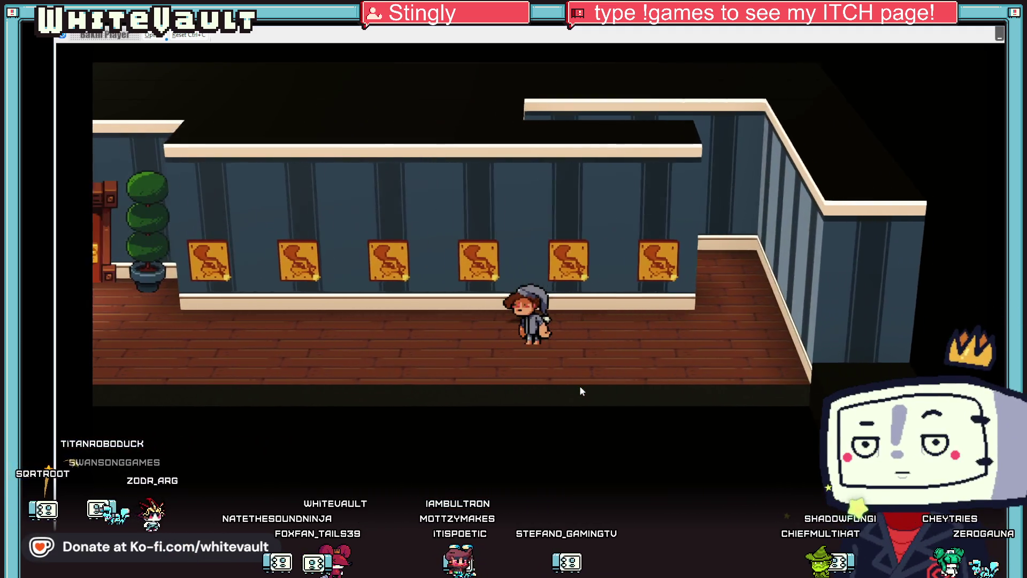
key(Left)
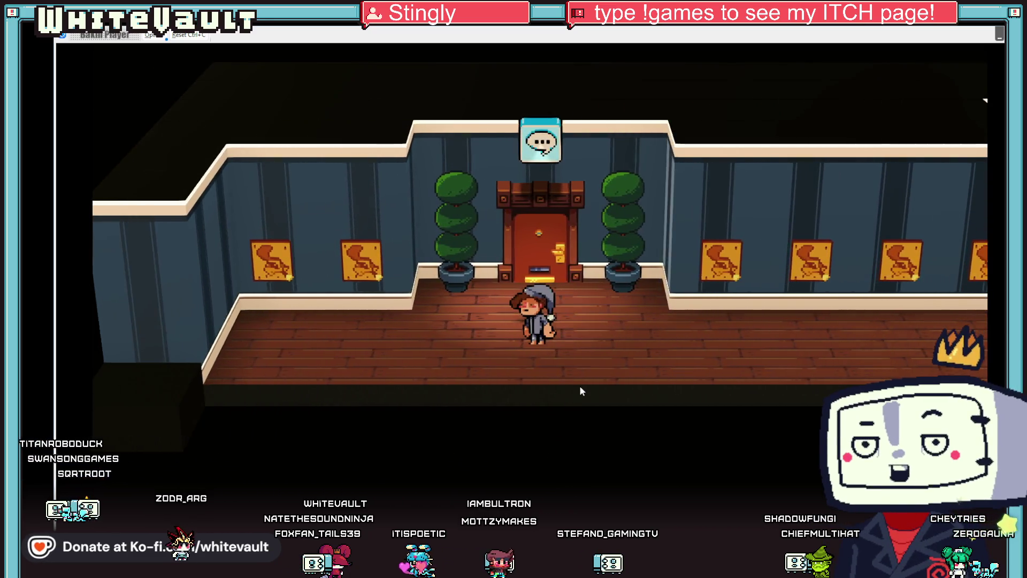
key(Up)
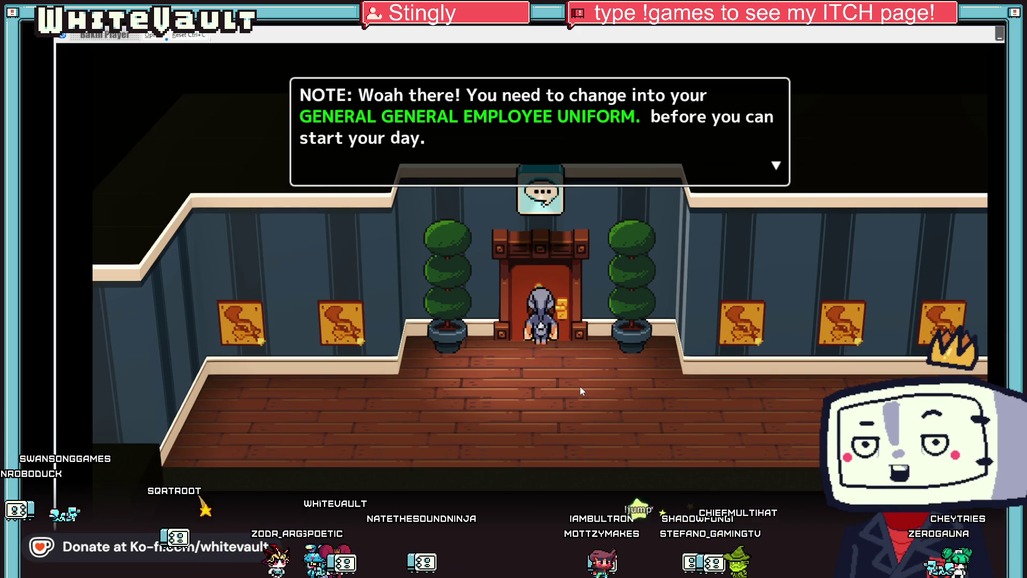
Step: Dismiss the uniform warning and step away from the front door along the corridor
key(z)
key(Down)
key(Right)
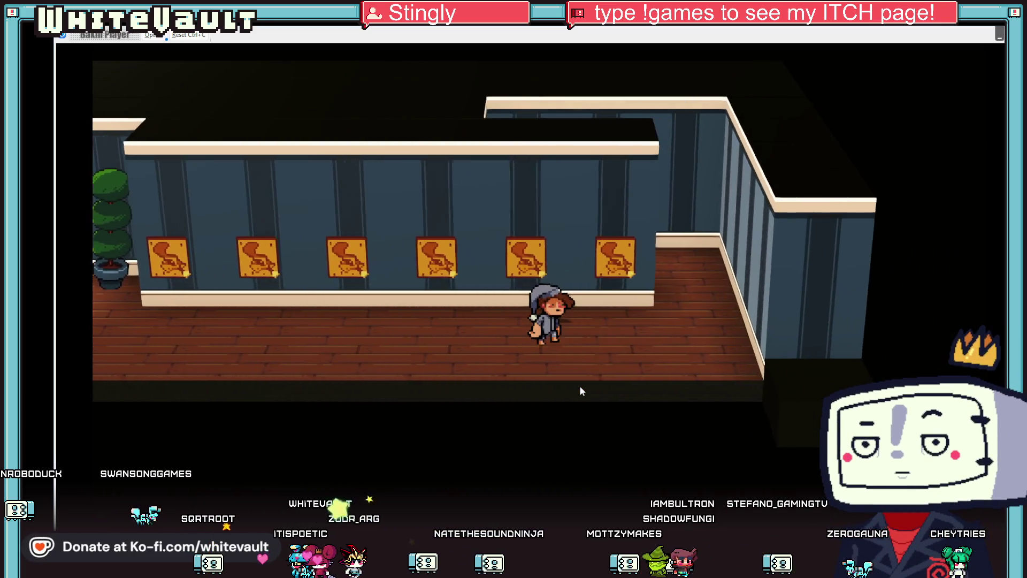
key(Up)
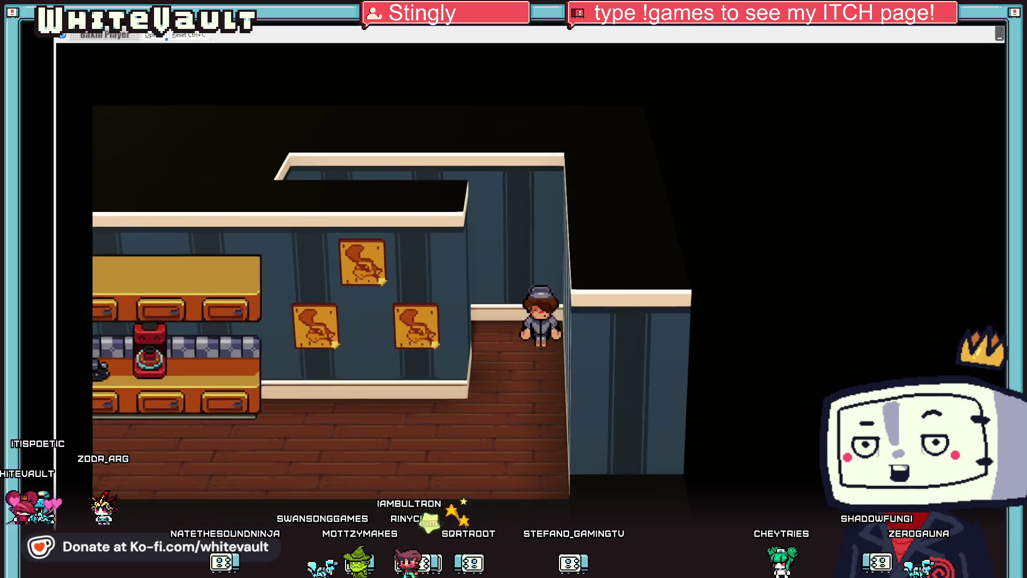
Step: Walk back to the bedroom wardrobe and choose to use it
key(Left)
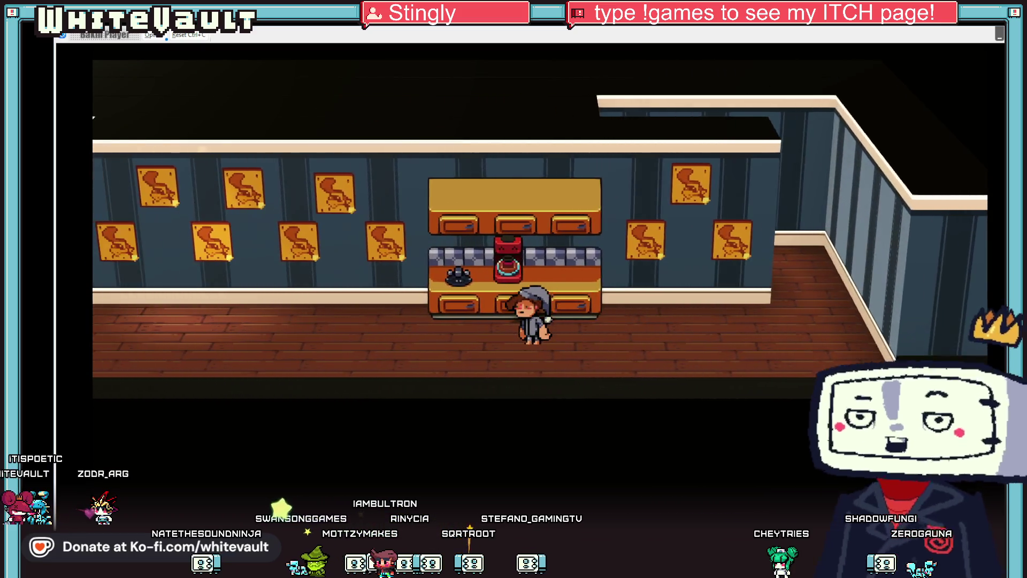
key(Left)
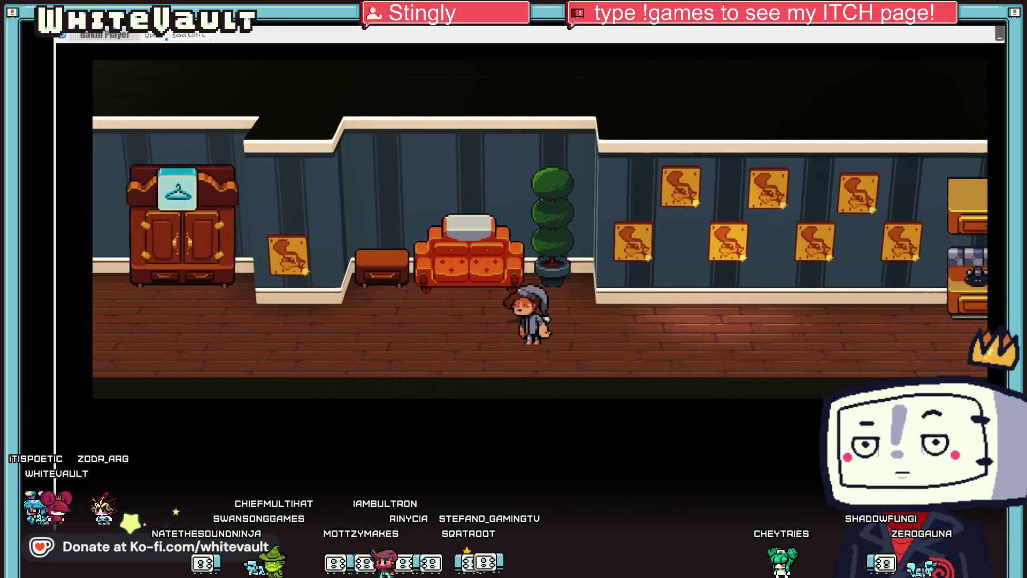
key(Left)
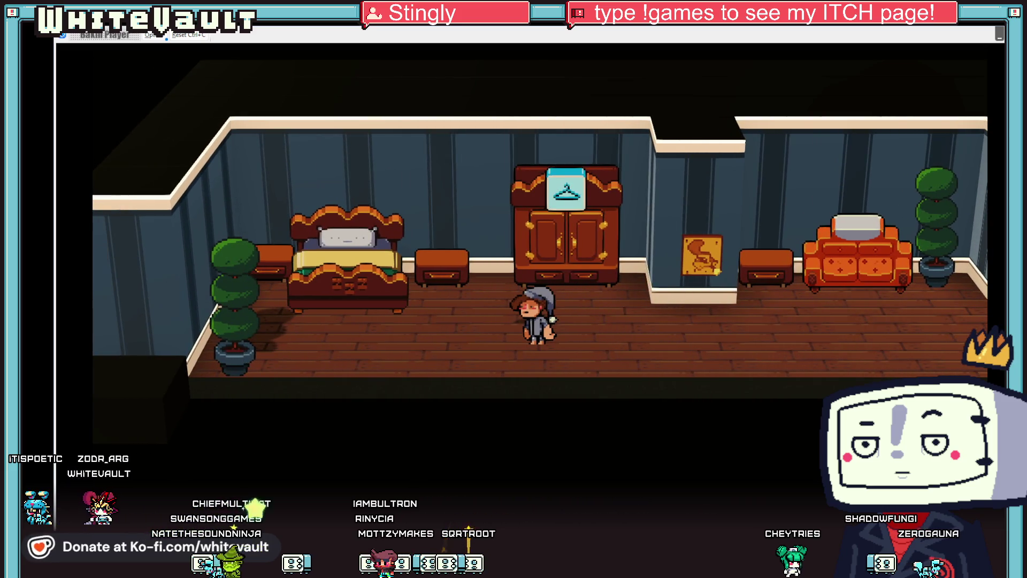
key(Right)
key(Up)
key(z)
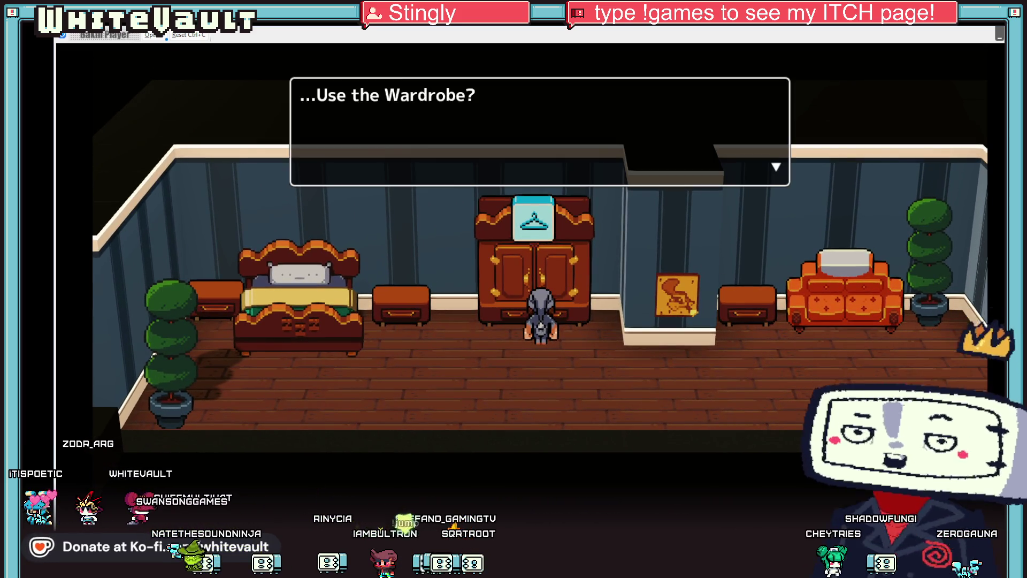
key(z)
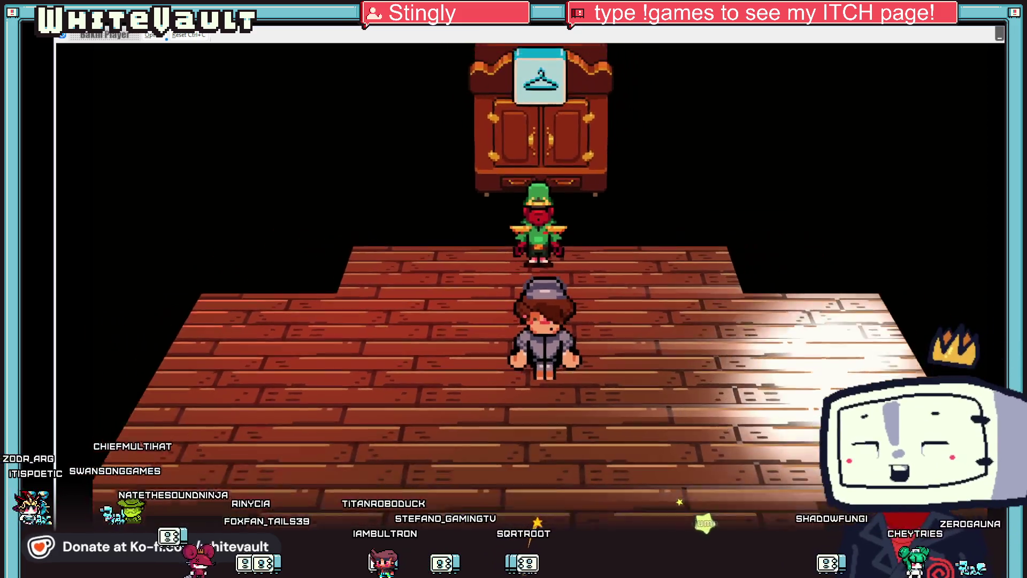
Step: In the clothing room, walk up to the wardrobe and change into the work uniform
key(Right)
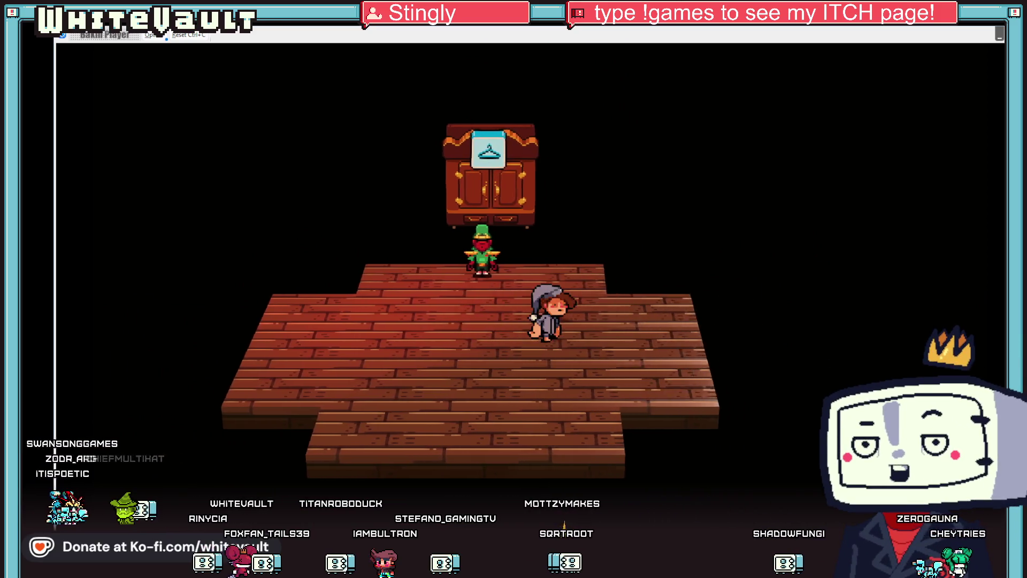
key(Left)
key(Up)
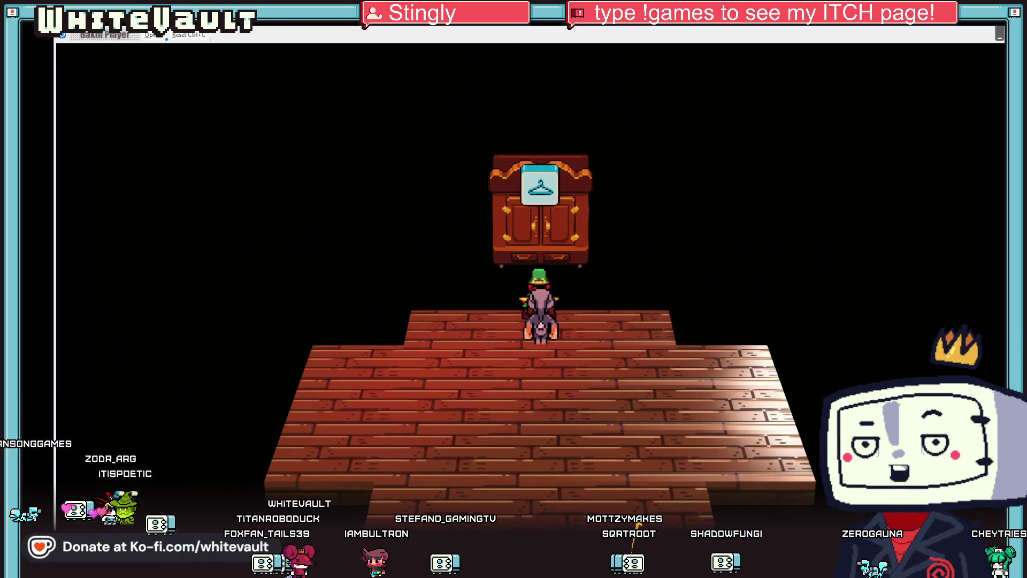
key(Return)
key(Return)
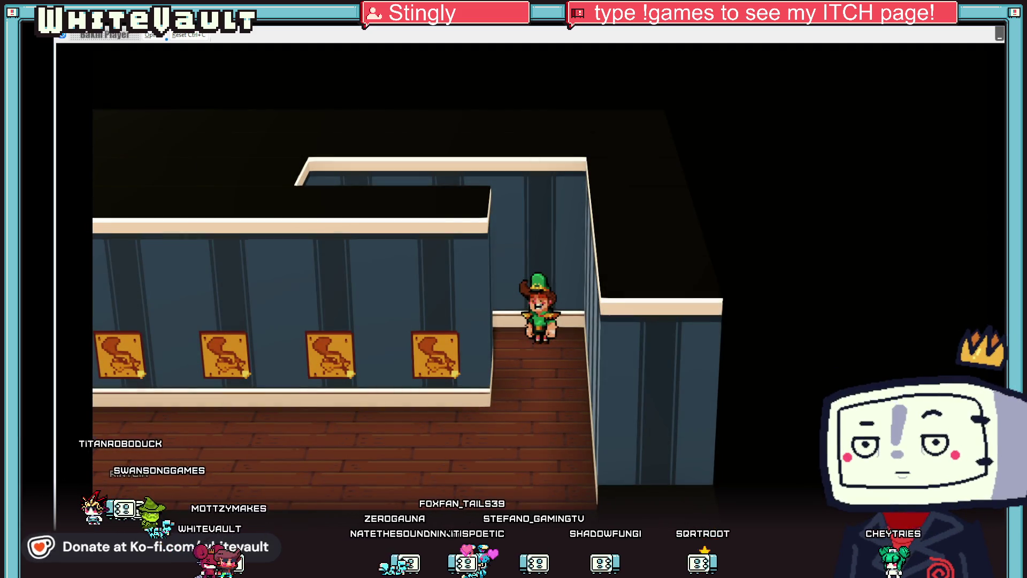
Step: Walk down the poster hallway and face the front door
key(Down)
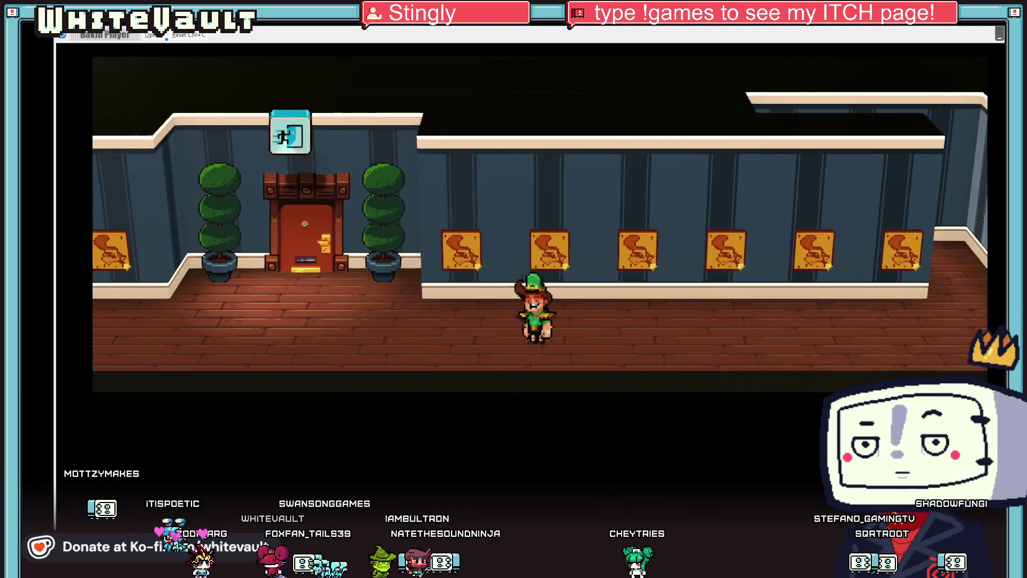
key(Left)
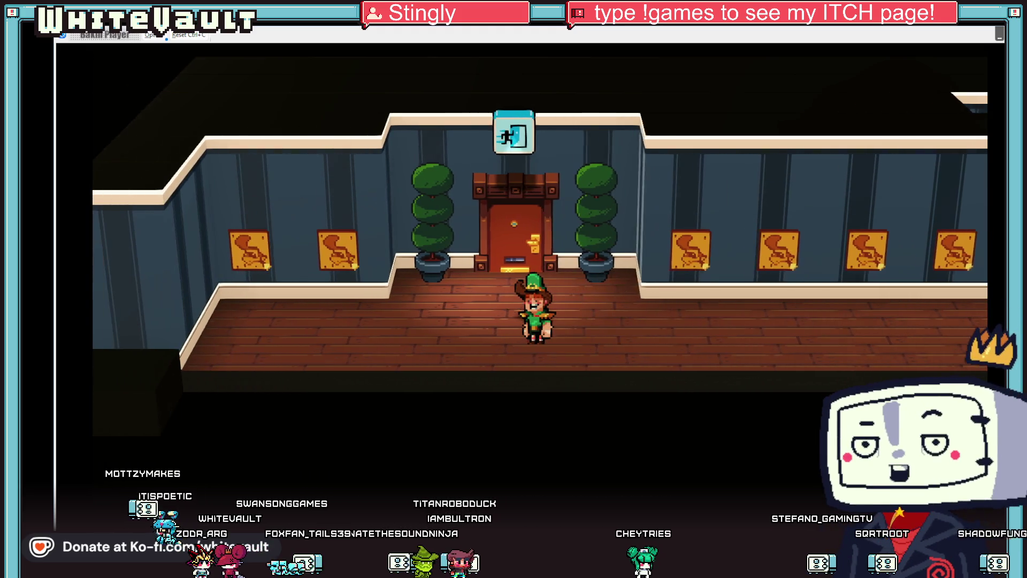
key(Up)
Step: Go through the front door to the office and talk to the desk worker
key(space)
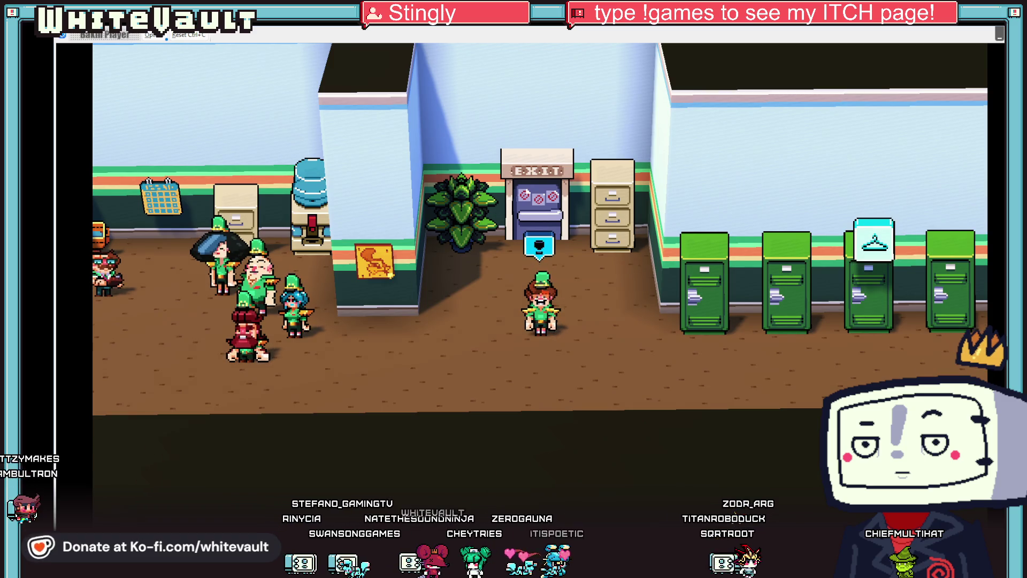
key(Down)
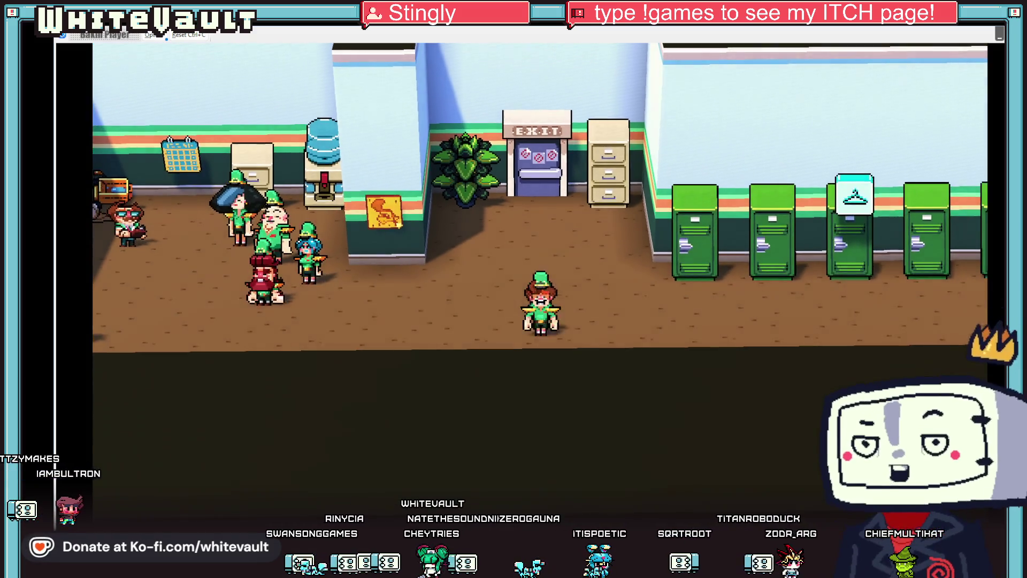
key(Left)
key(Right)
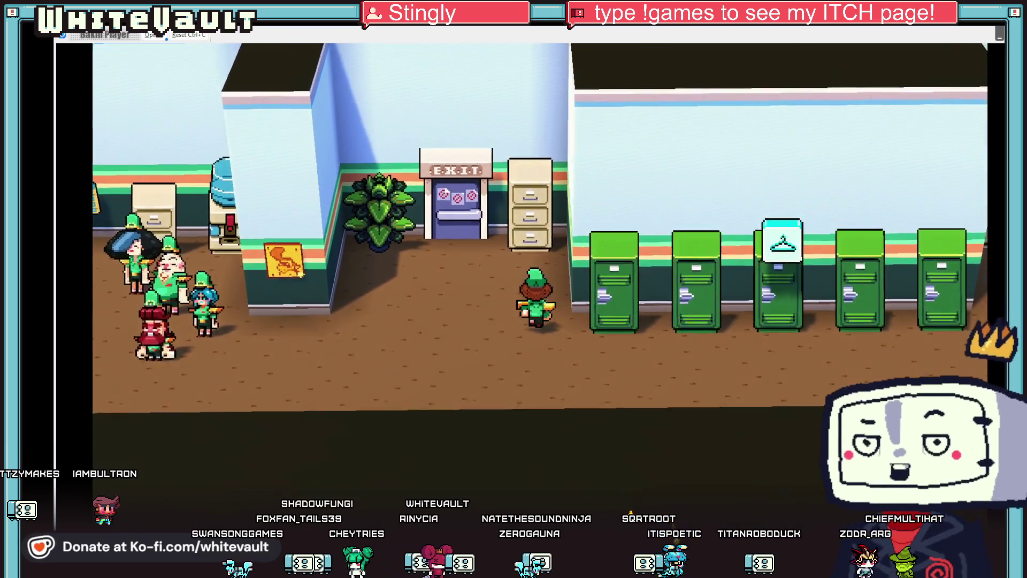
key(Left)
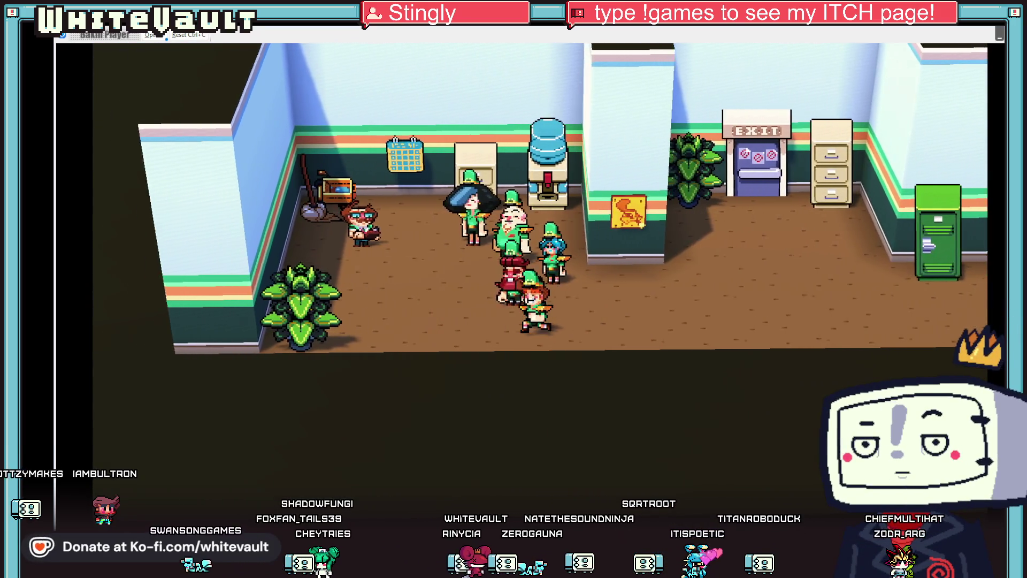
key(Left)
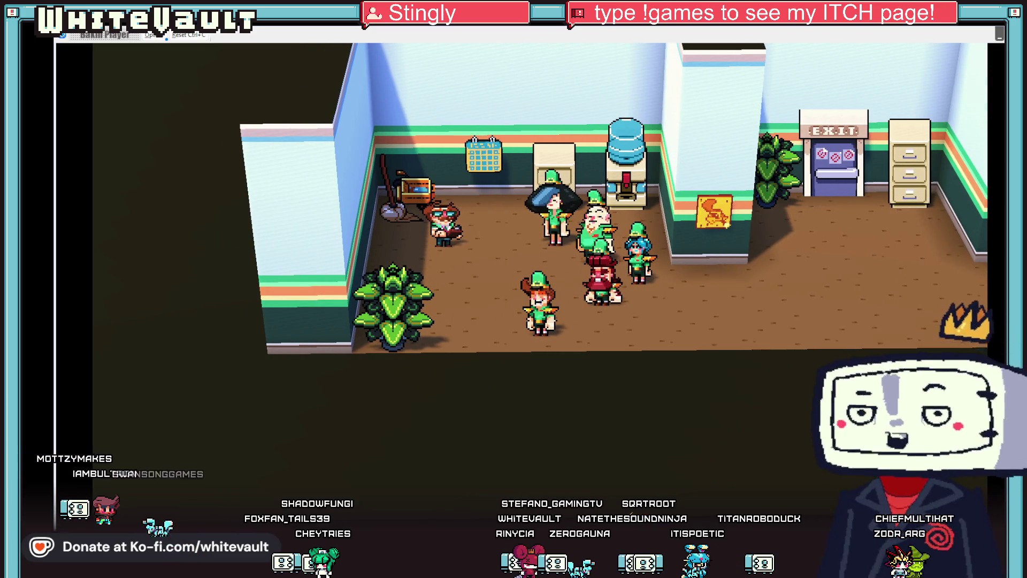
key(Right)
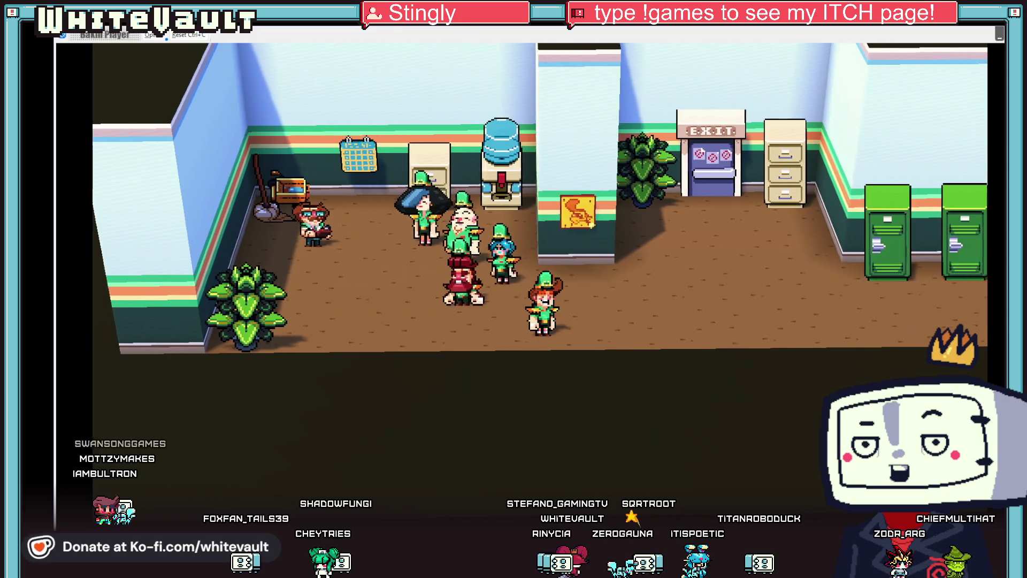
key(Right)
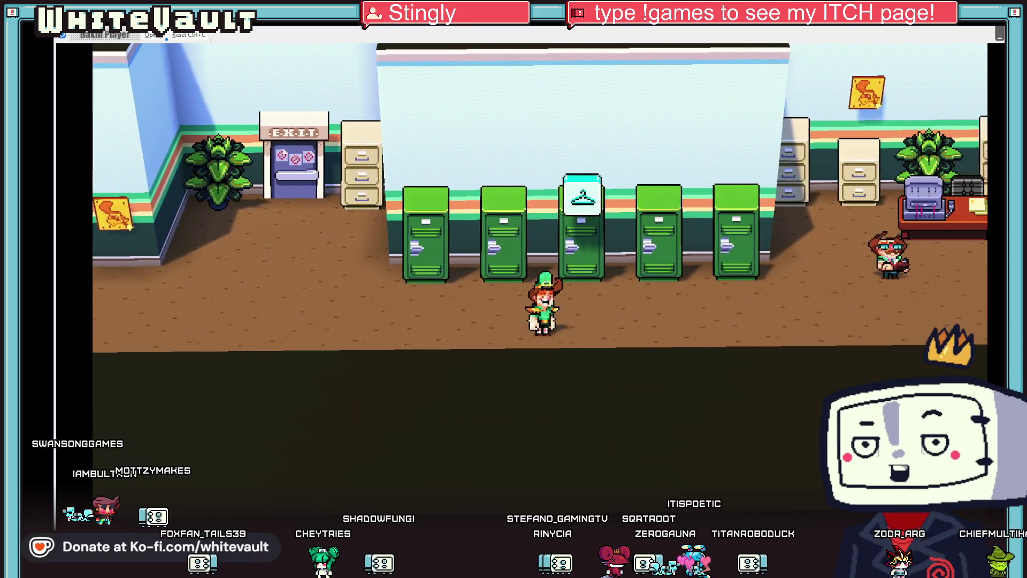
key(Right)
key(Up)
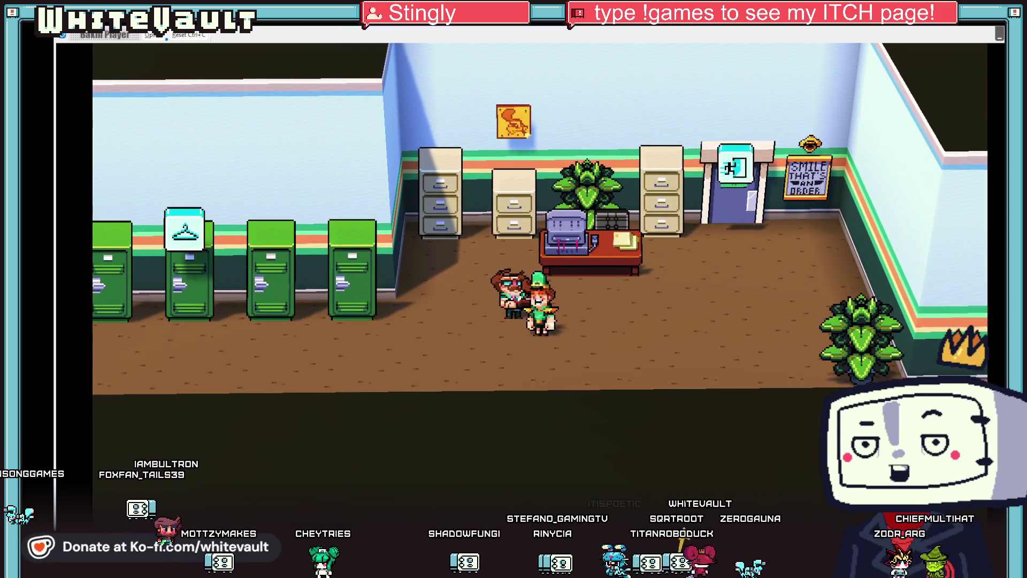
key(z)
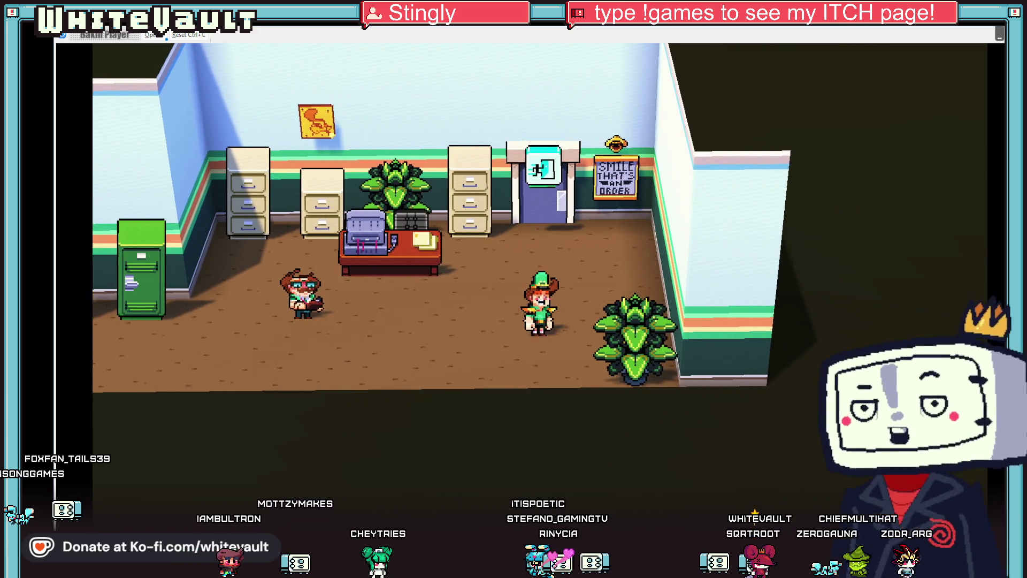
Step: Walk into the store, sweep the puddle with the broom, and close the 'yah done!' message
key(Up)
key(Down)
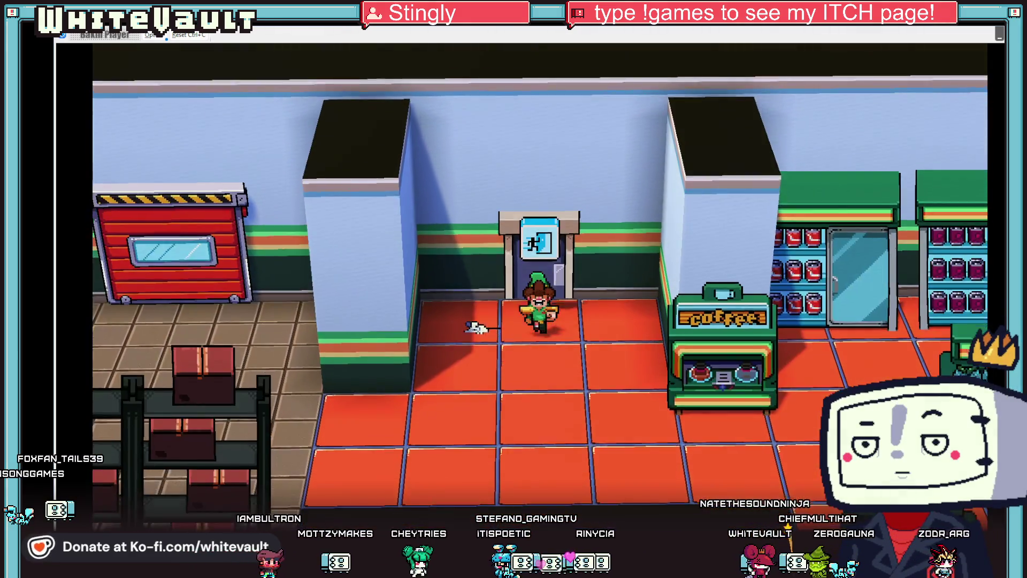
key(Right)
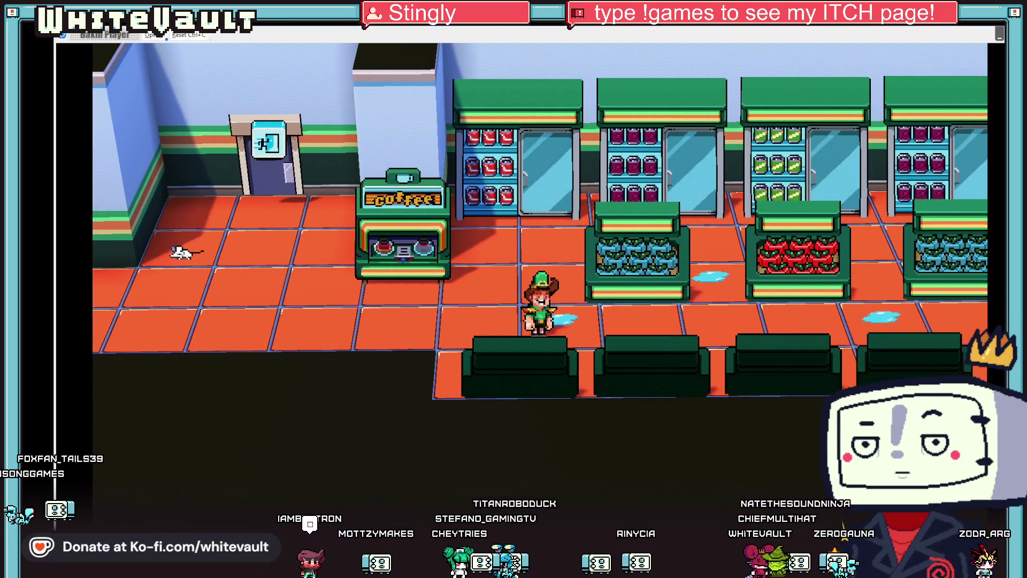
key(Up)
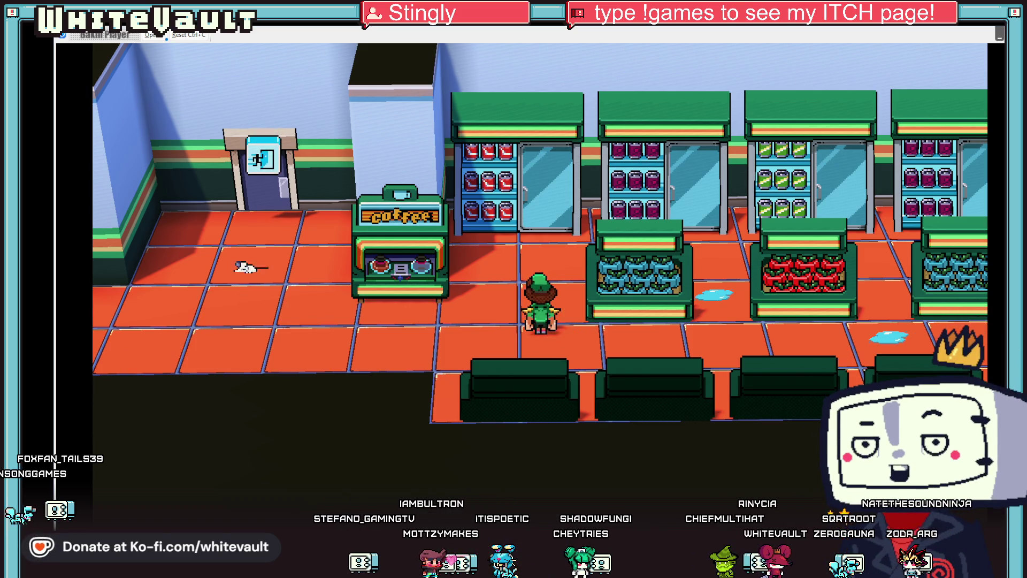
key(Right)
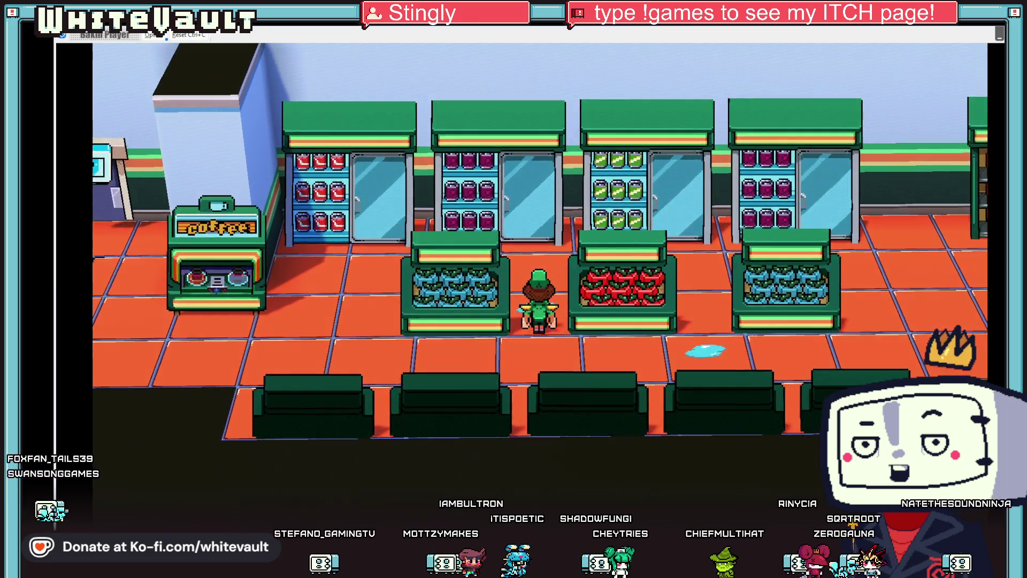
key(Up)
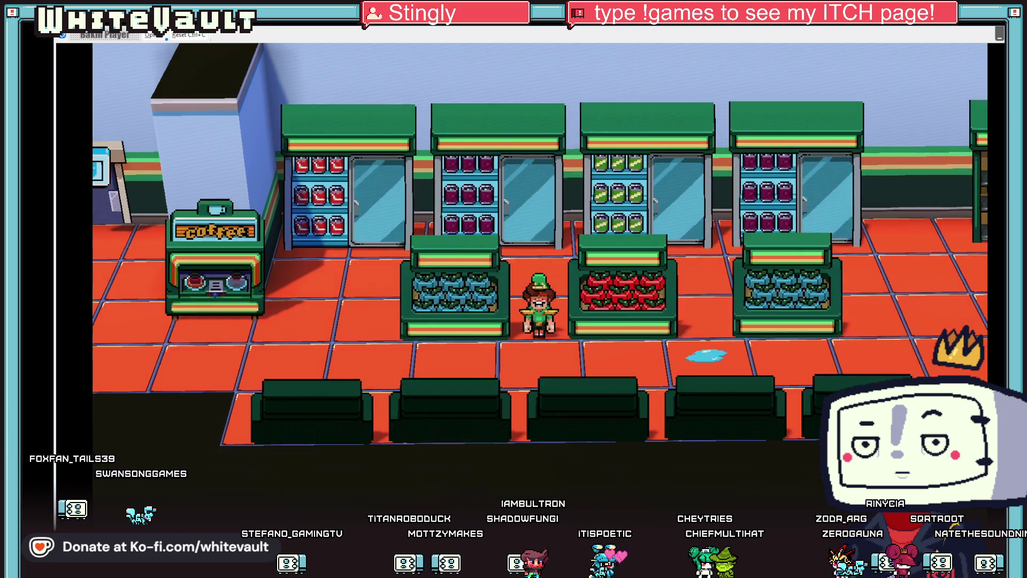
key(Down)
key(Right)
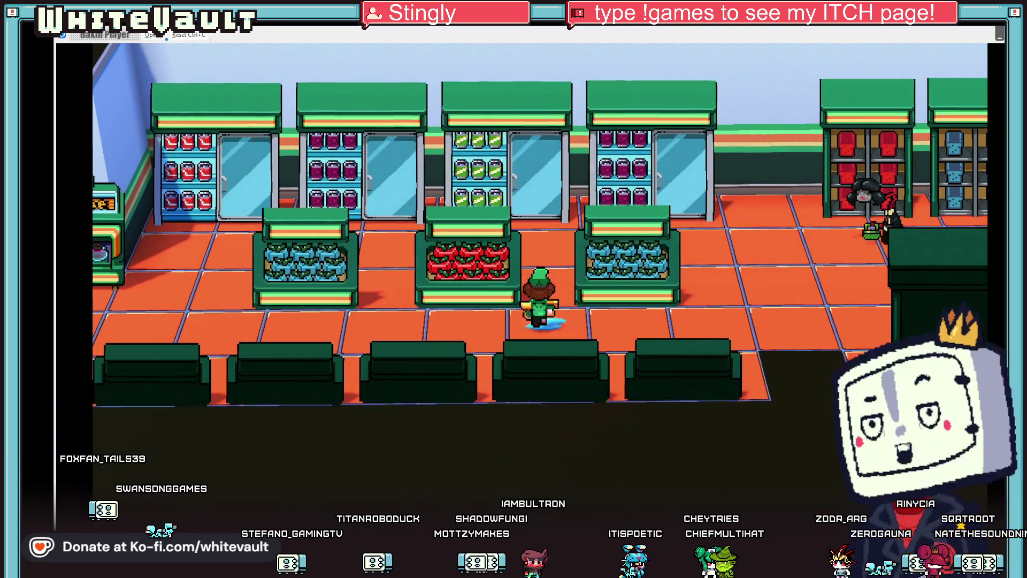
key(space)
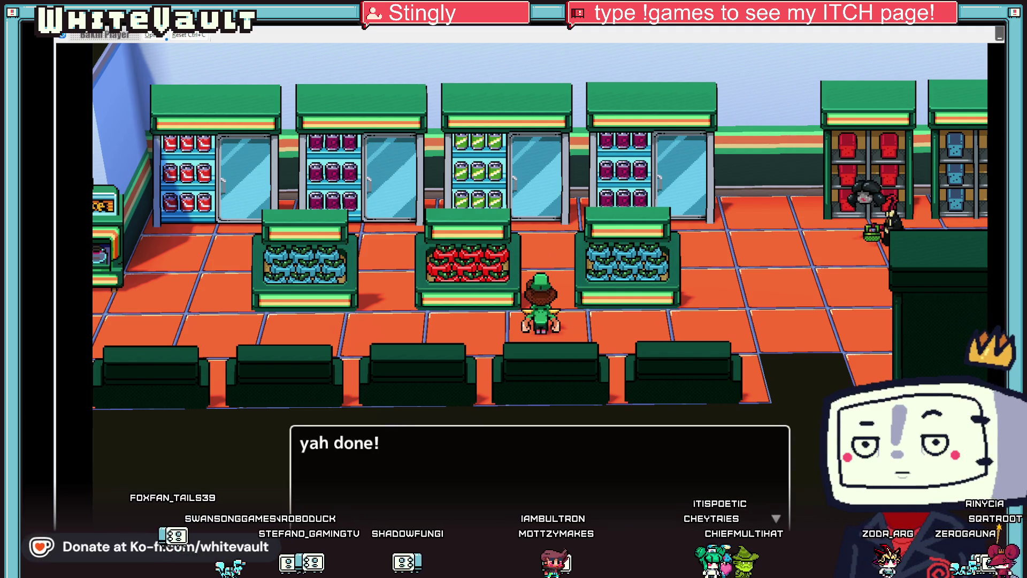
key(space)
Step: Walk back through the store door to the office and close the 'you are done' dialogue
key(Left)
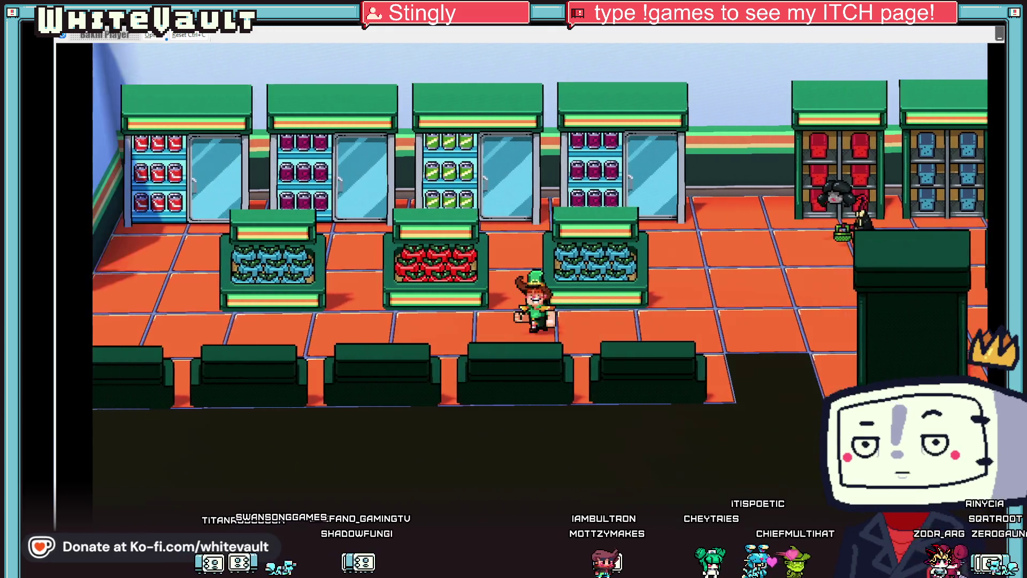
key(Left)
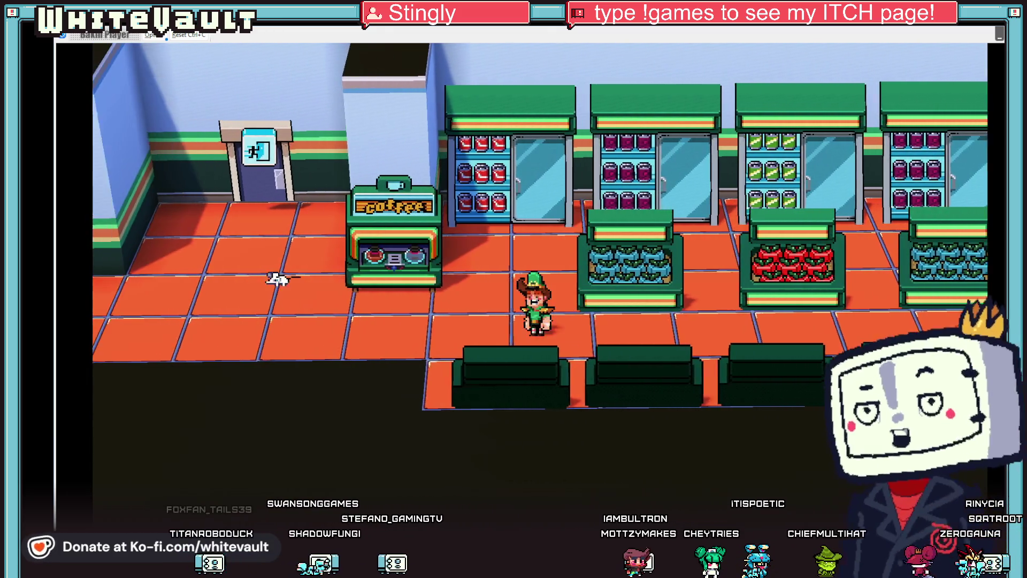
key(Left)
key(Up)
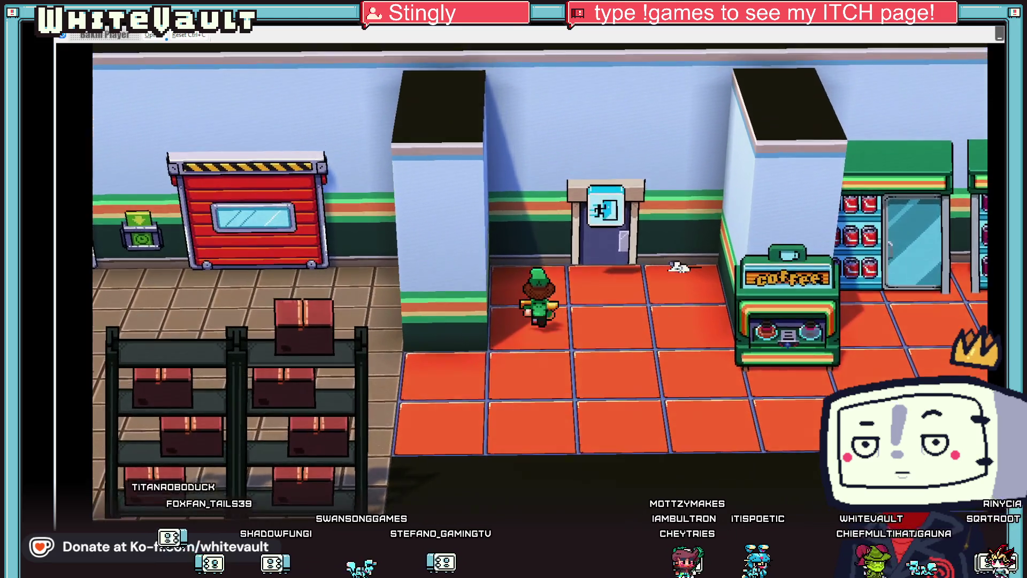
key(Up)
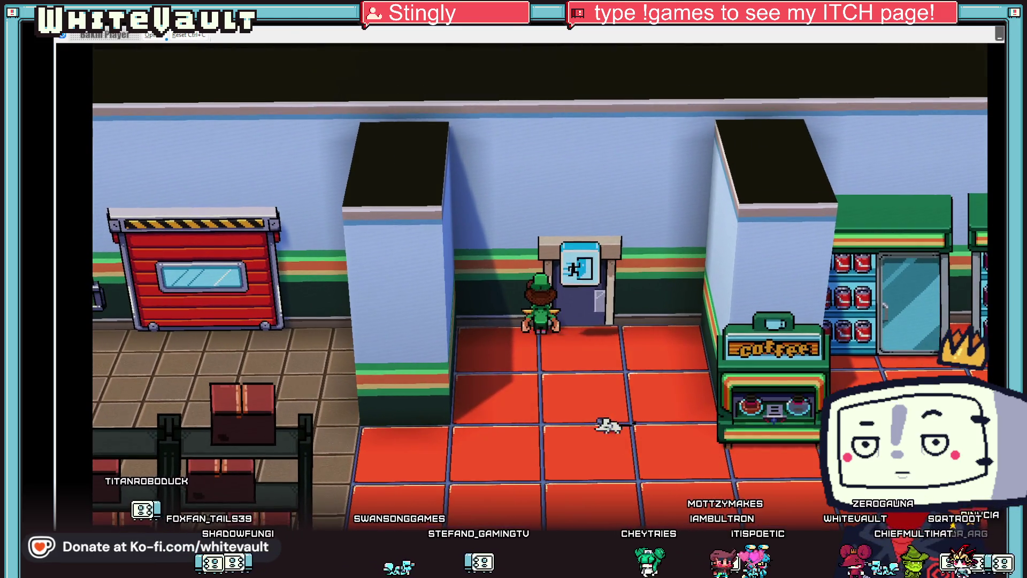
key(Up)
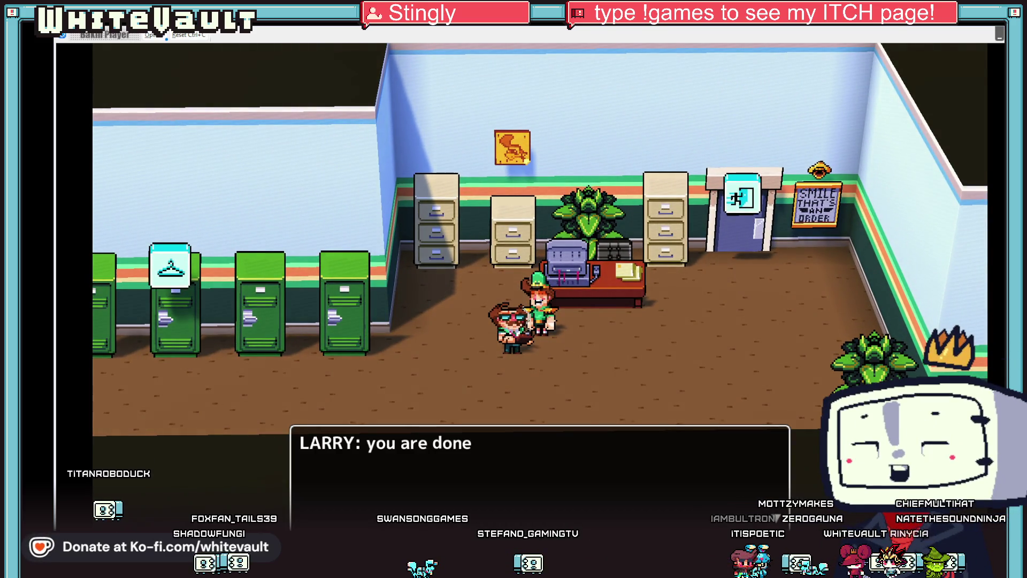
key(Return)
Step: Leave through the office exit to trigger the bus cutscene, then close the test play
key(Left)
key(Down)
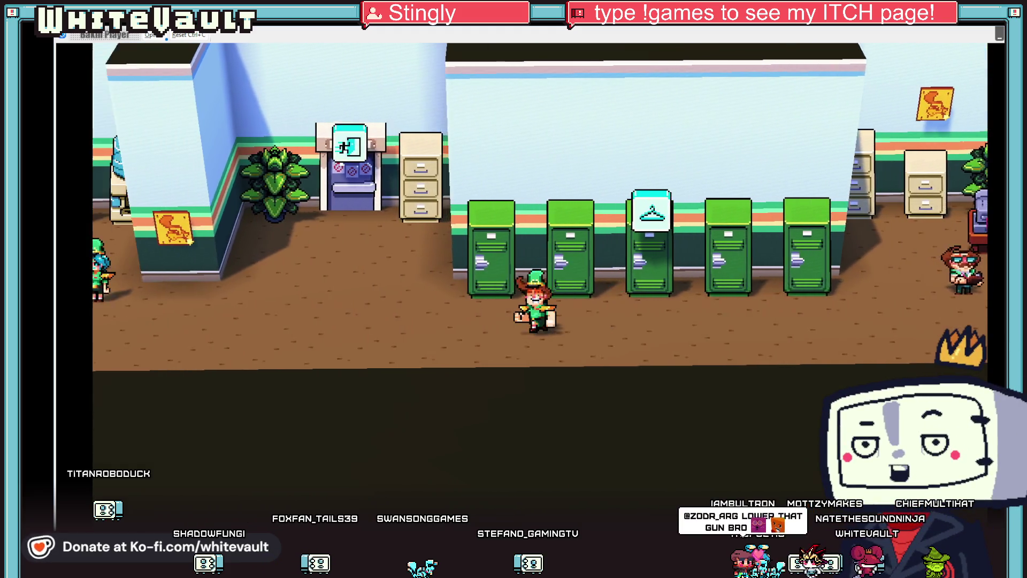
key(Up)
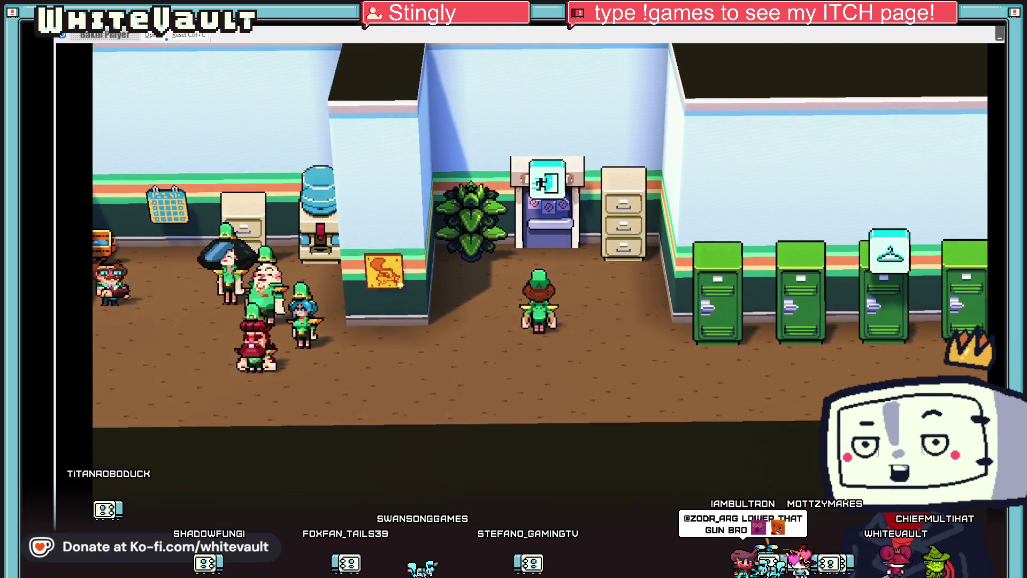
key(Up)
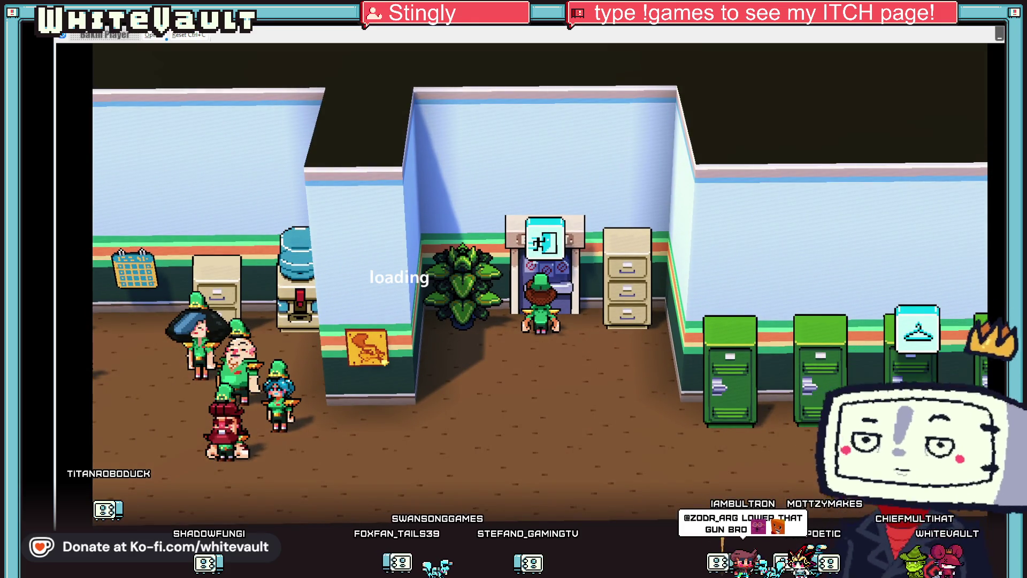
key(e)
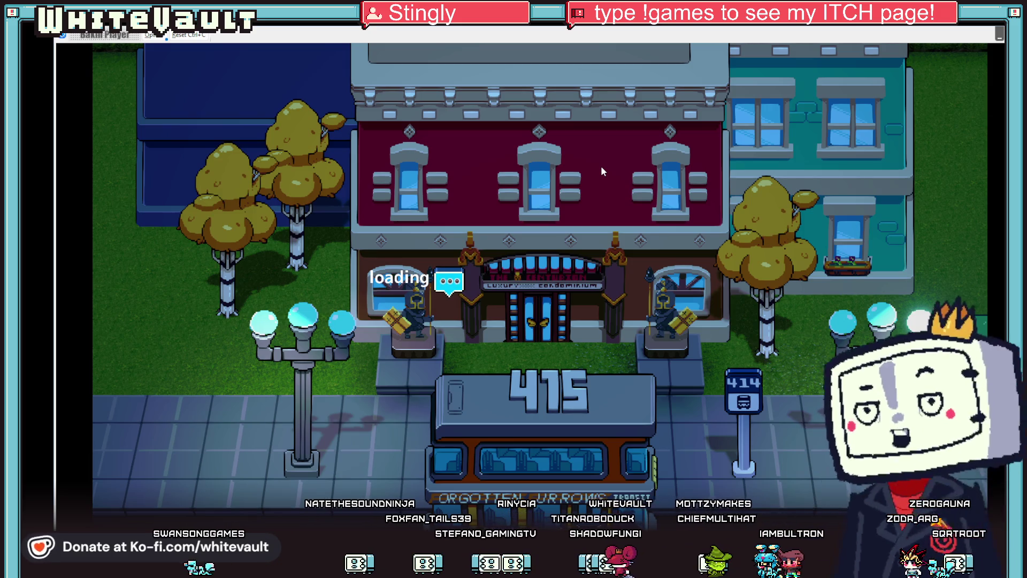
key(alt+F4)
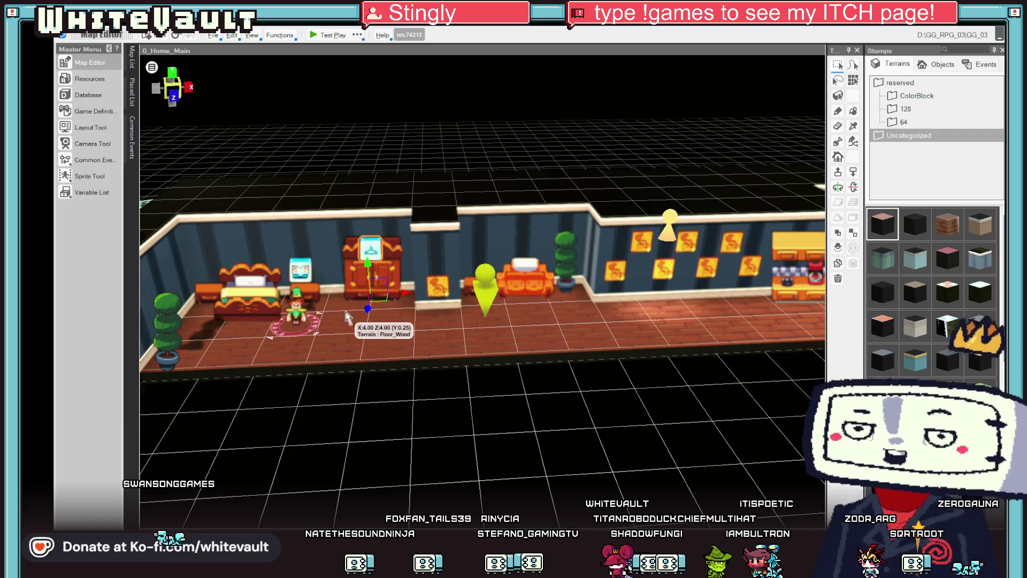
scroll(361, 392, down, 3)
mouse_move(361, 391)
mouse_down()
mouse_move(384, 416)
mouse_move(267, 247)
mouse_up()
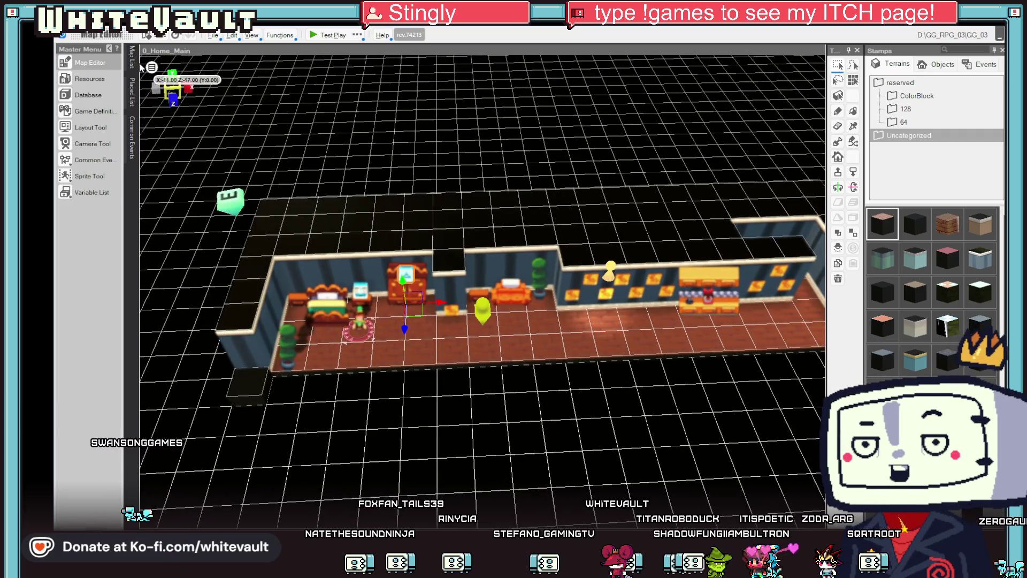
click(132, 57)
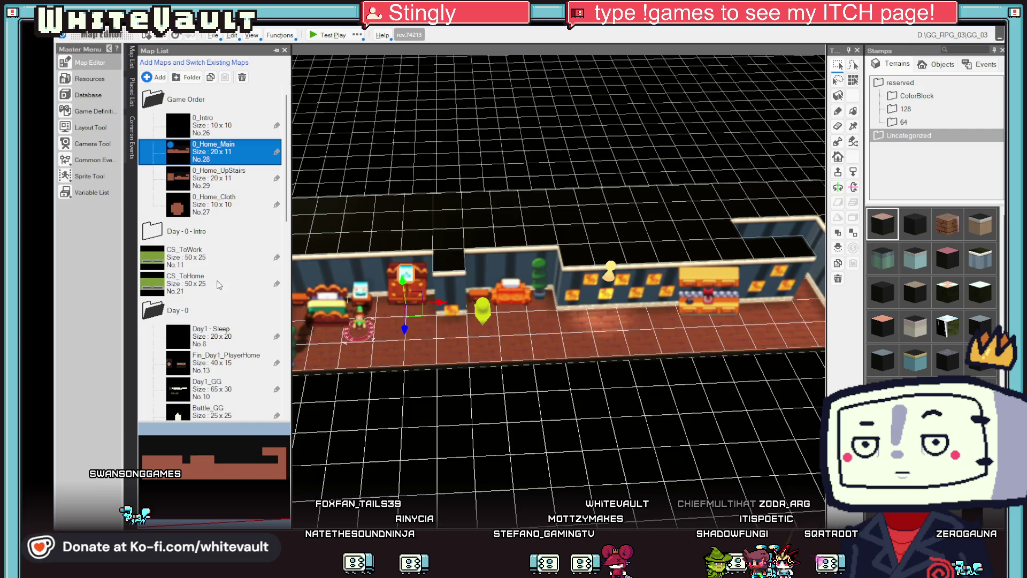
click(190, 278)
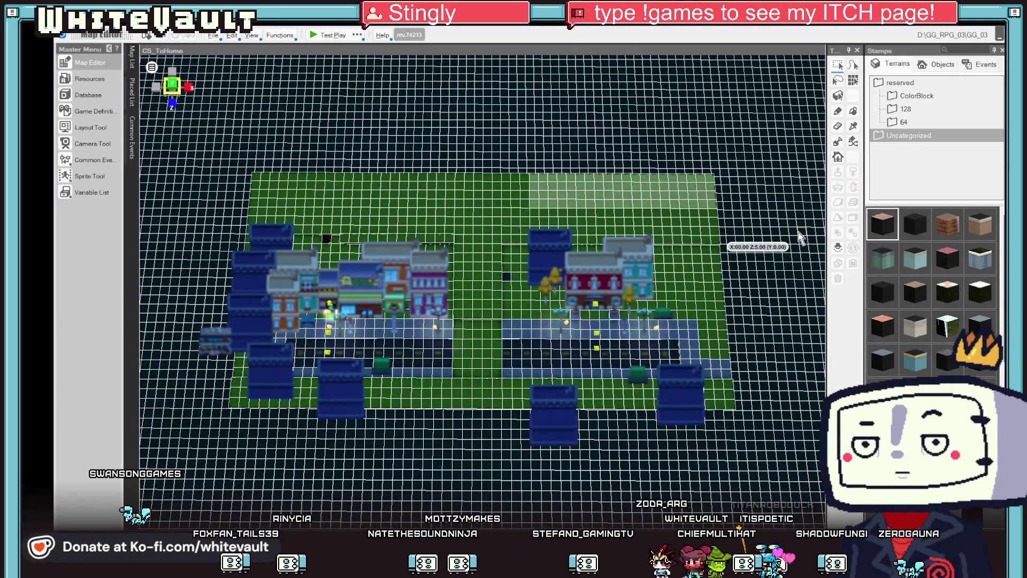
drag(780, 467, 750, 411)
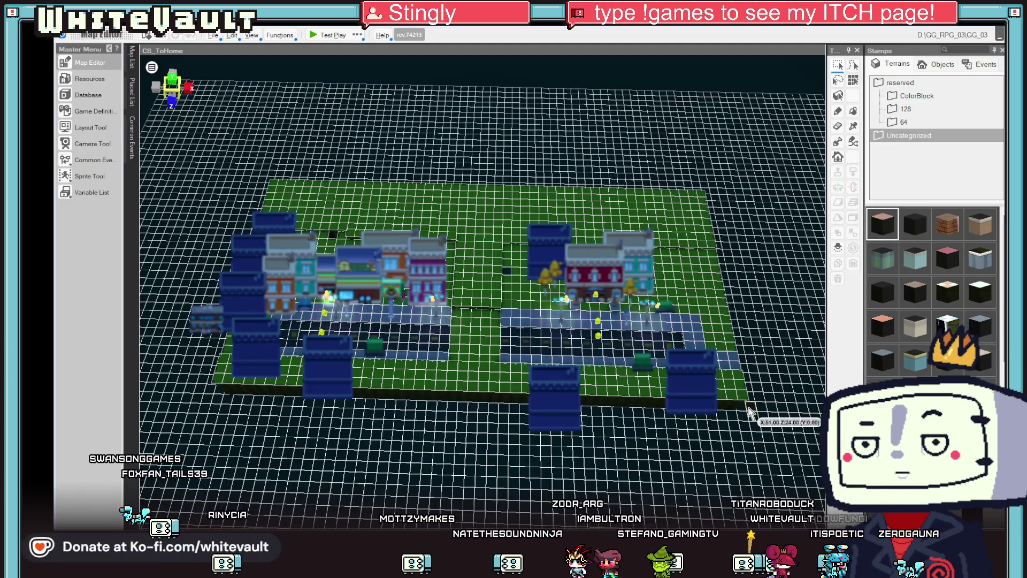
mouse_move(695, 328)
mouse_down()
mouse_move(725, 449)
mouse_move(735, 390)
mouse_up()
scroll(736, 391, up, 6)
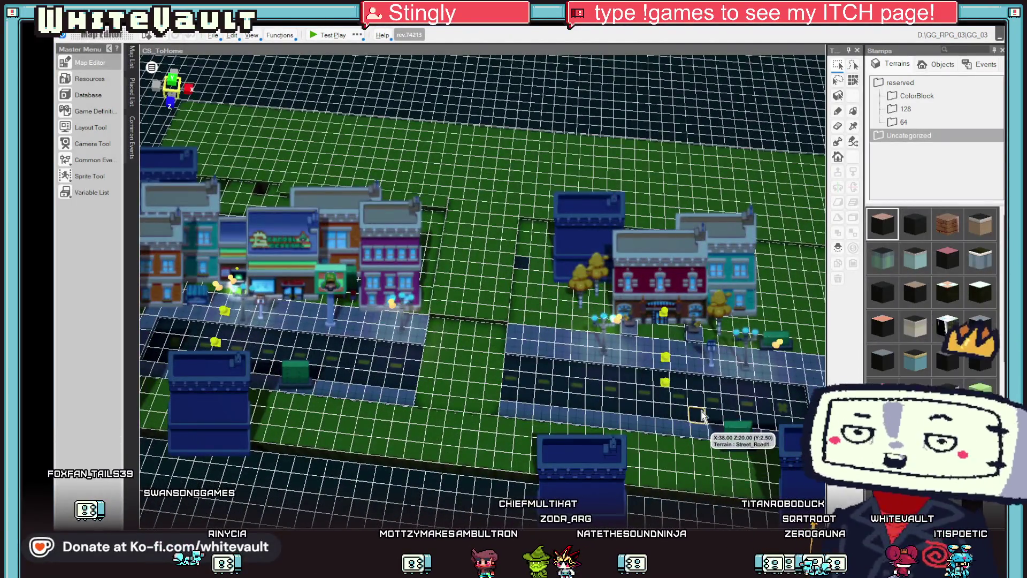
mouse_move(711, 425)
mouse_down()
mouse_move(714, 386)
mouse_move(704, 402)
mouse_move(715, 469)
mouse_move(704, 447)
mouse_move(704, 410)
mouse_move(715, 407)
mouse_up()
scroll(703, 397, down, 3)
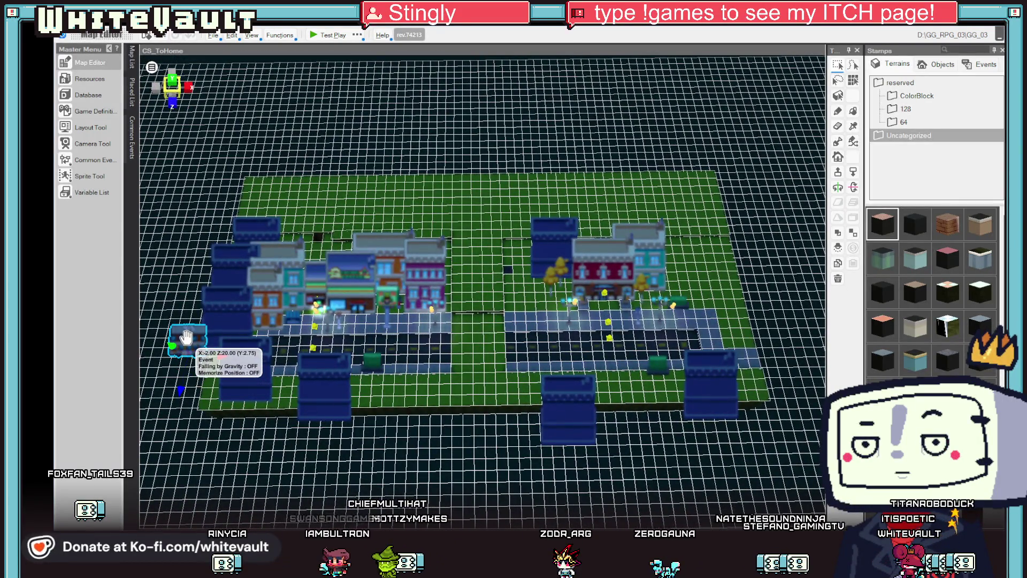
Step: Open the CS_ToHome event's Teleport Player command and choose to specify its destination
double_click(186, 335)
scroll(765, 188, down, 3)
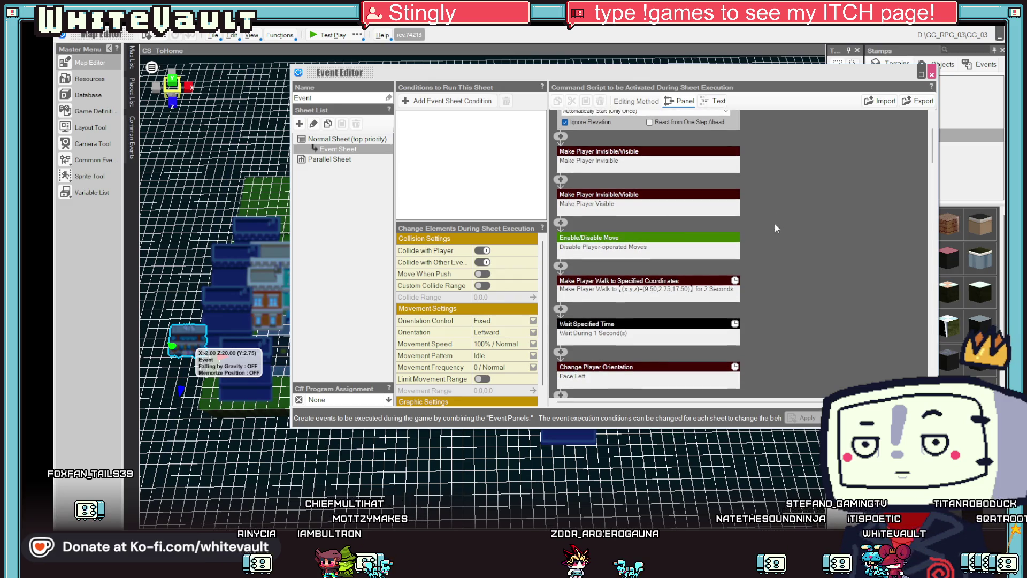
scroll(769, 247, down, 15)
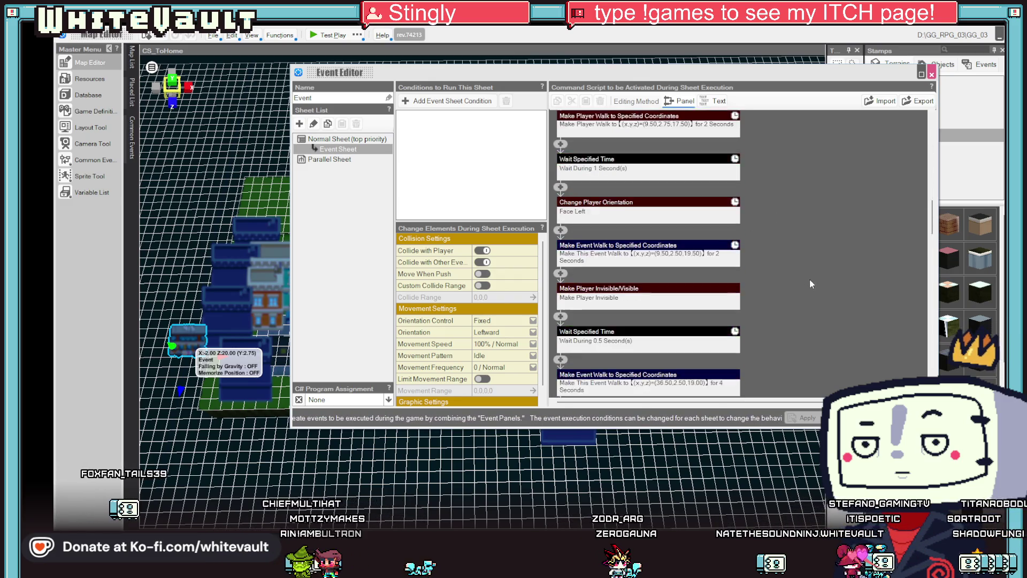
scroll(863, 302, down, 7)
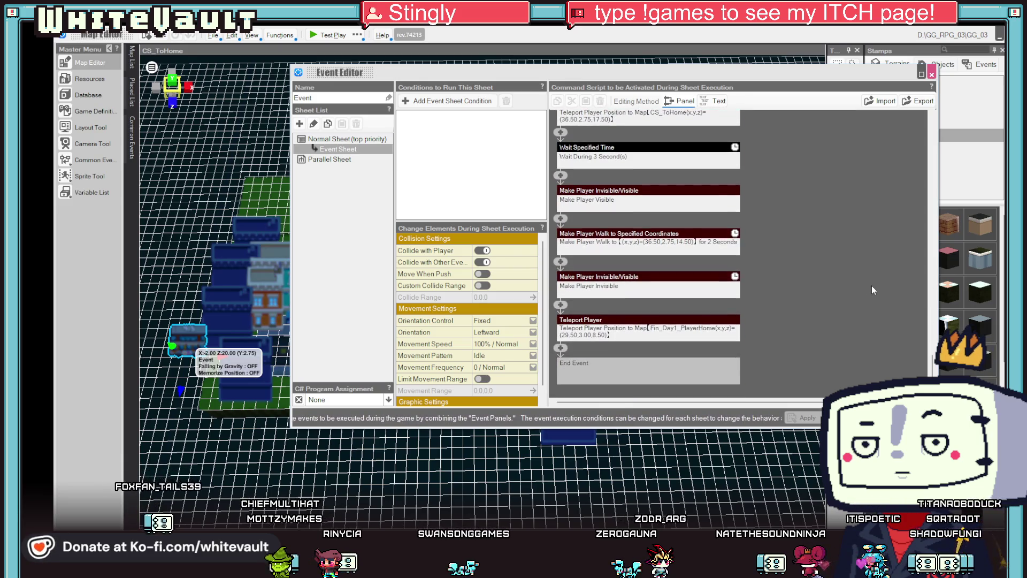
double_click(674, 321)
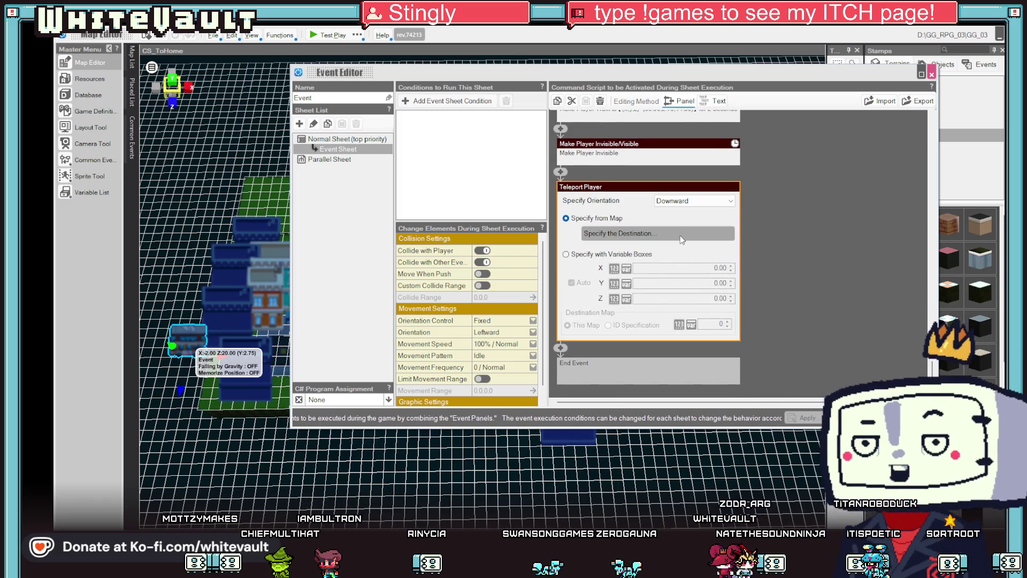
click(681, 233)
Step: Set the destination to 0_Home_UpStairs at (10.50, 0.25, 4.50) and confirm the command
scroll(591, 247, down, 1)
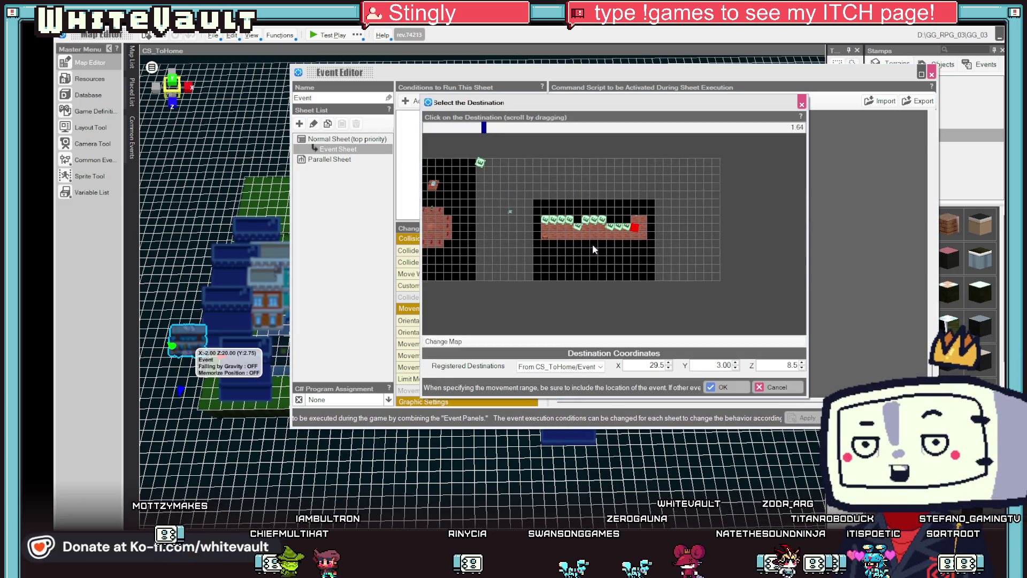
click(615, 340)
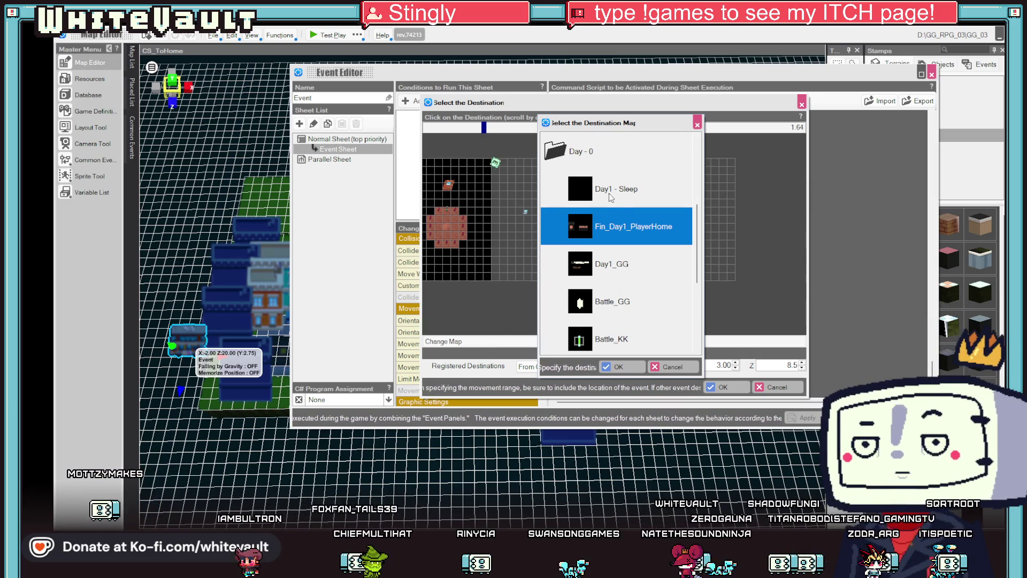
scroll(620, 245, up, 2)
click(558, 153)
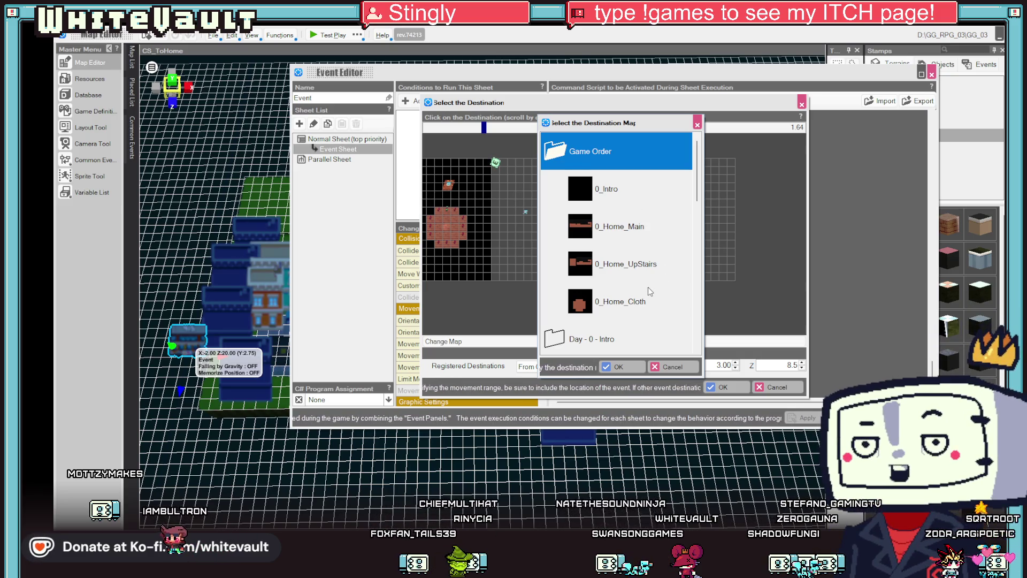
click(576, 264)
double_click(585, 264)
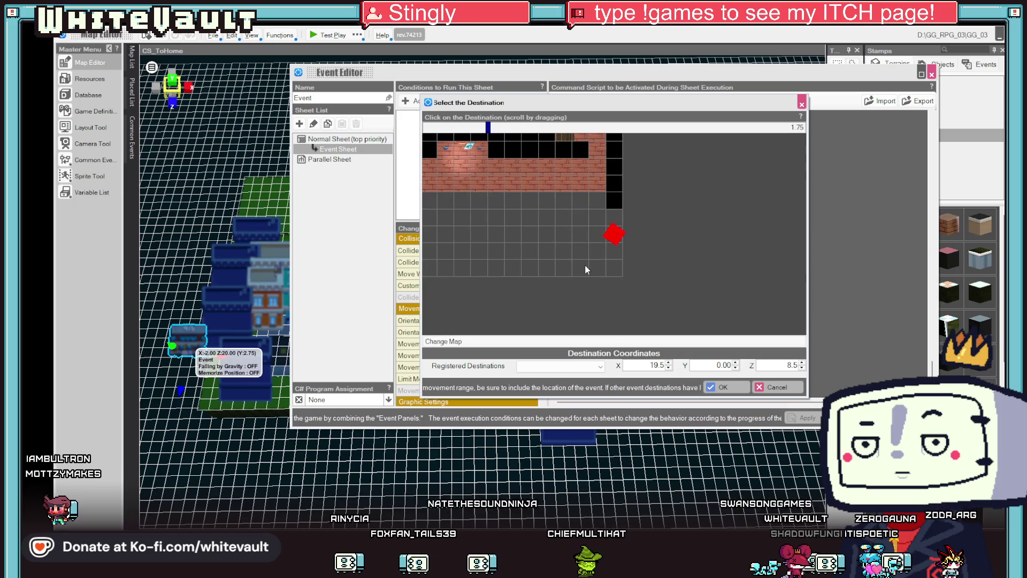
click(540, 197)
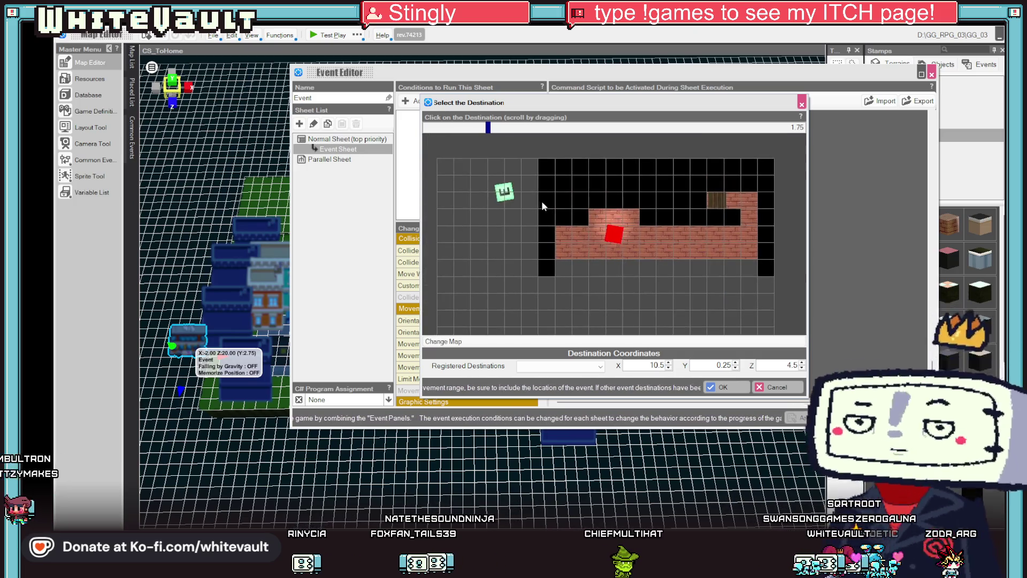
click(726, 388)
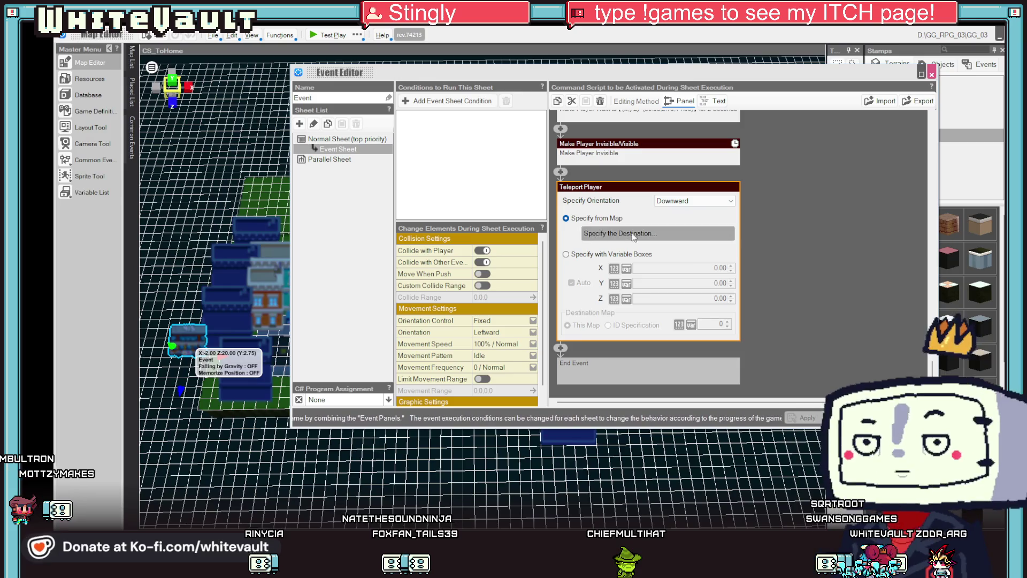
click(841, 339)
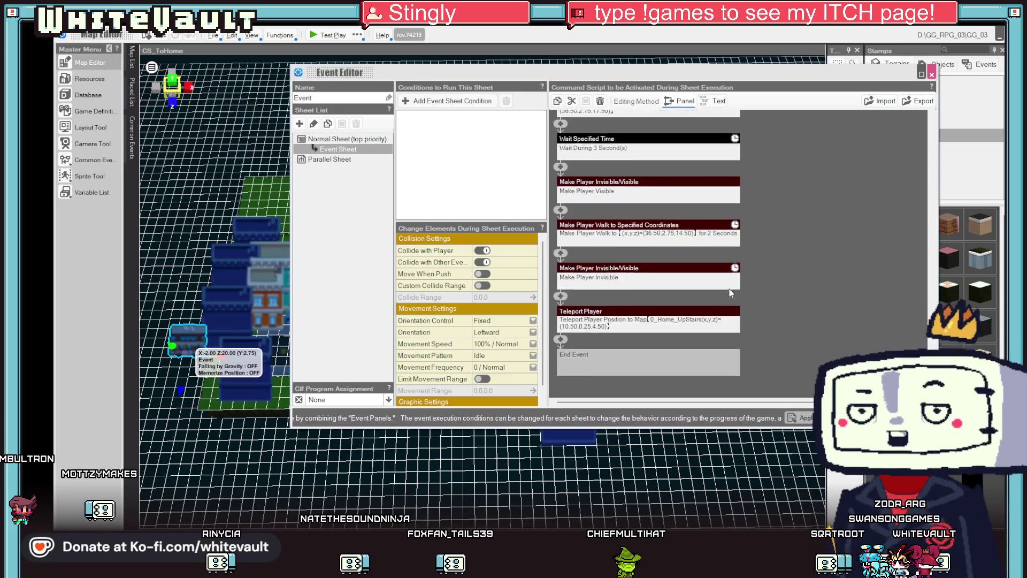
Step: Insert a 0.5-second Darken Screen before the teleport, apply the event, and start a test play
click(561, 304)
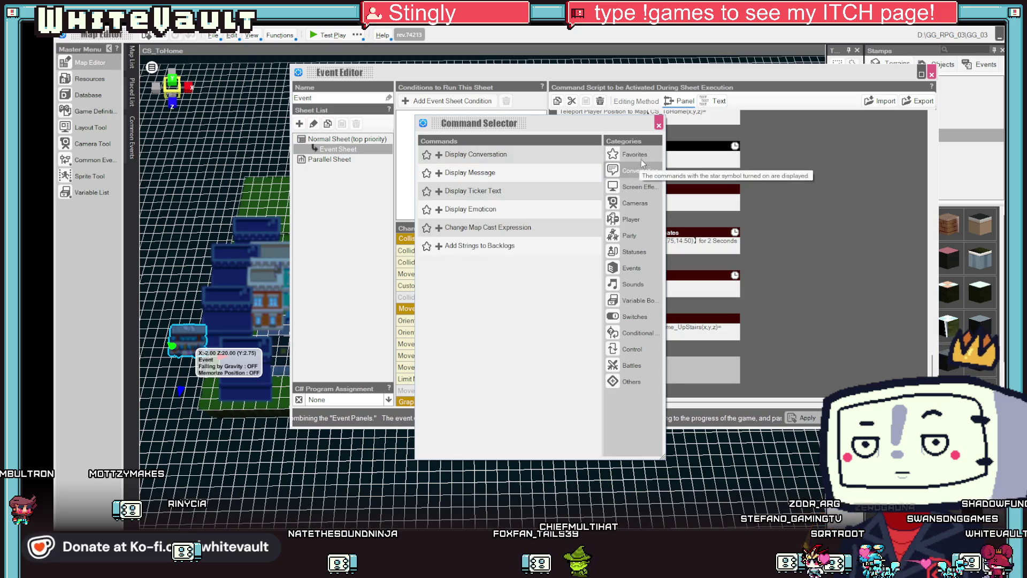
click(641, 187)
click(642, 187)
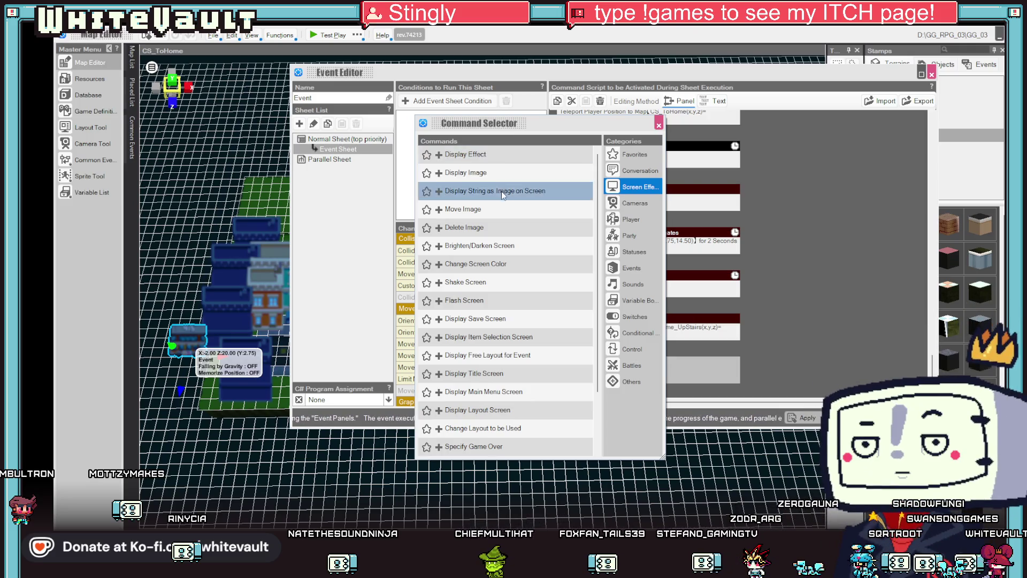
click(499, 245)
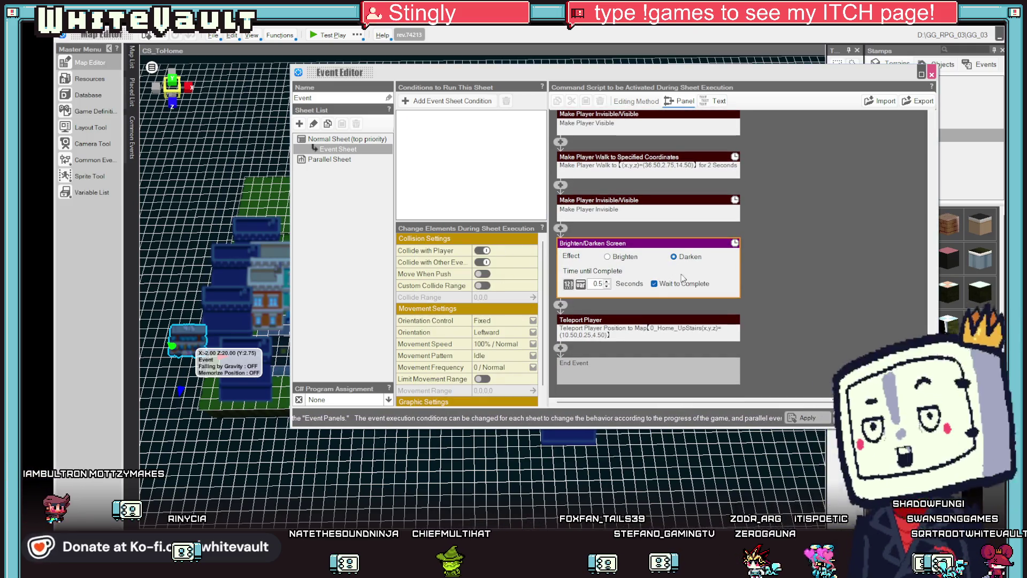
click(811, 417)
click(327, 34)
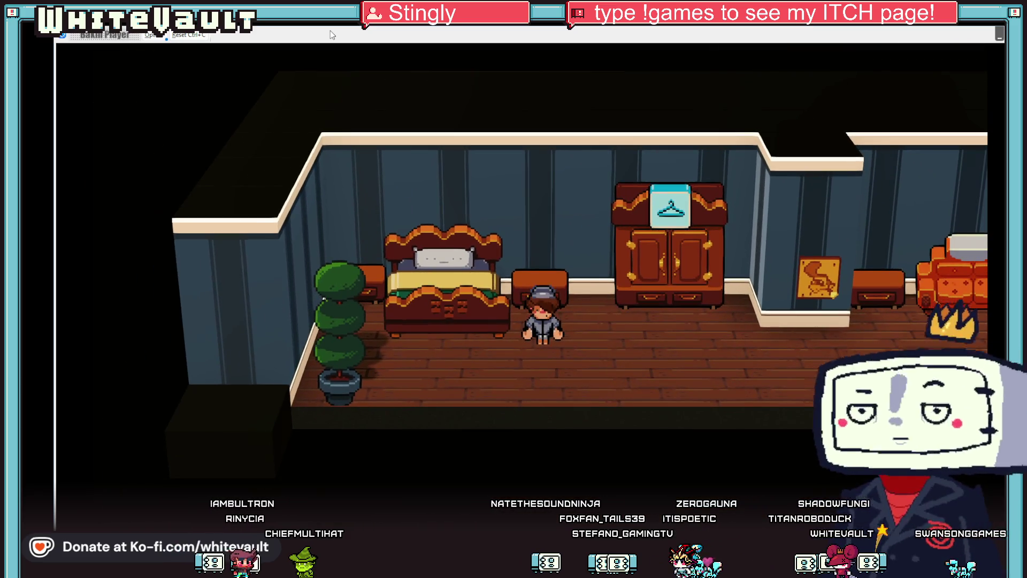
Step: In test play, use the wardrobe to change into the GENERAL EMPLOYEE UNIFORM
key(Up)
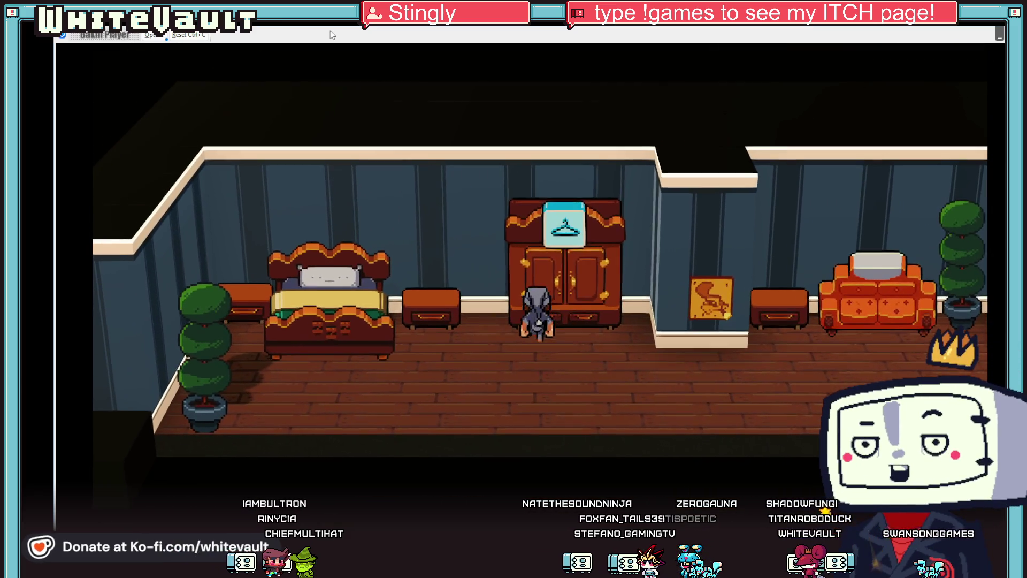
key(Return)
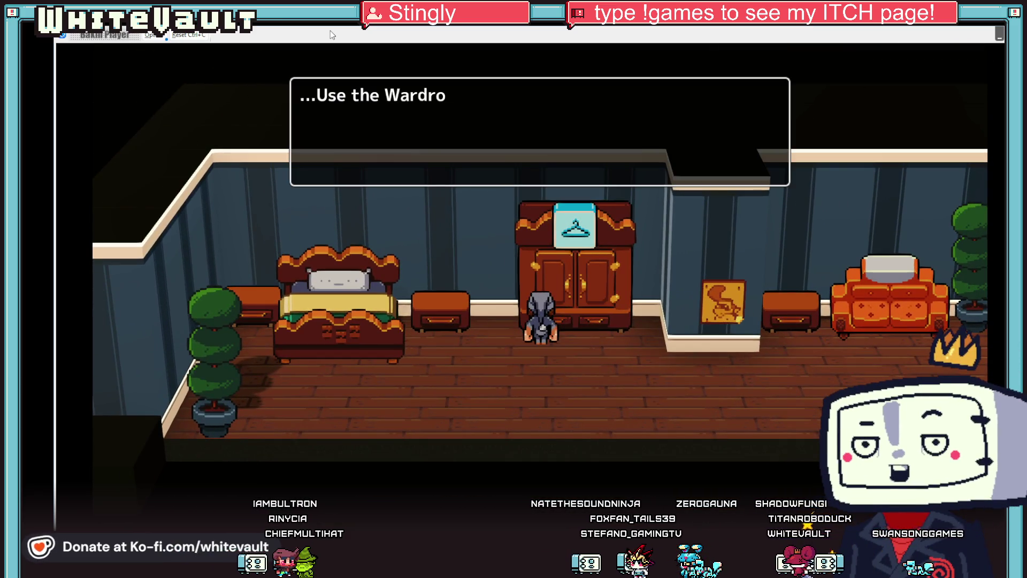
key(Return)
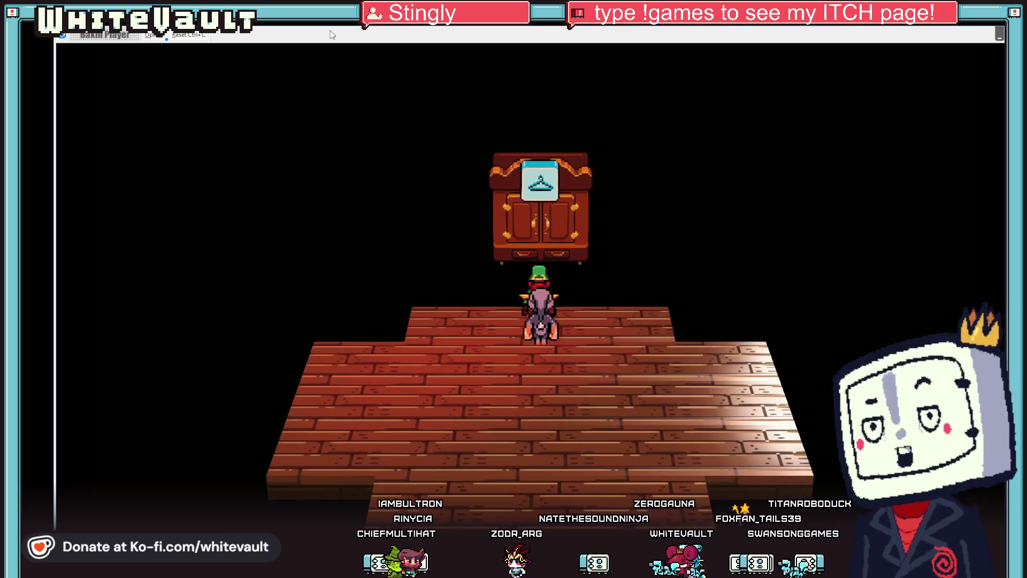
key(Return)
key(Return)
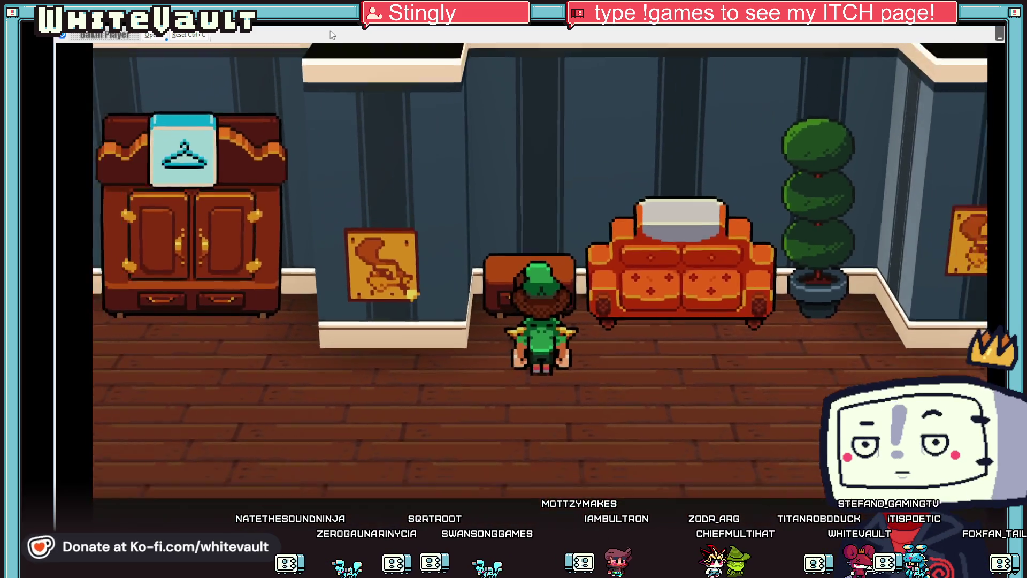
Step: Walk past the kitchen and painting hallway, out the front door onto the sidewalk
key(Right)
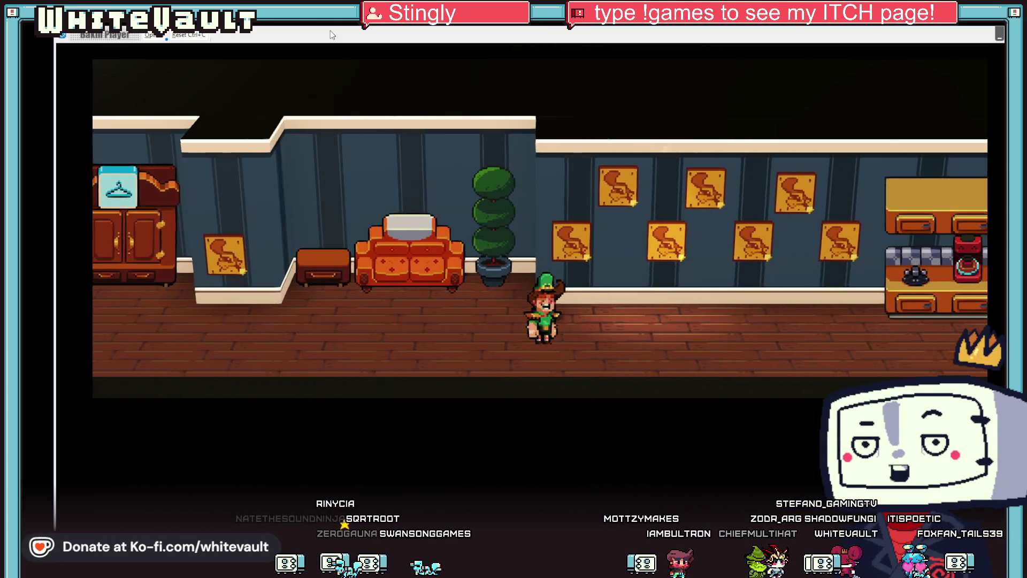
key(Right)
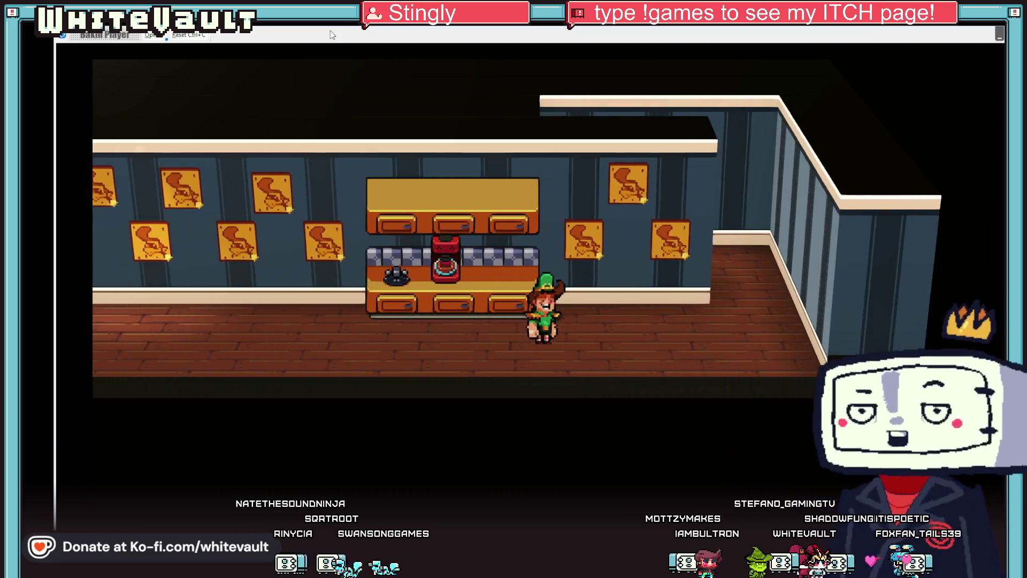
key(Up)
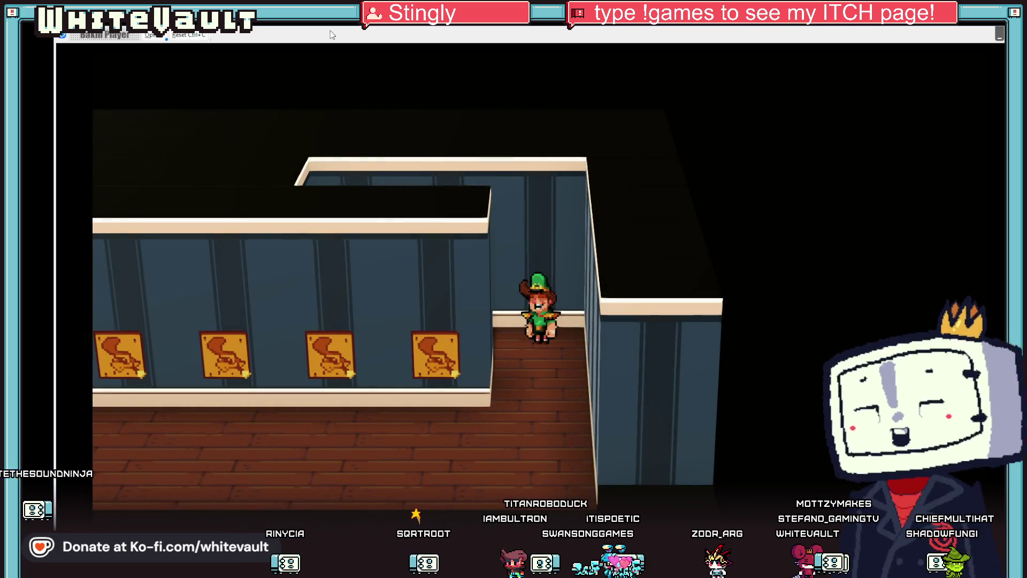
key(Down)
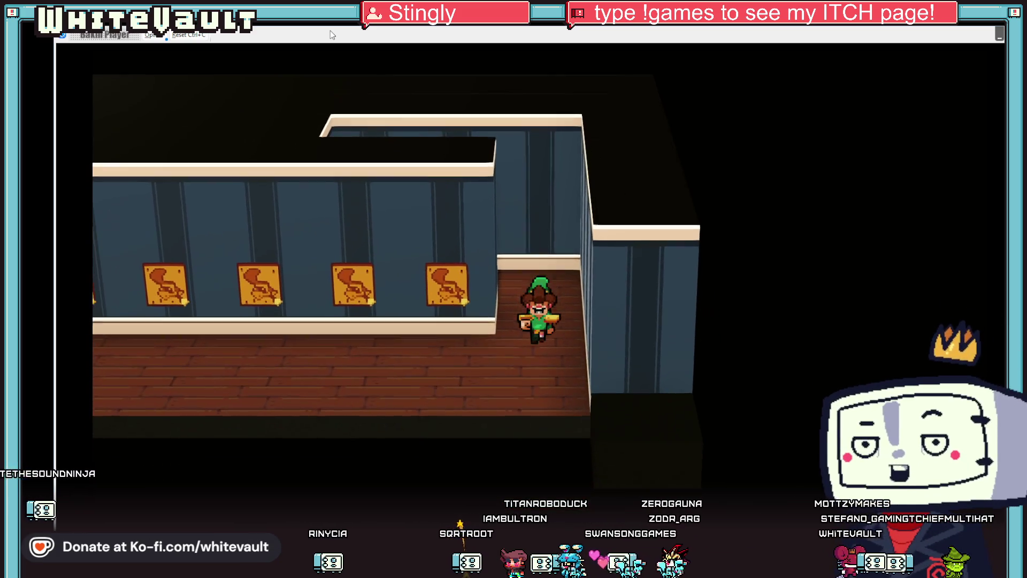
key(Left)
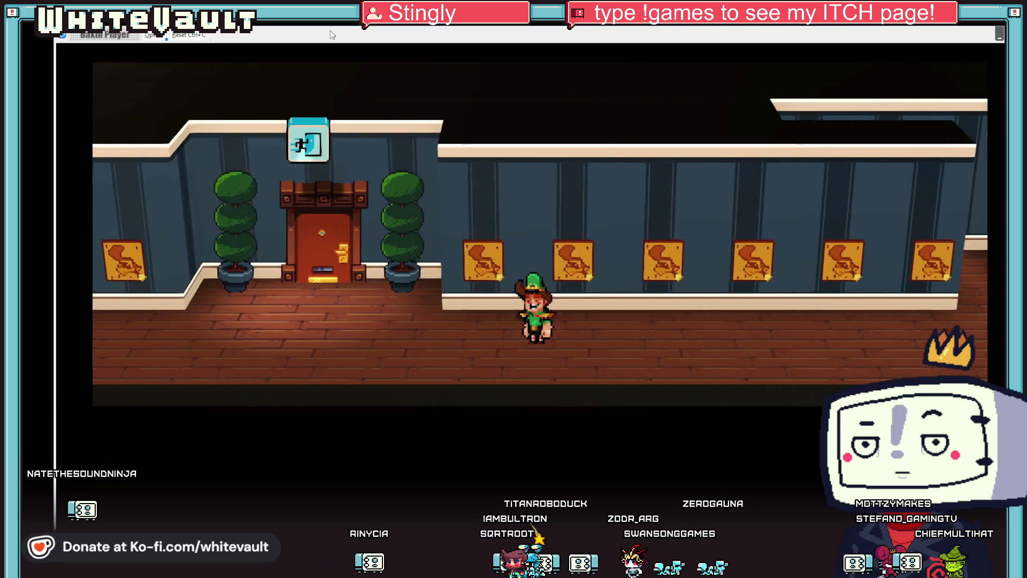
key(Up)
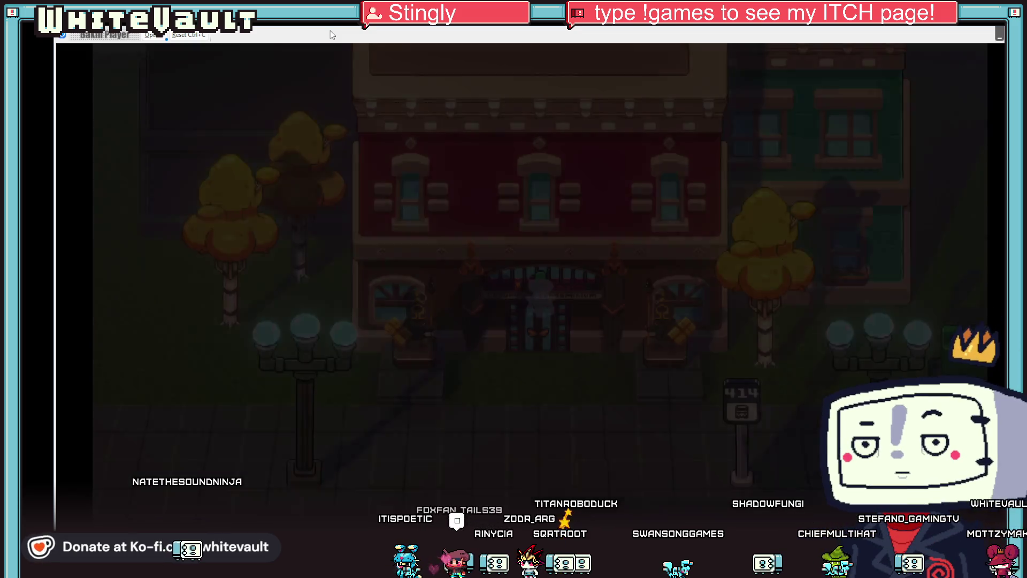
key(Down)
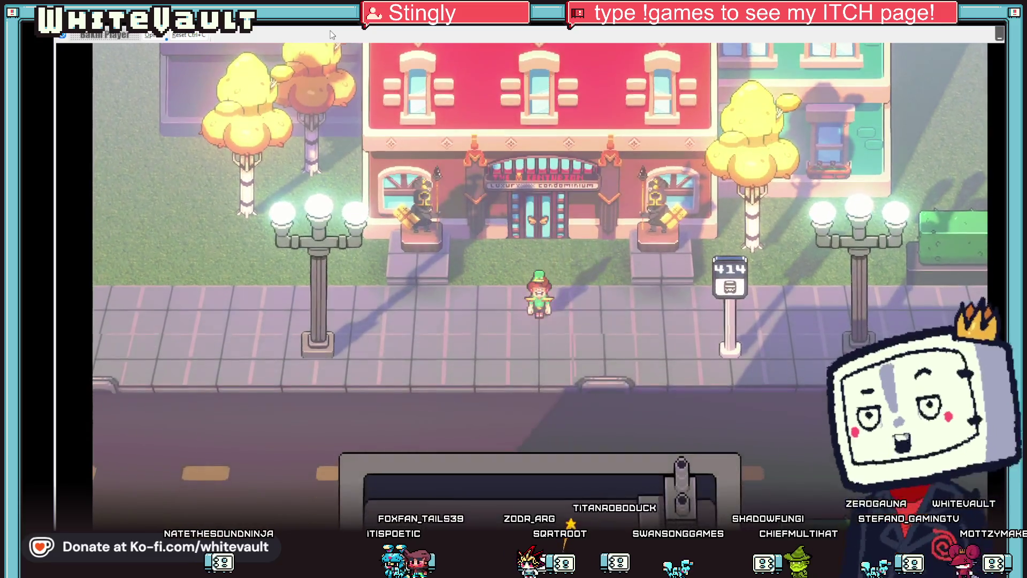
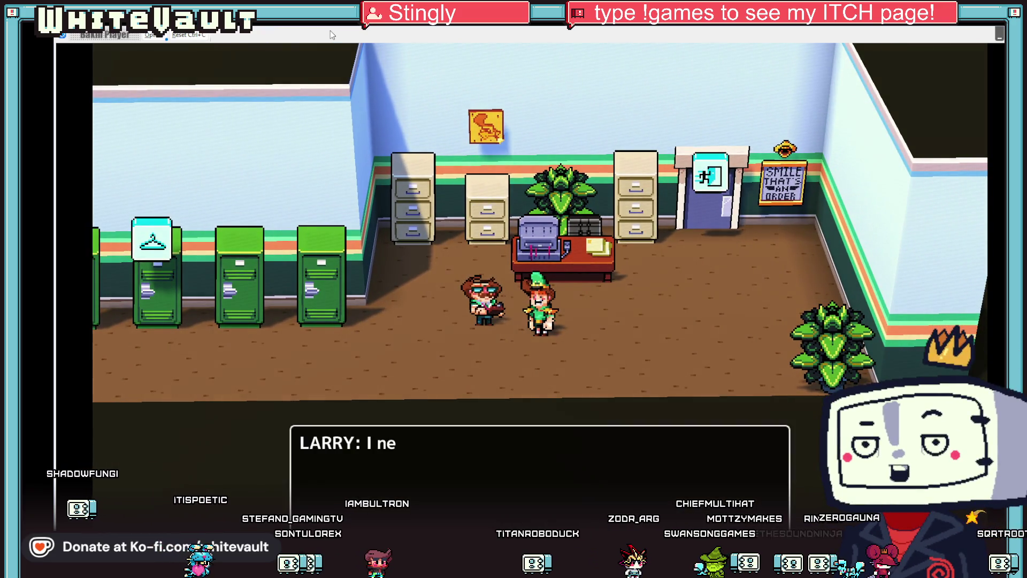
Step: Dismiss the clerk's mopping instructions and walk the mop route around the produce stands
key(Return)
key(Up)
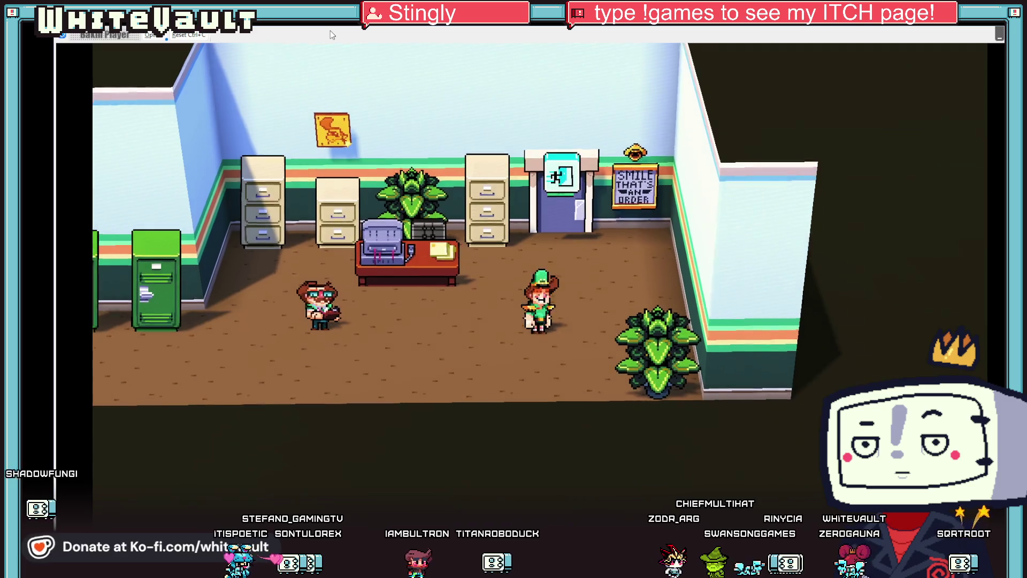
key(Down)
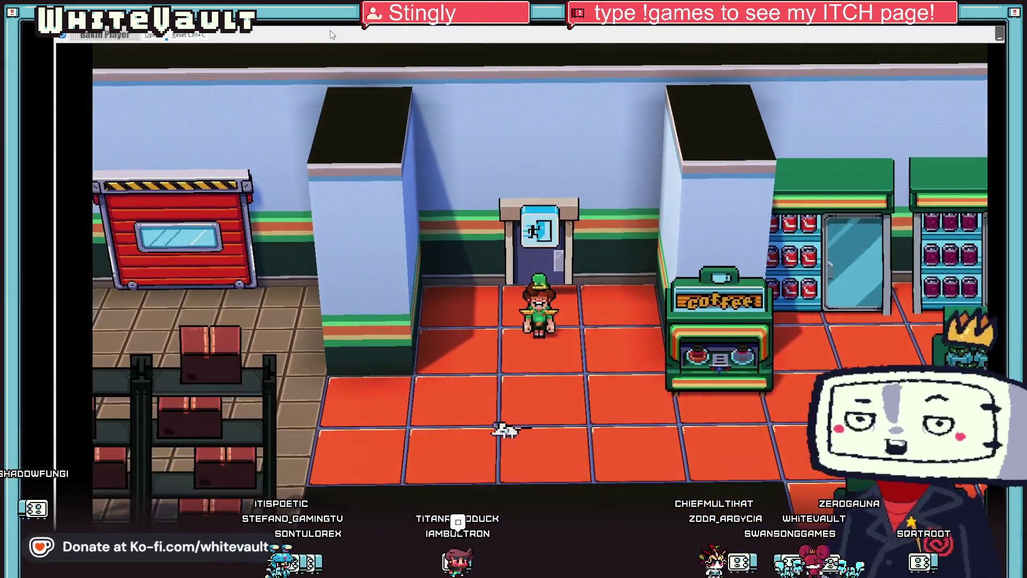
key(Right)
key(Right)
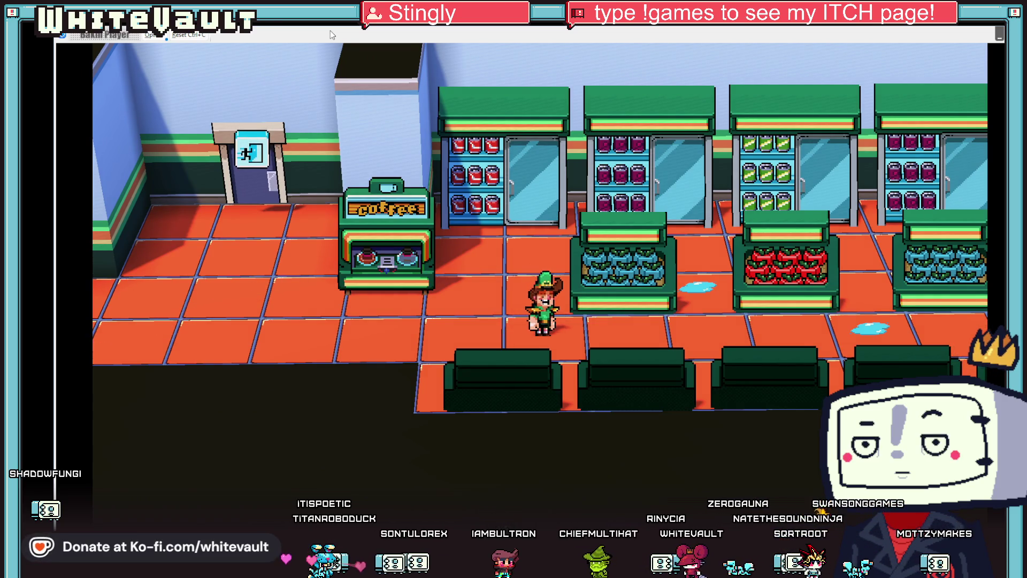
key(Right)
key(Up)
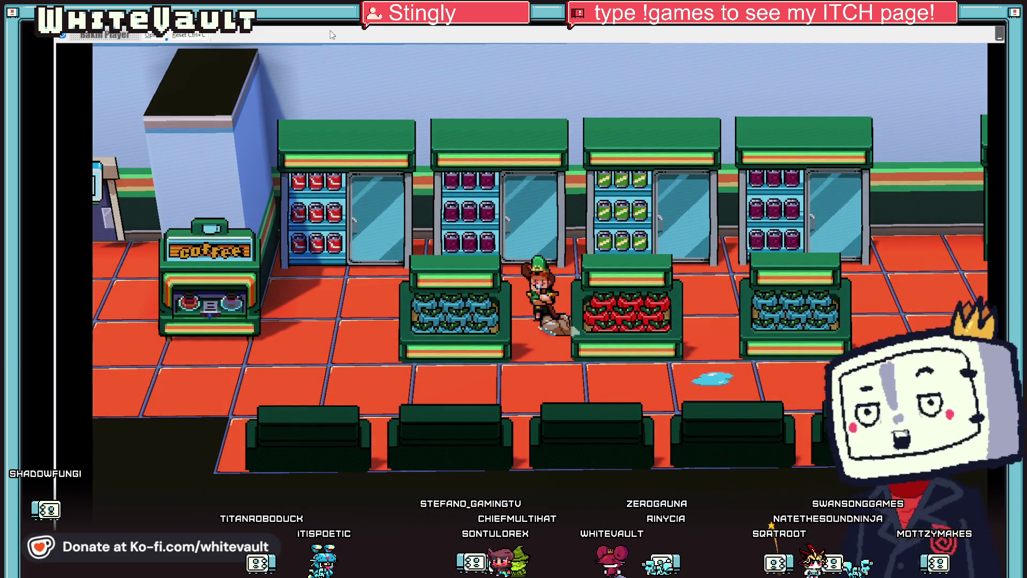
key(Down)
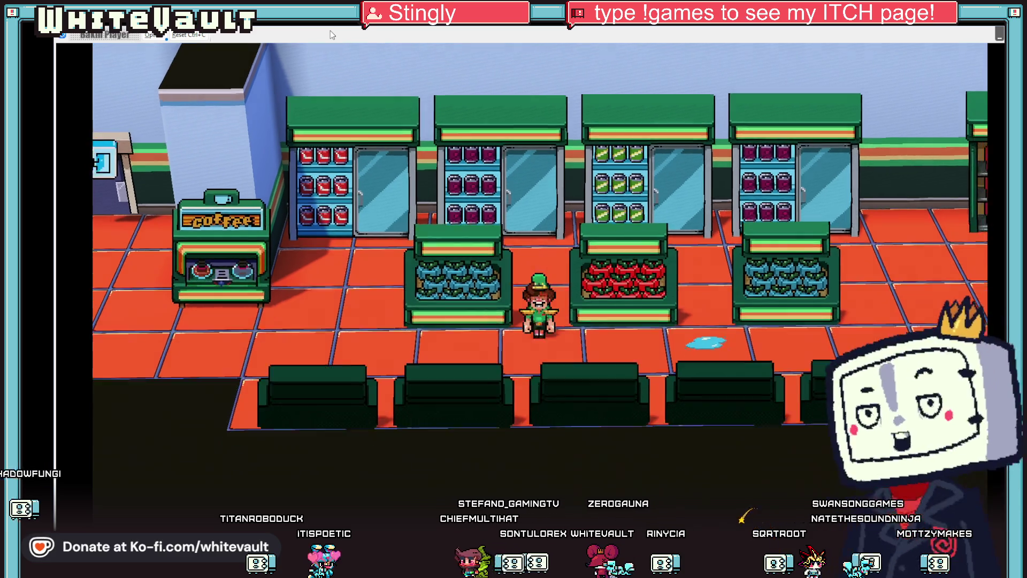
key(Right)
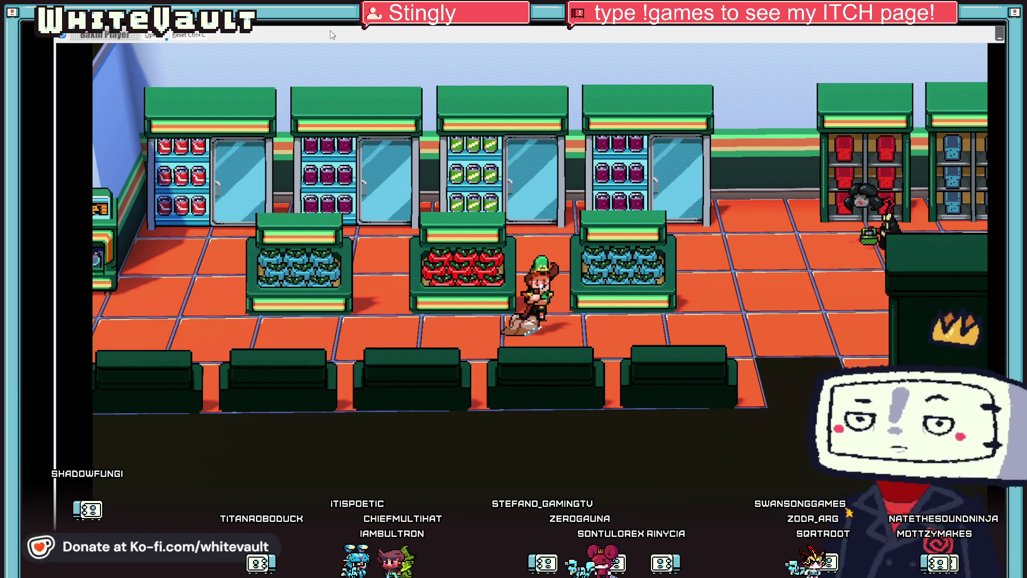
Step: Close the 'yah done!' message and walk right past the fish counter to the exit doors
key(Return)
key(Right)
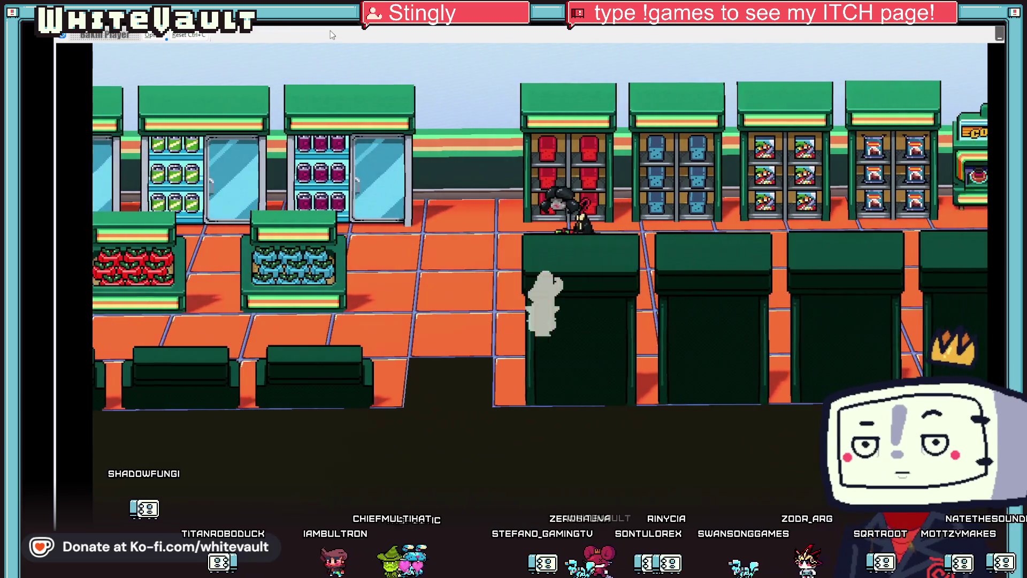
key(Right)
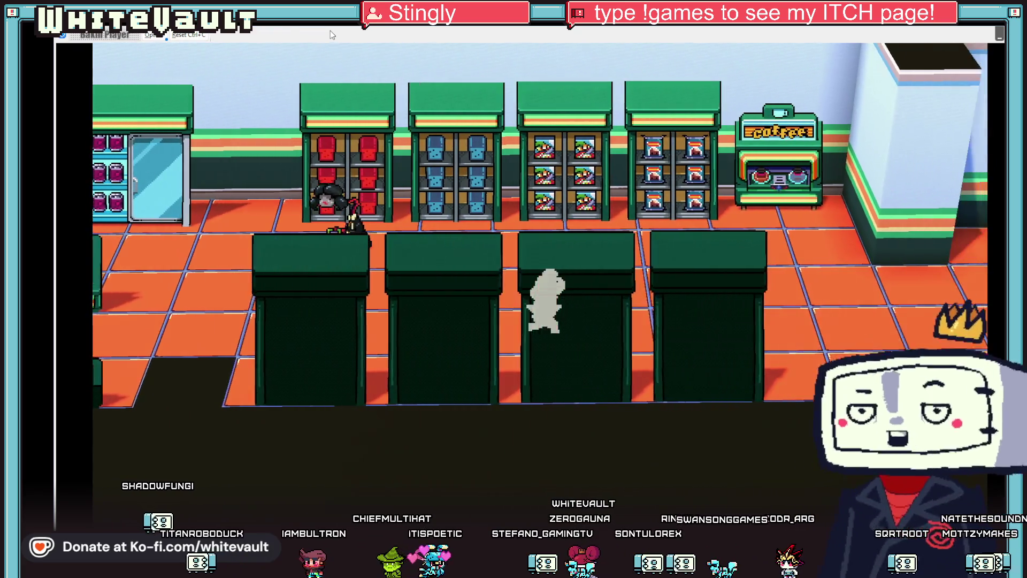
key(Right)
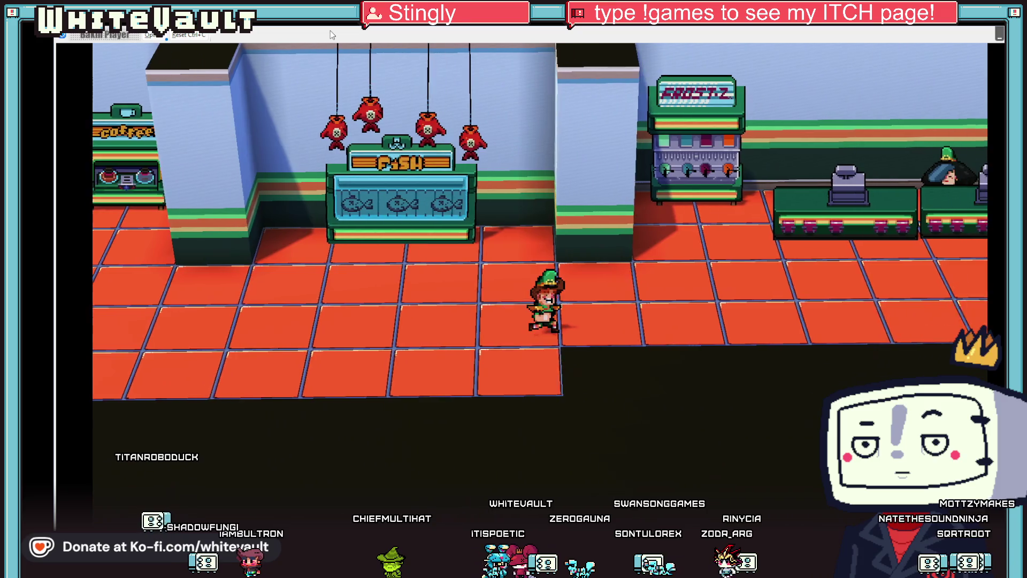
key(Right)
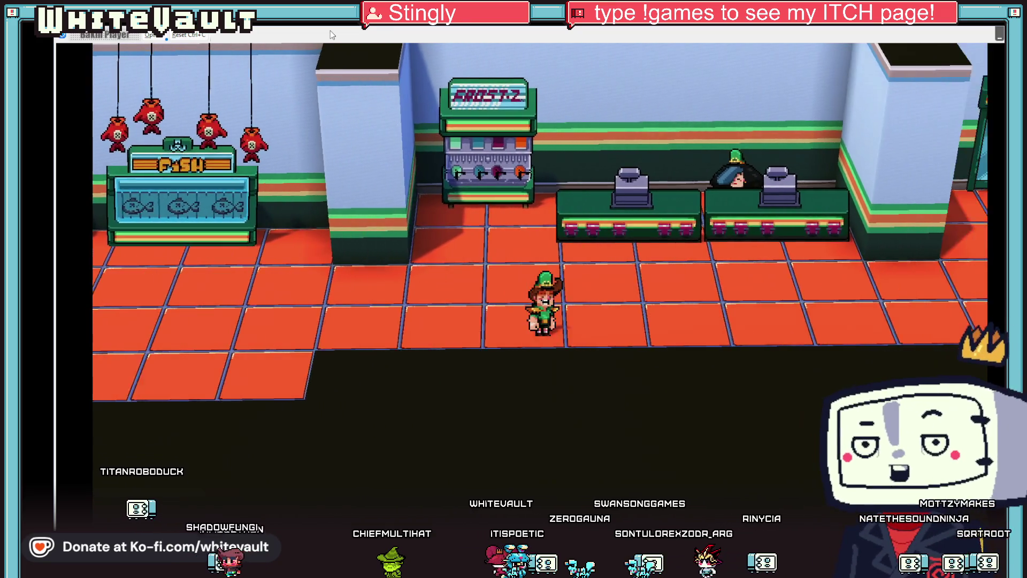
key(Right)
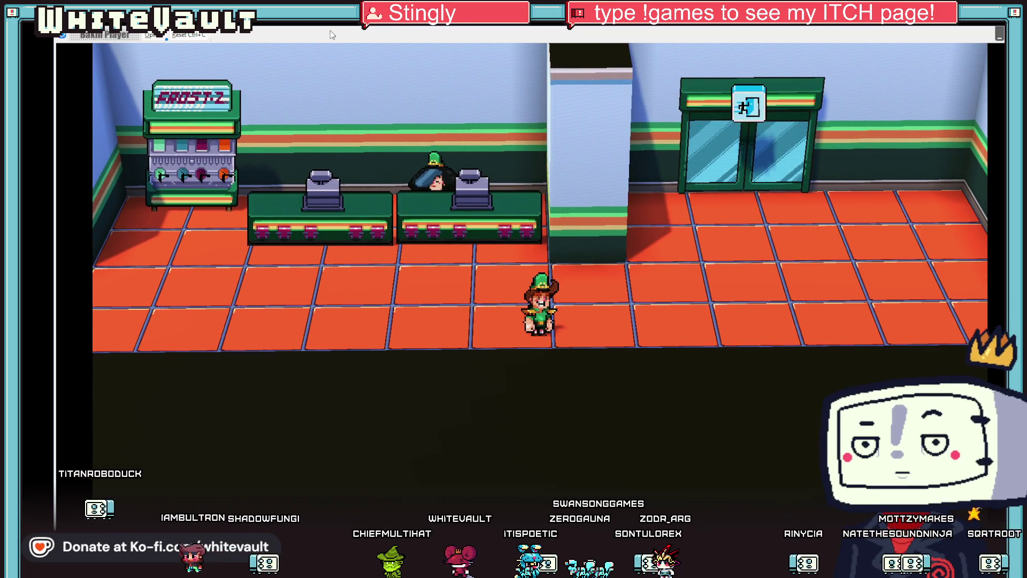
Step: Walk back left through the store and through the back door into the office
key(Left)
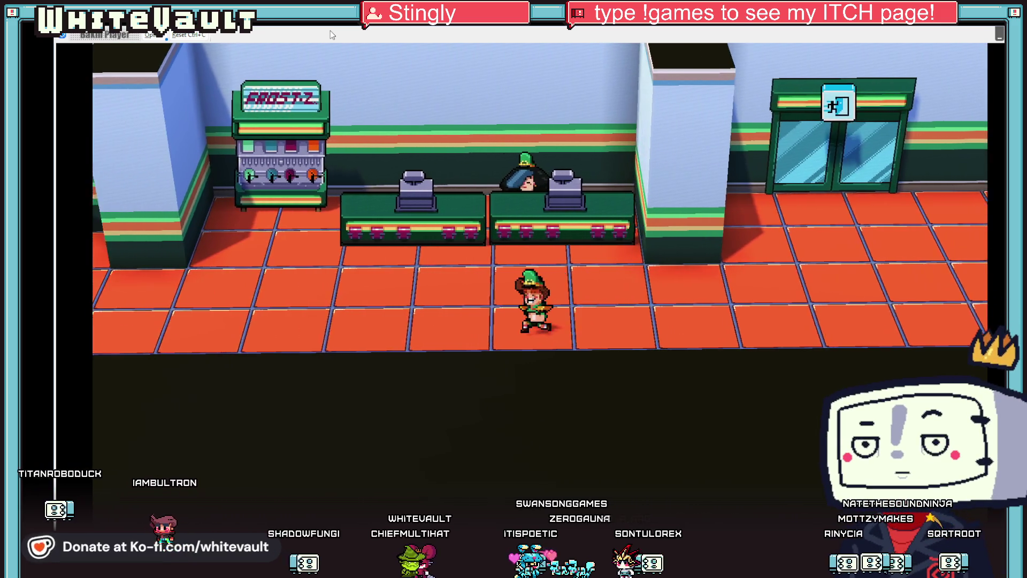
key(Left)
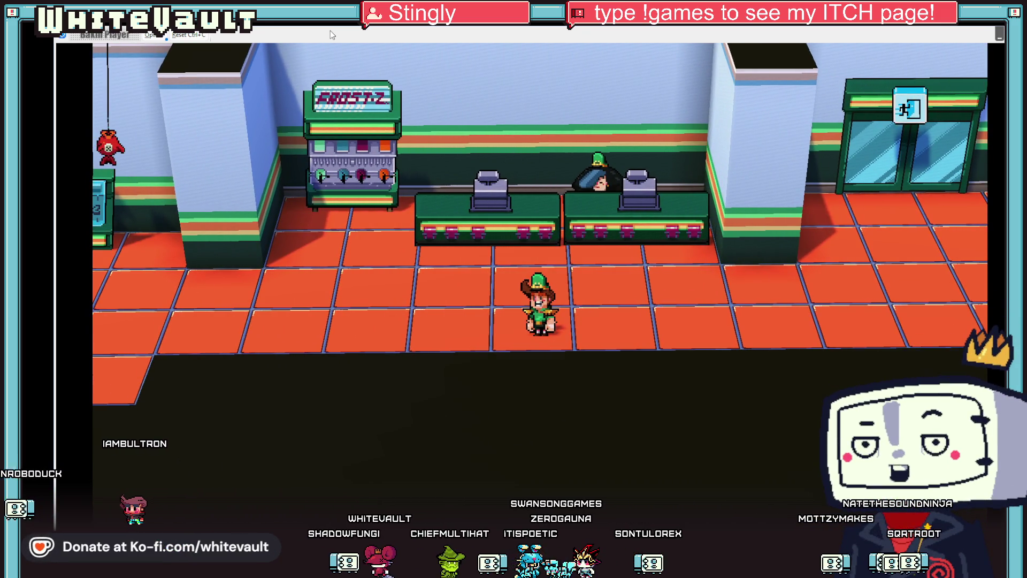
key(Left)
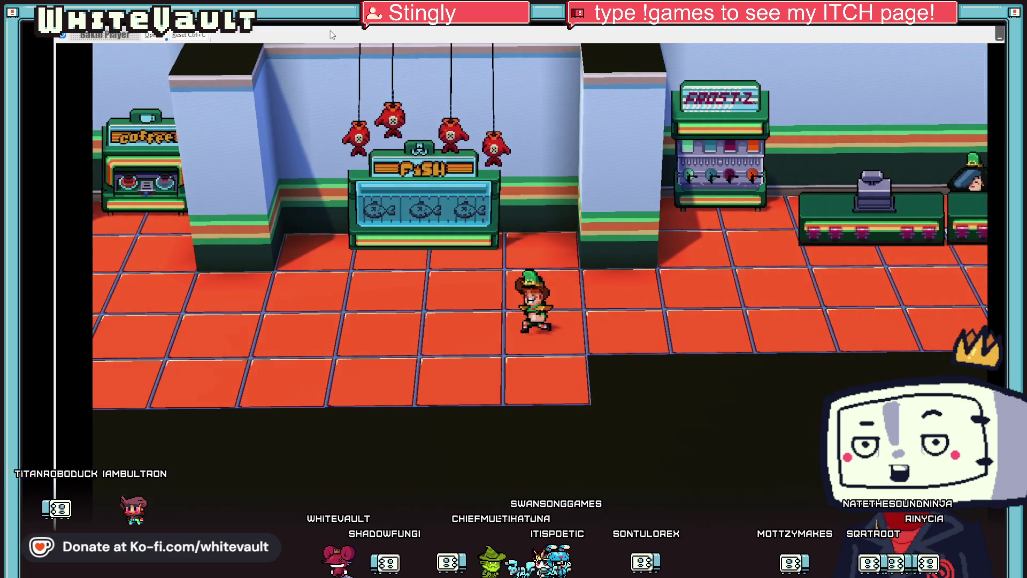
key(Left)
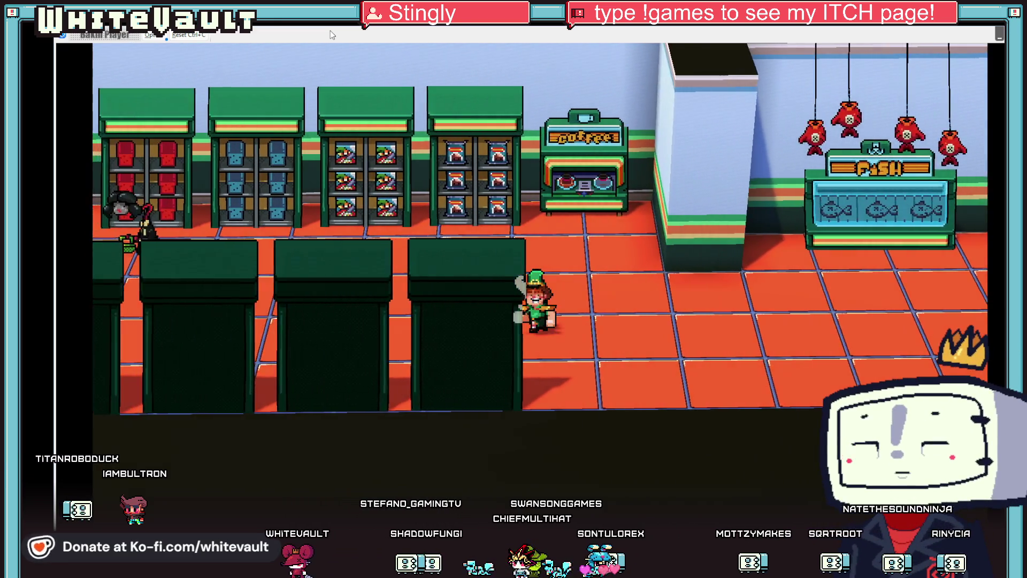
key(Left)
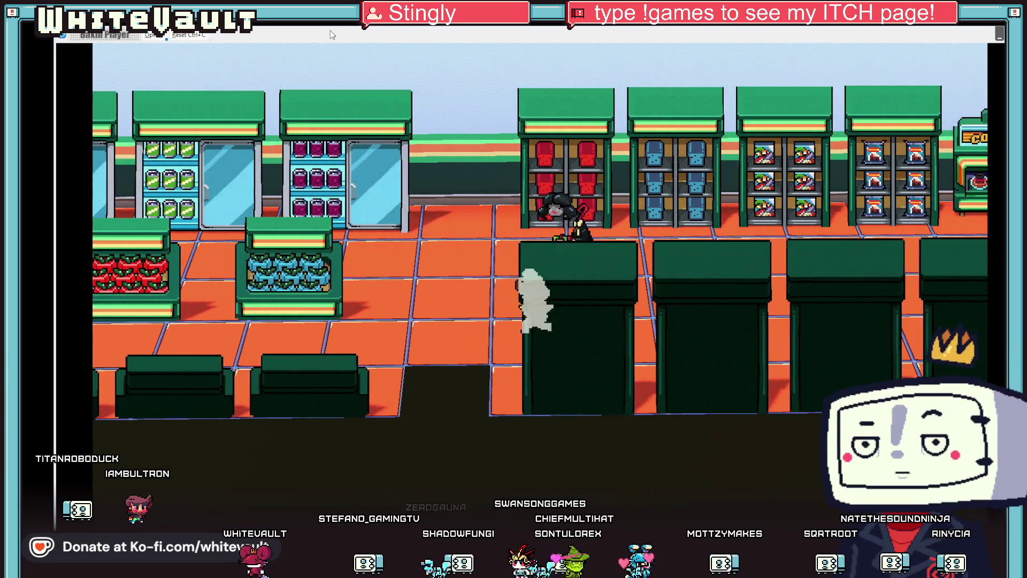
key(Left)
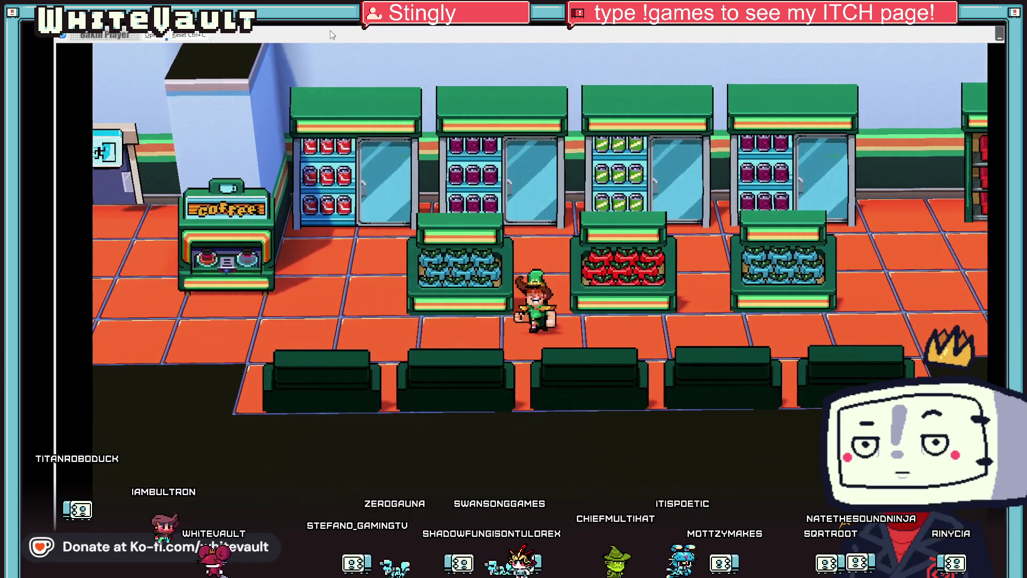
key(Left)
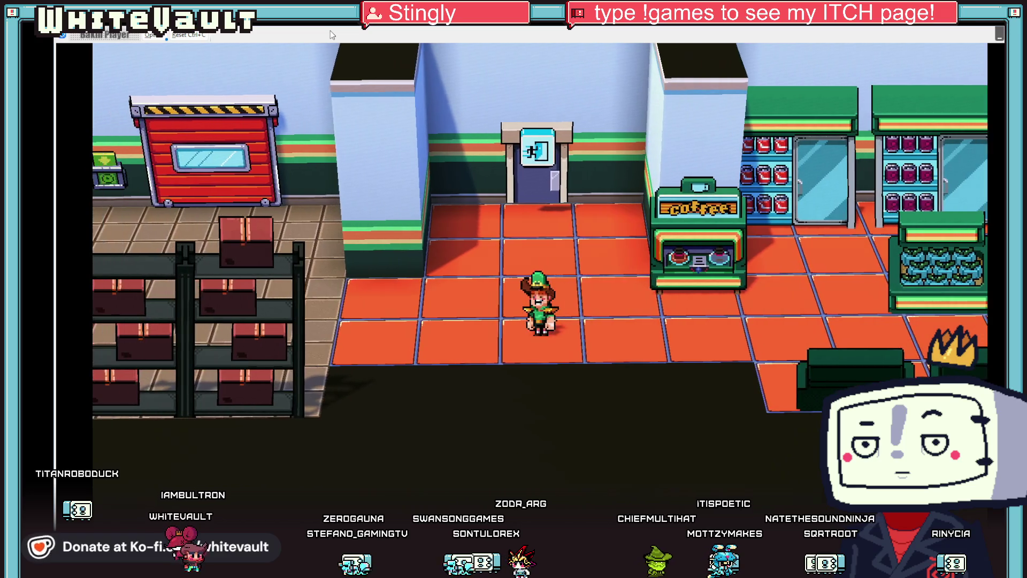
key(Up)
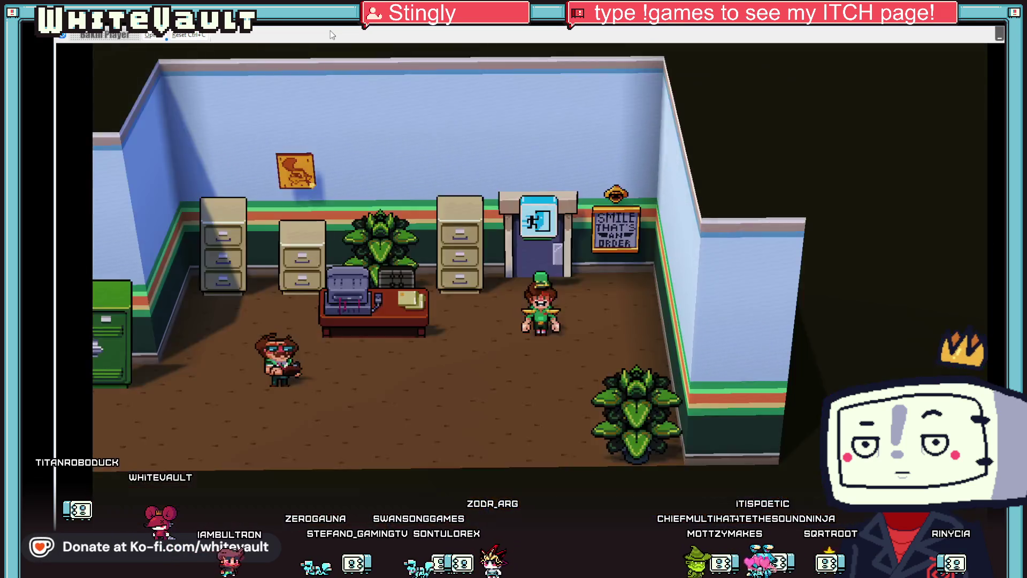
Step: Walk through the office to the clerk and talk to them
key(Down)
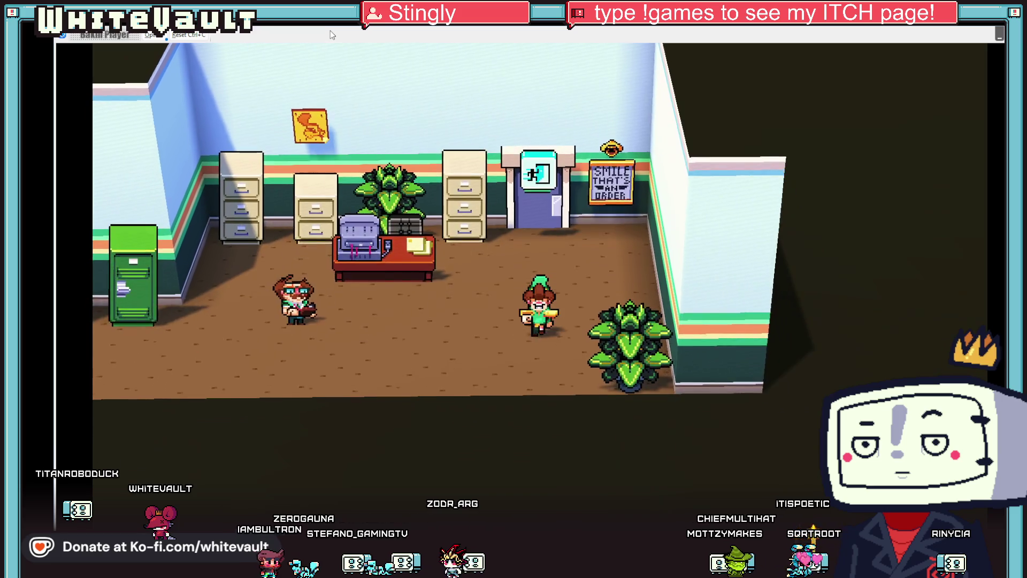
key(Left)
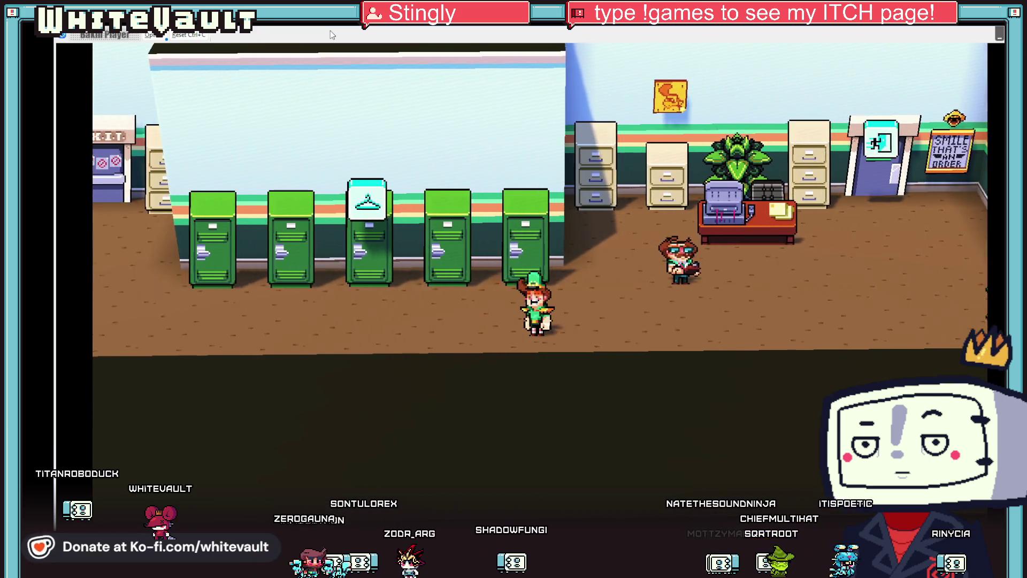
key(Left)
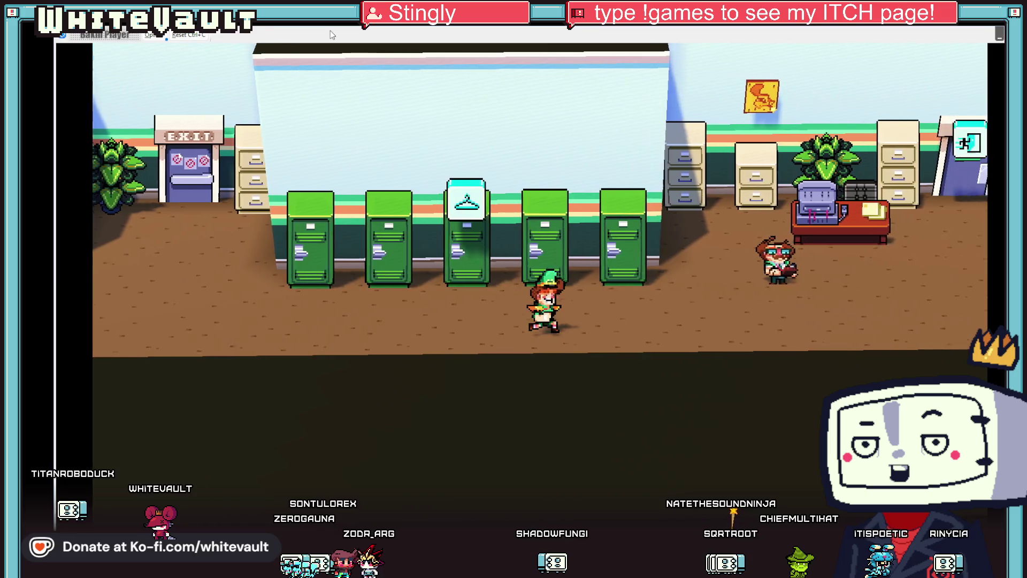
key(Right)
key(Up)
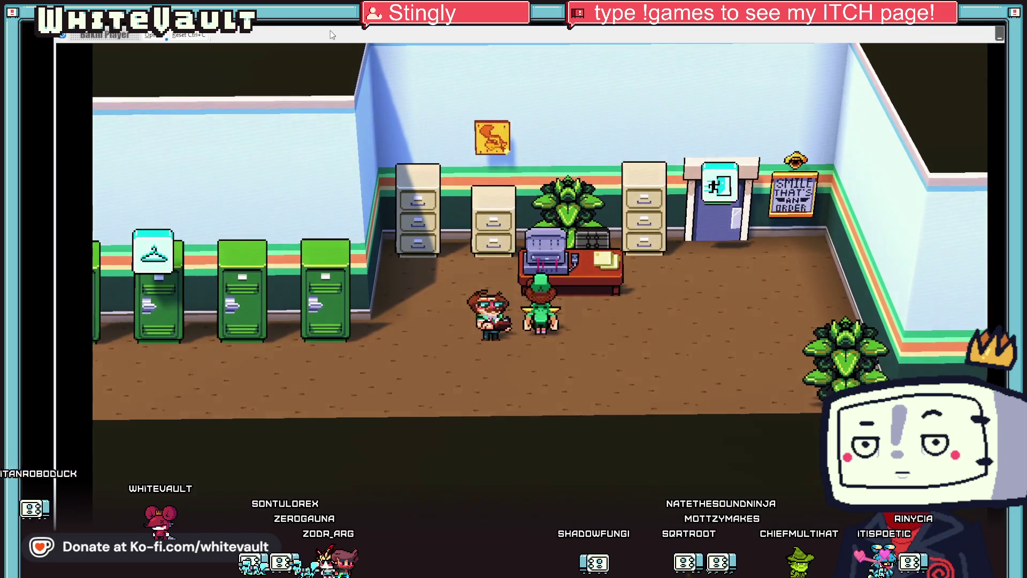
key(Left)
key(Return)
key(Return)
Step: Close the clerk's reply and leave through the office exit door into the home hallway
key(Left)
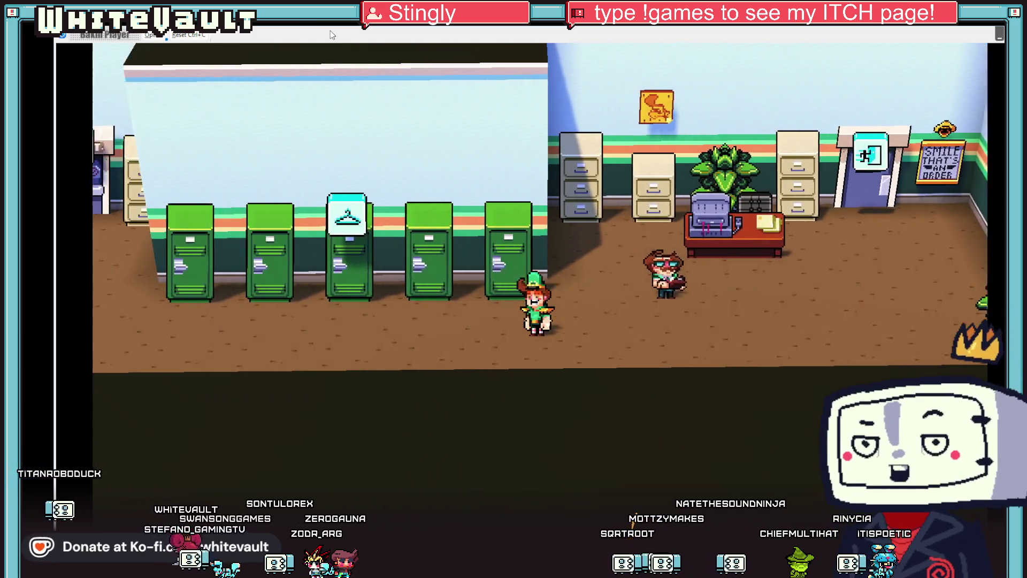
key(Left)
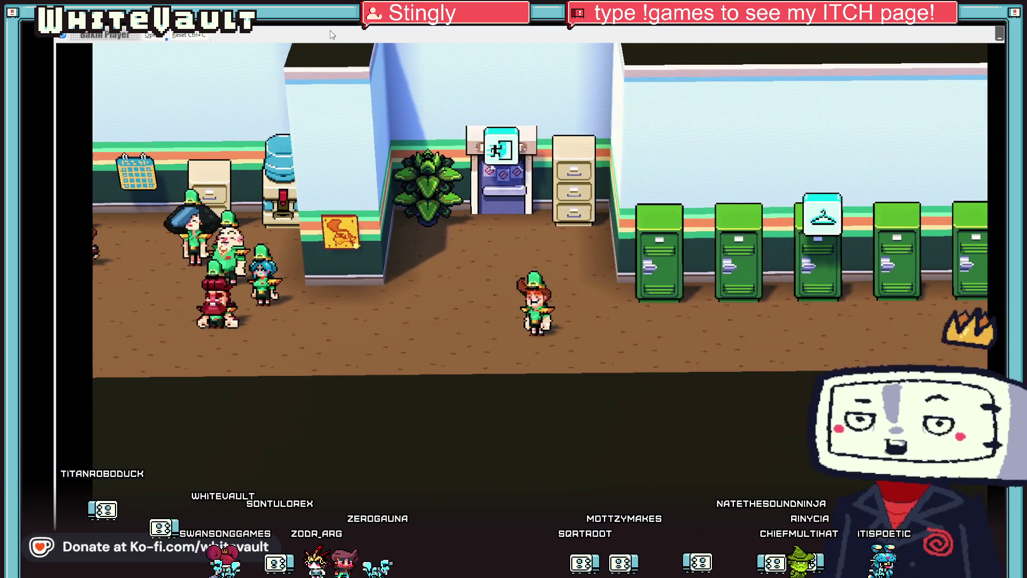
key(Up)
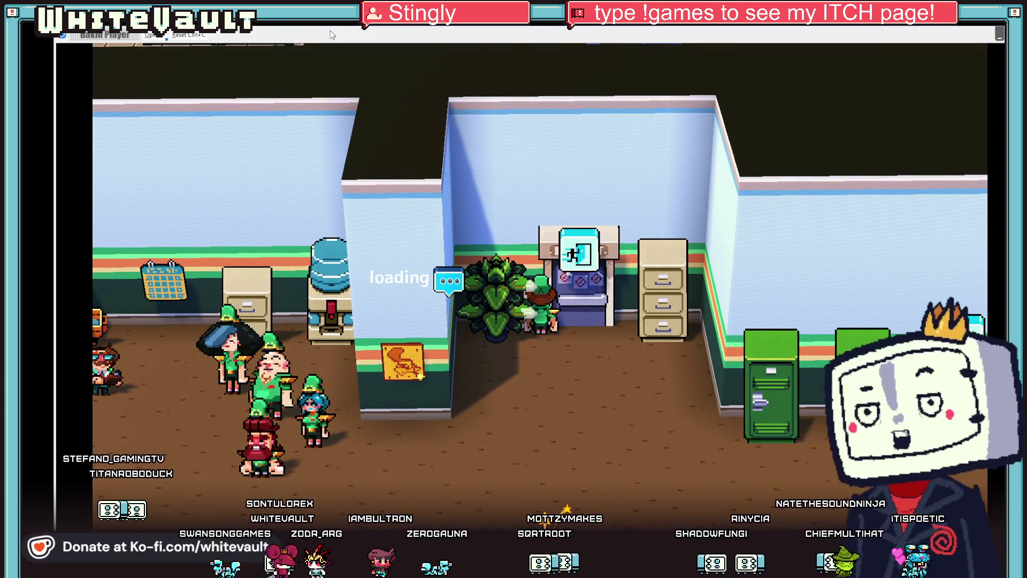
key(Down)
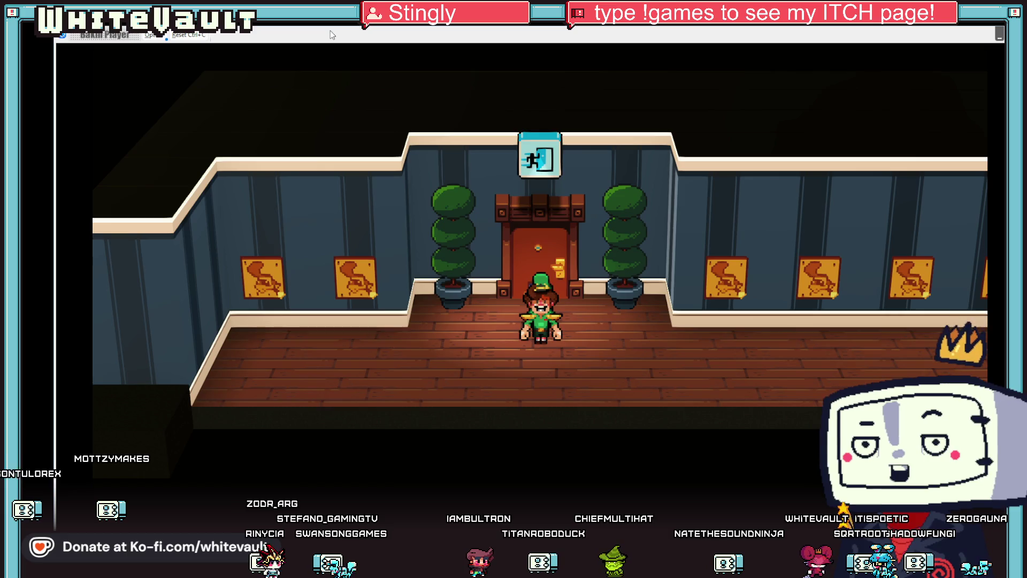
Step: Walk along the home hallway and side corridor into the bedroom up to the wardrobe
key(Right)
key(Right)
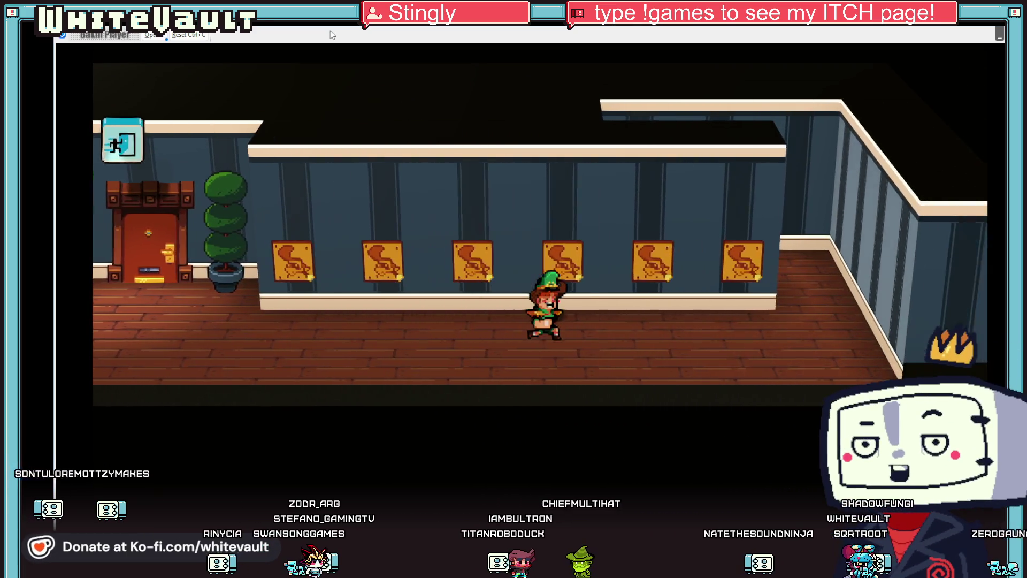
key(Up)
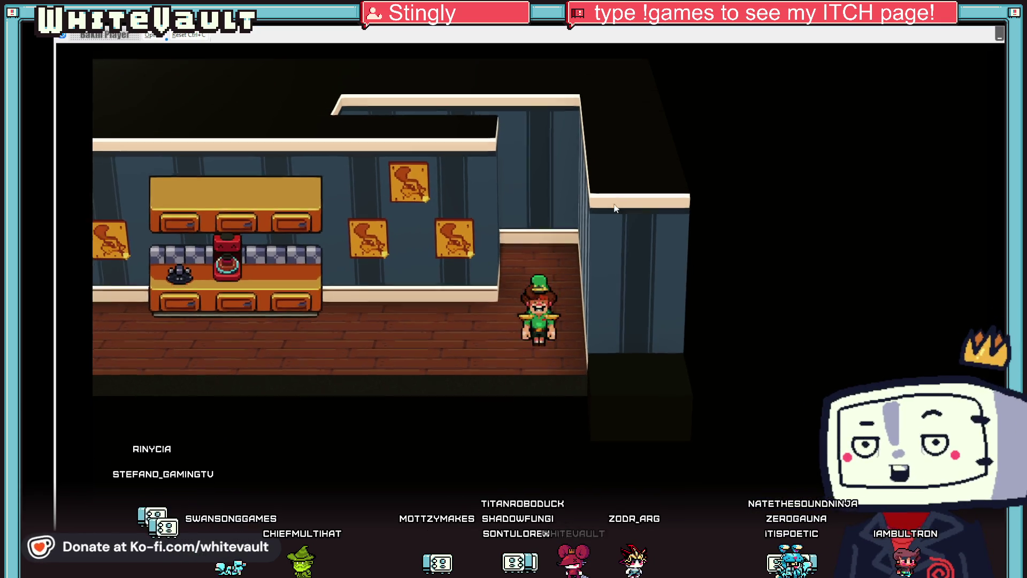
key(Left)
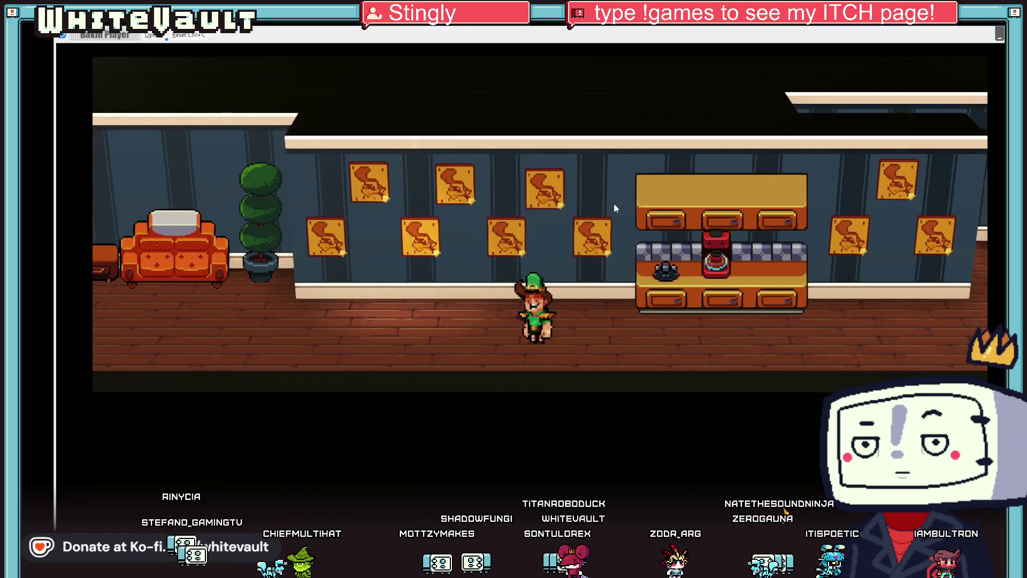
key(Left)
key(Left)
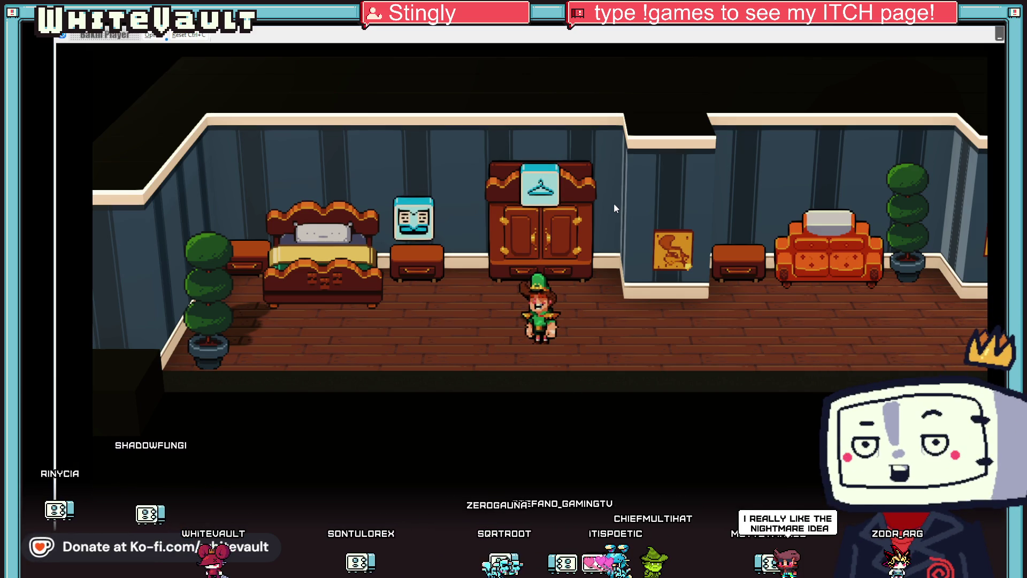
key(Up)
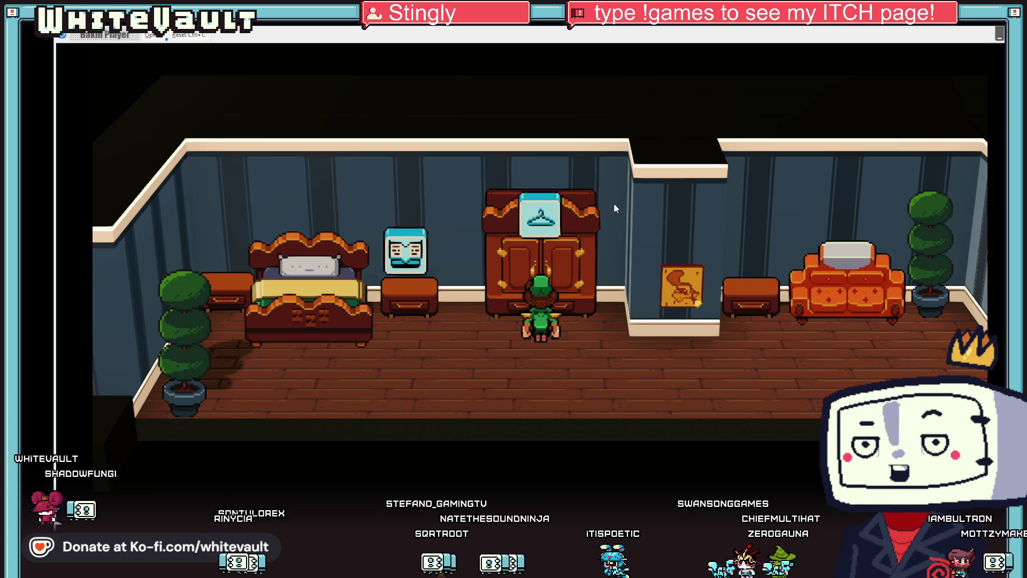
Step: Face the wardrobe, interact with it and answer its prompt
key(Down)
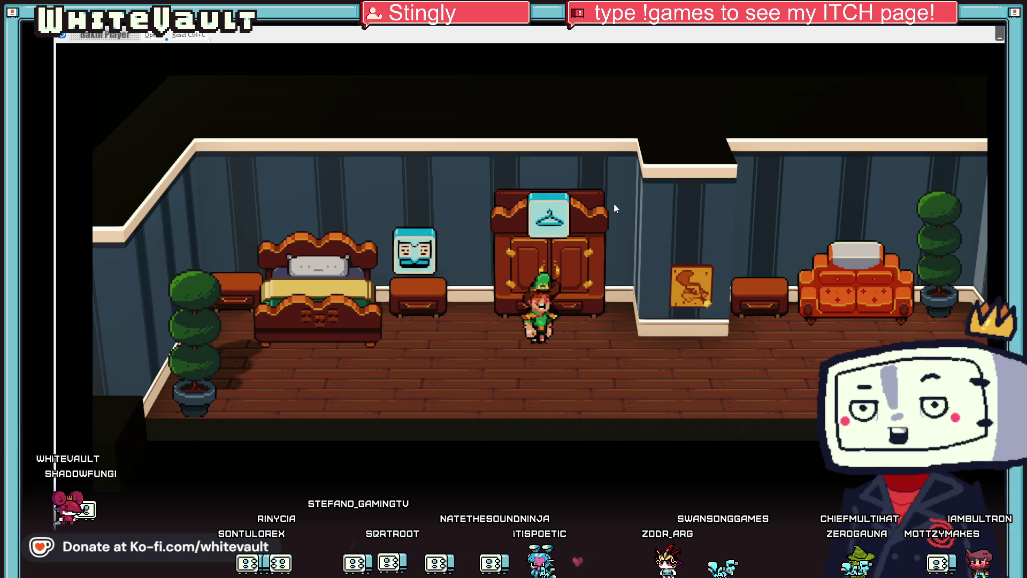
key(Up)
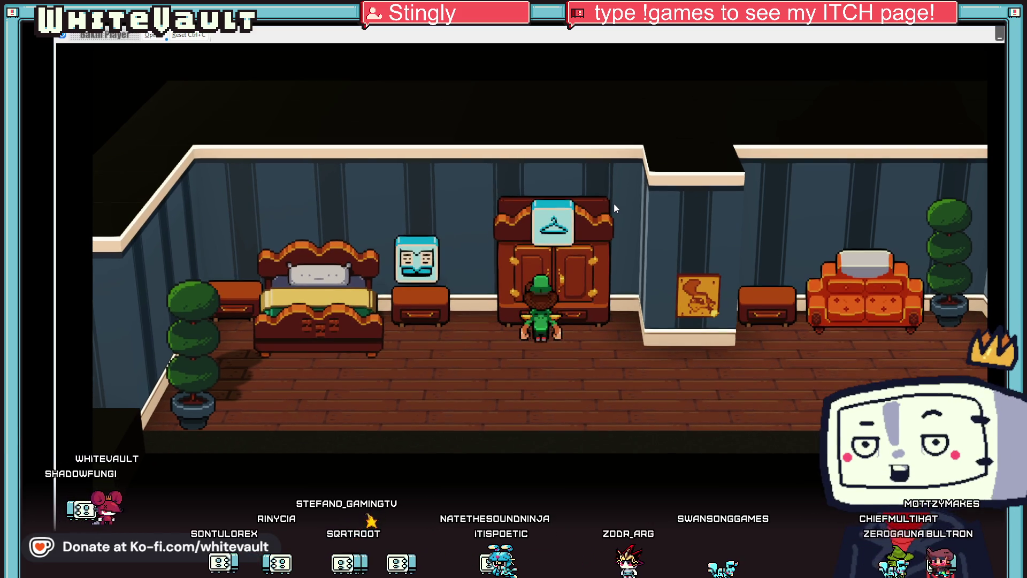
key(Return)
key(Escape)
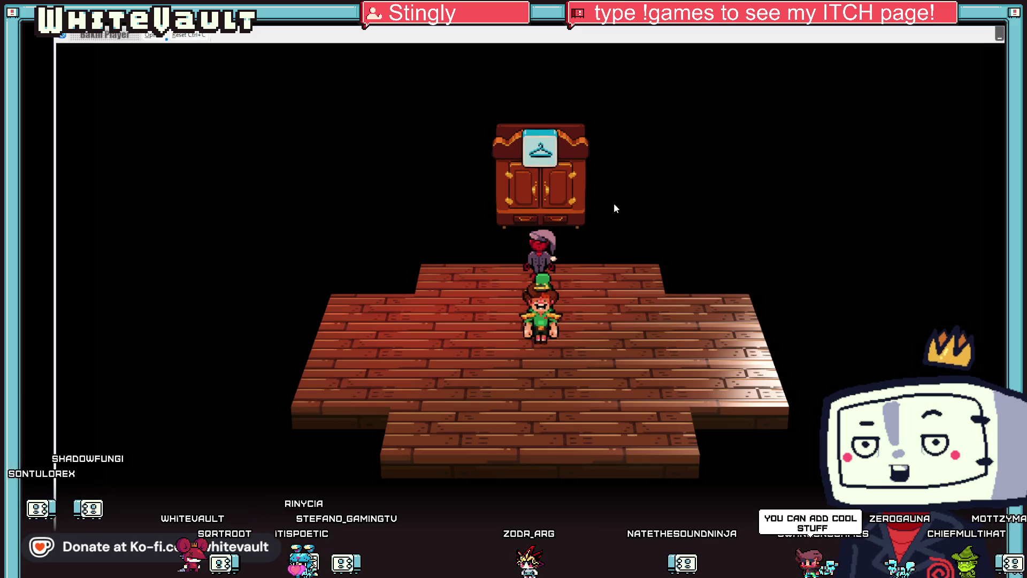
Step: Interact with the wardrobe and choose Yes to change into the SLEEPY SUIT
key(Up)
key(Return)
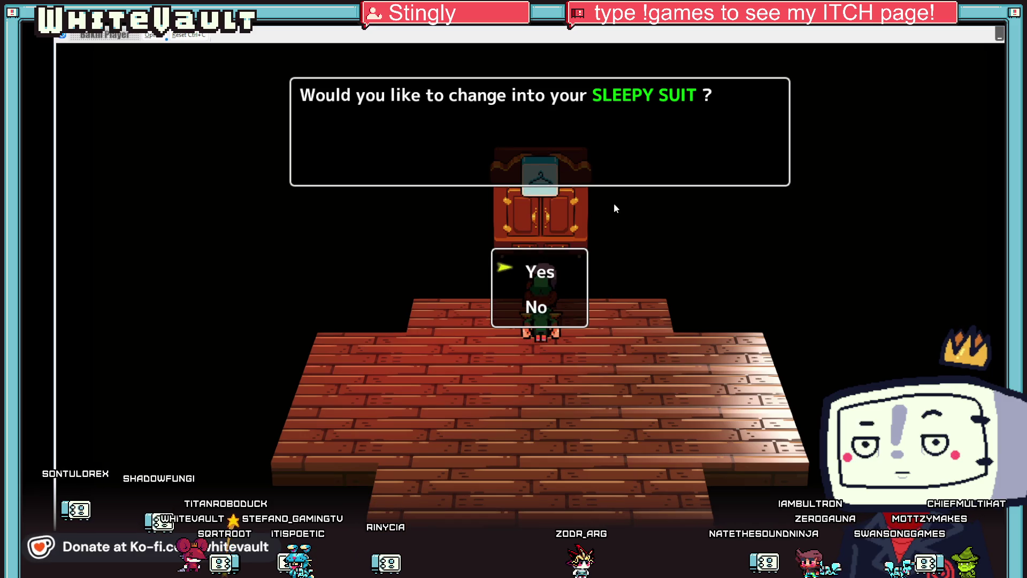
key(Return)
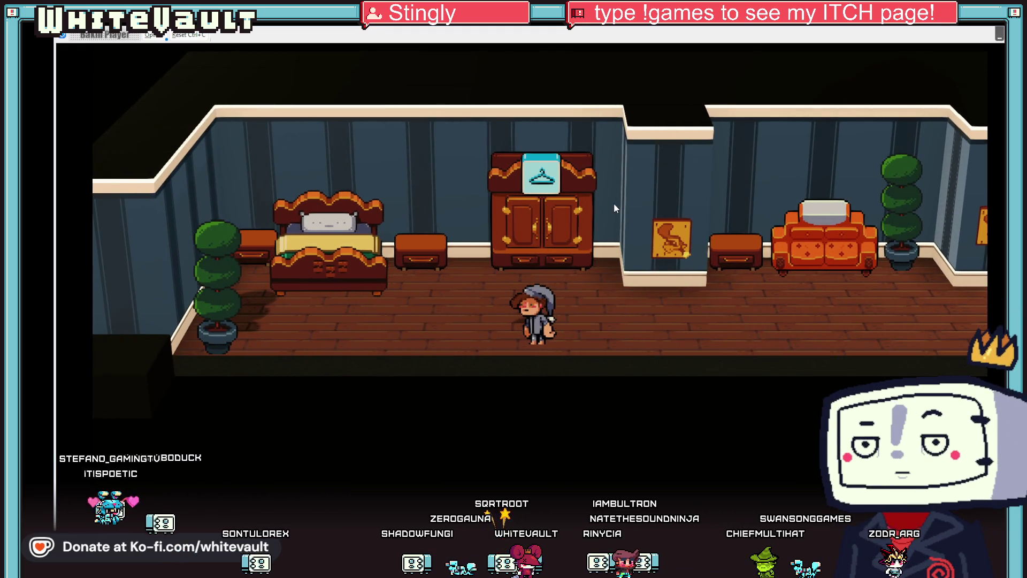
Step: Walk the suited character to the bedside nightstand, then end the test play
key(Right)
key(Left)
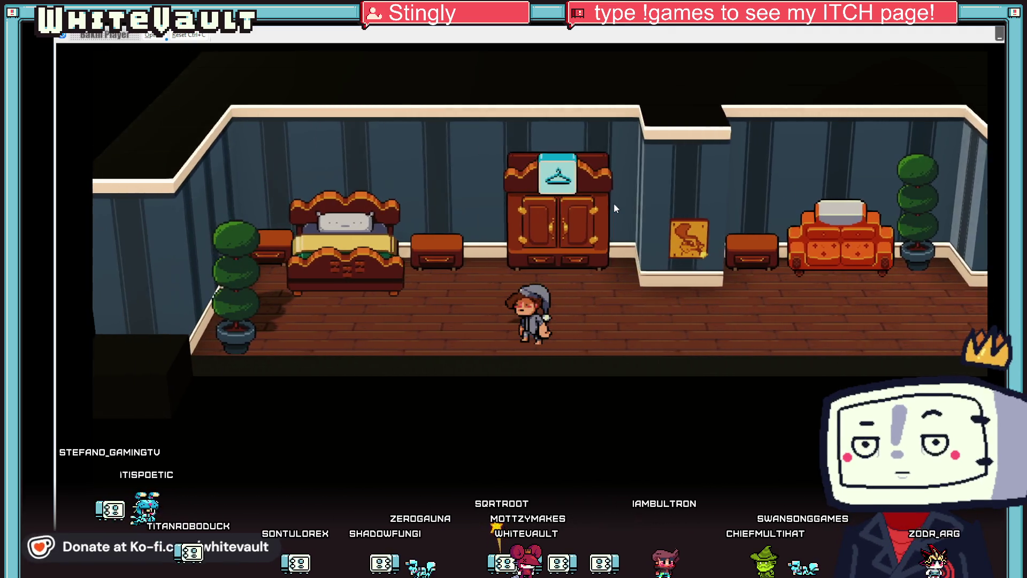
key(Left)
key(Up)
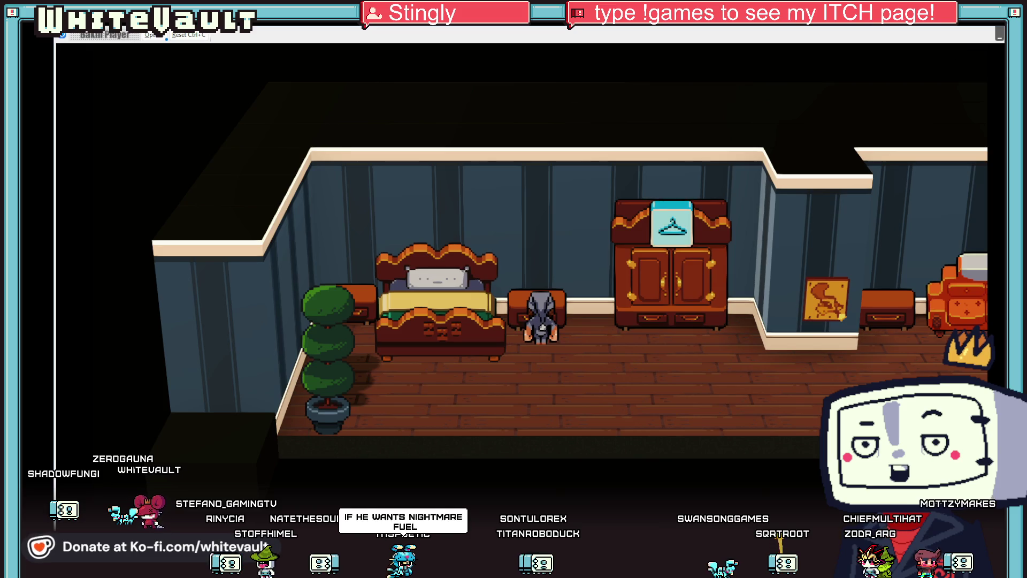
key(alt+F4)
Step: Open the 0_Home_Main map from the map list
scroll(389, 400, down, 2)
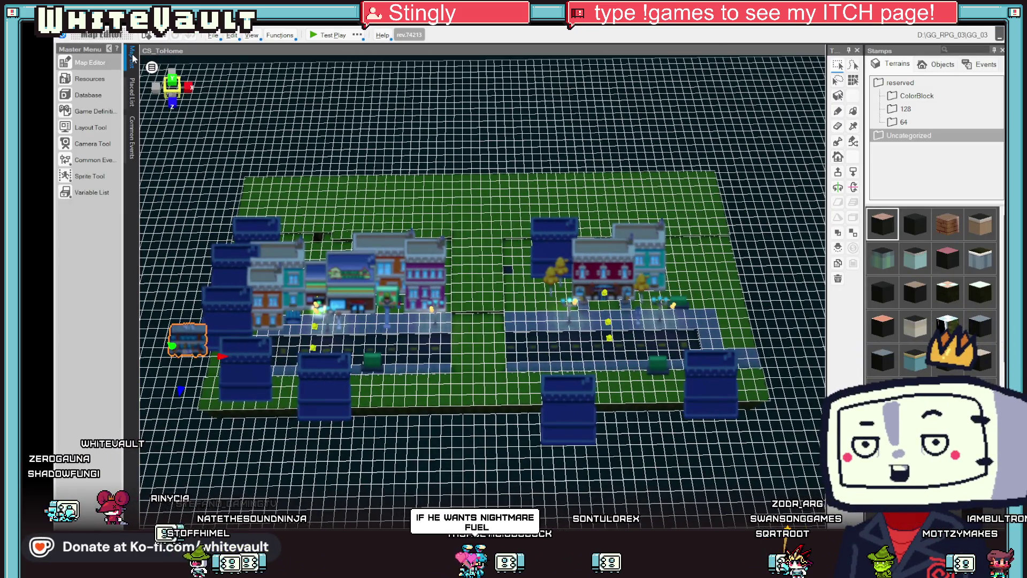
click(132, 56)
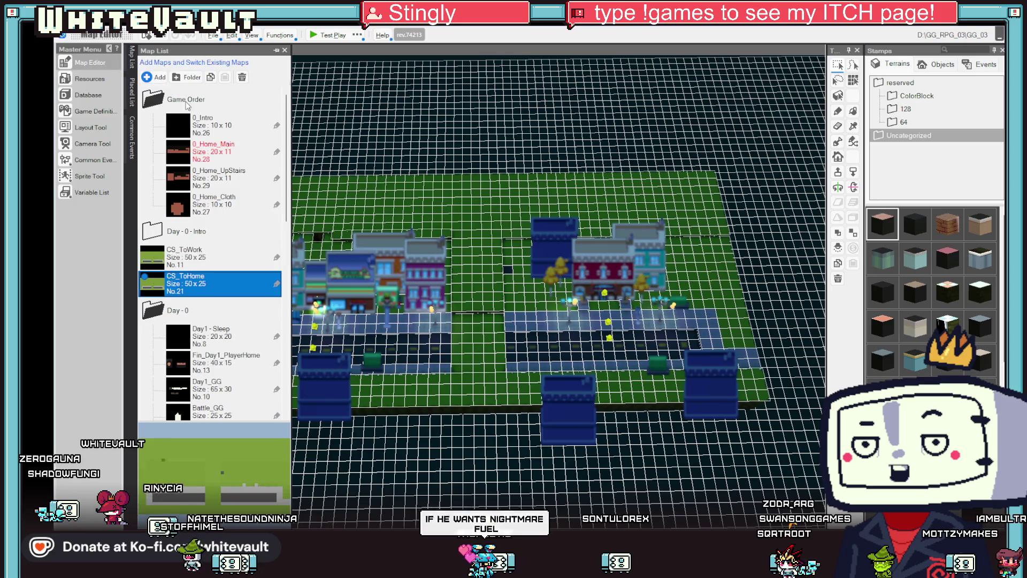
double_click(217, 151)
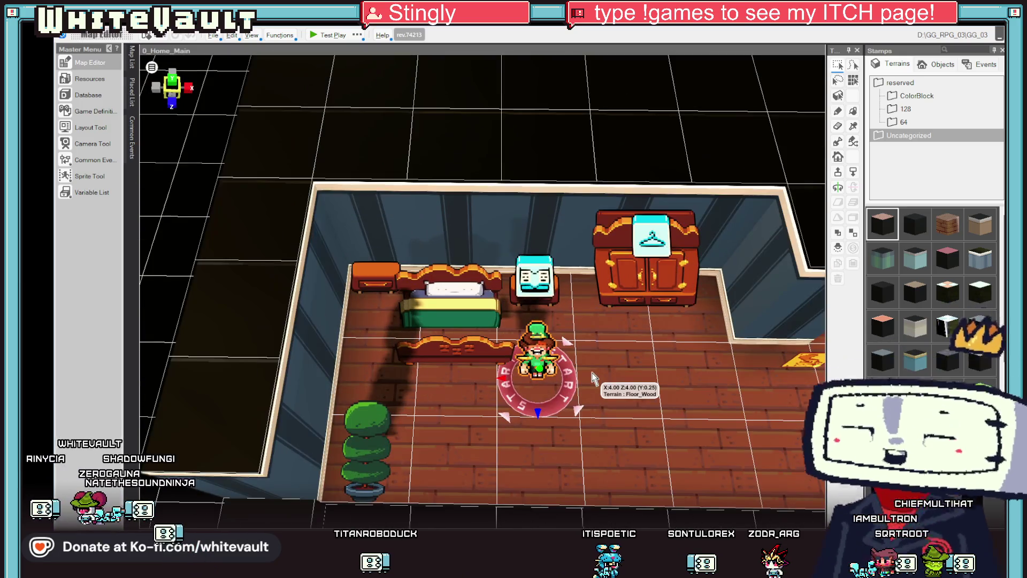
Step: Bring the KK_raw.aseprite sprite sheet forward in Aseprite
scroll(620, 364, down, 5)
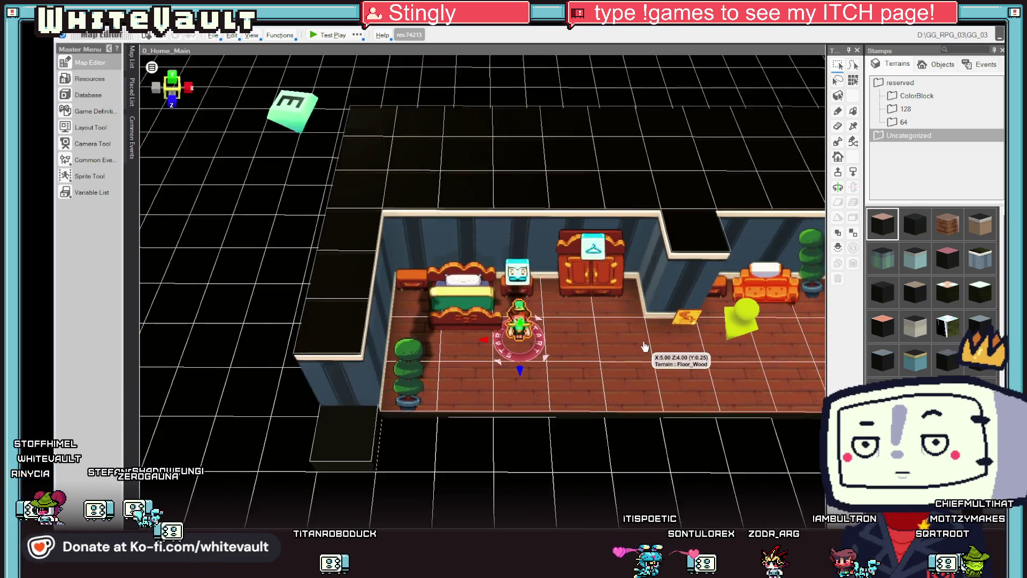
scroll(641, 364, up, 5)
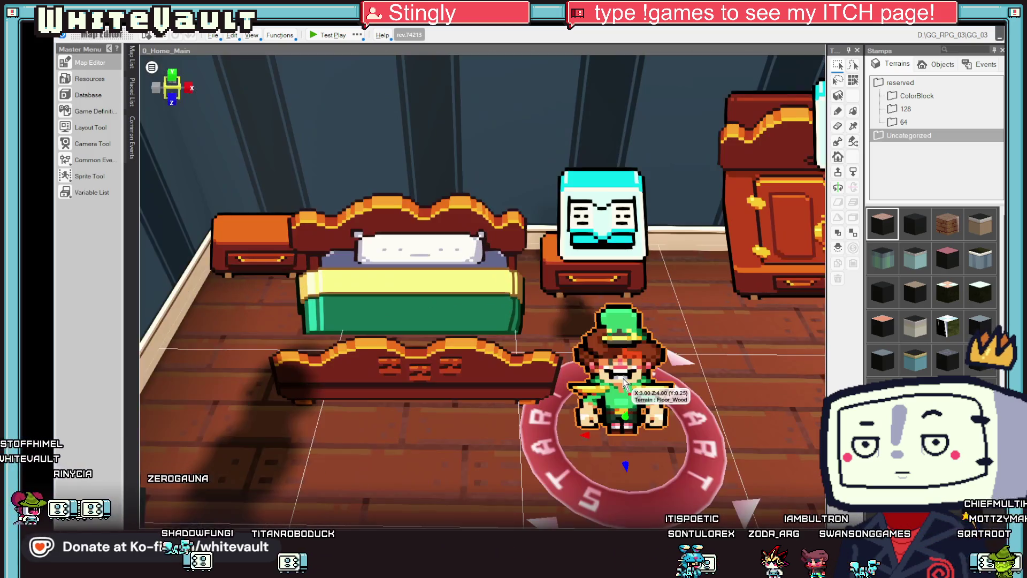
scroll(626, 379, down, 2)
scroll(625, 374, down, 3)
scroll(642, 364, up, 3)
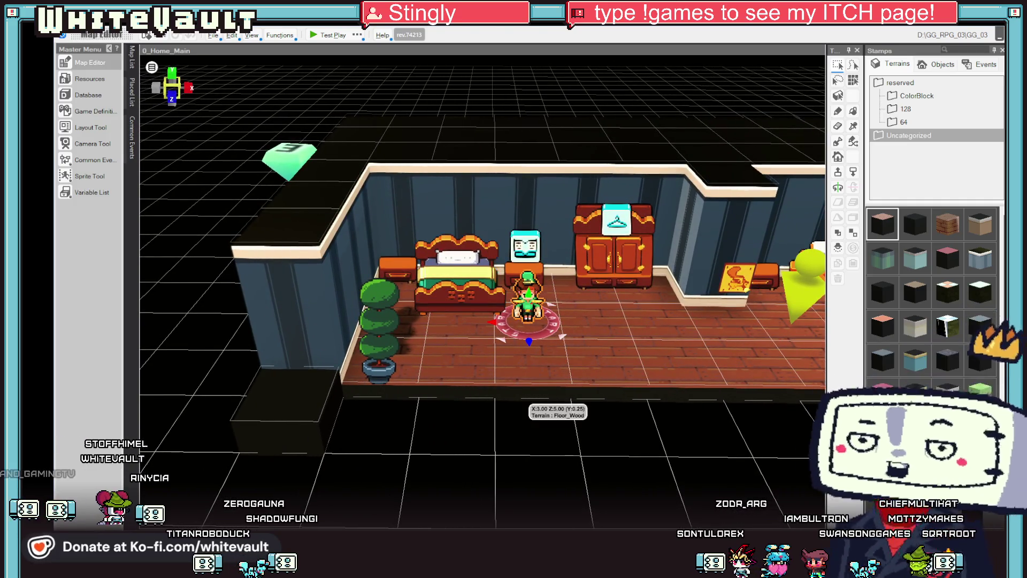
mouse_move(585, 568)
click(585, 500)
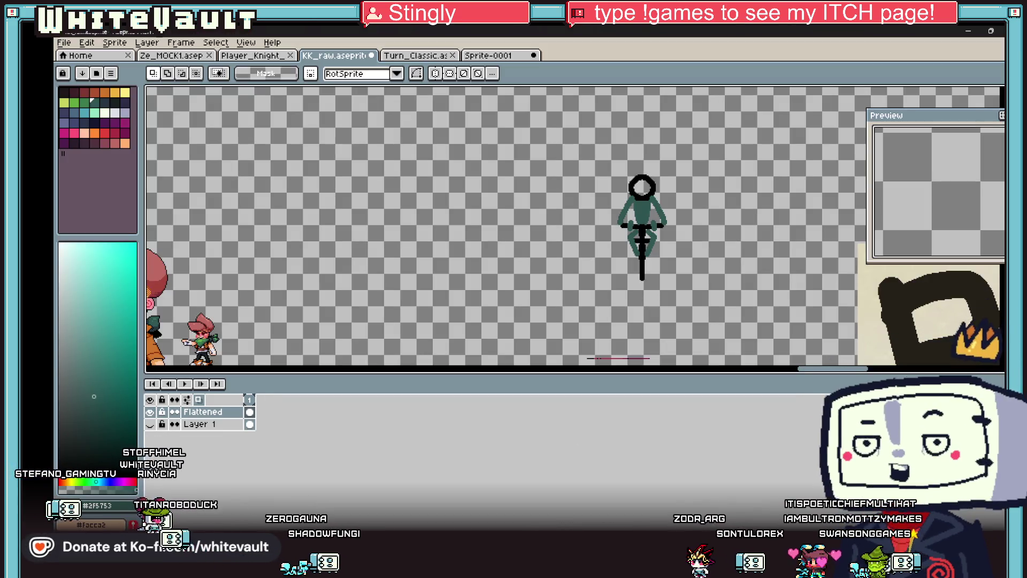
Step: Switch to the Sprite-0001 document and move the preview panel fully on screen
scroll(468, 280, down, 3)
click(503, 56)
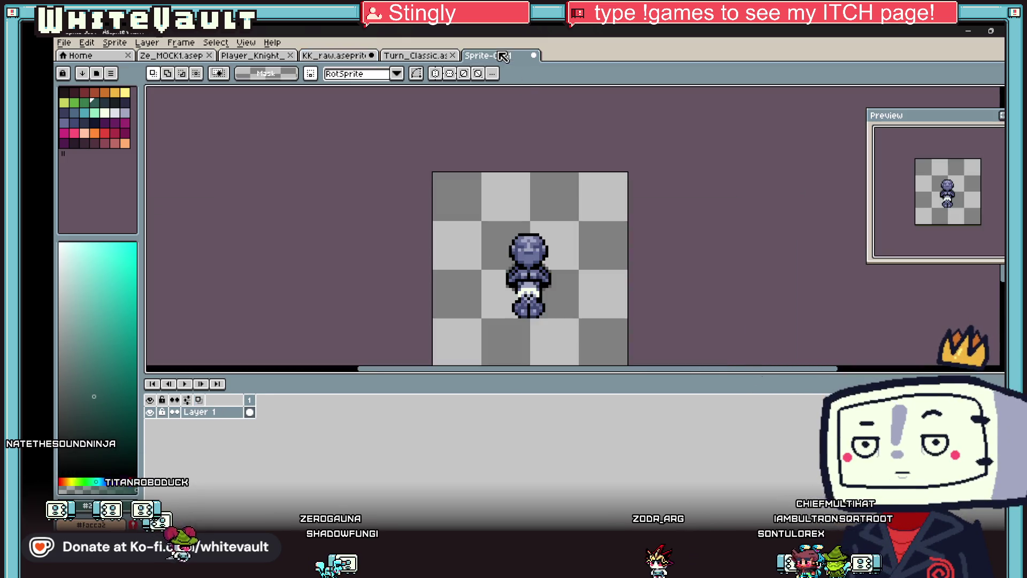
scroll(540, 326, down, 5)
scroll(551, 330, up, 6)
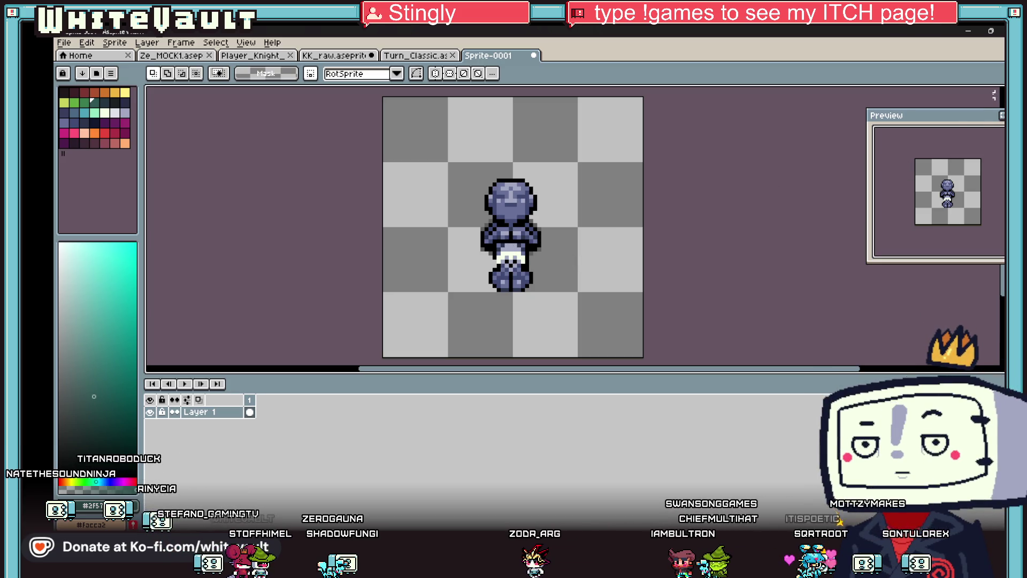
drag(973, 123, 983, 100)
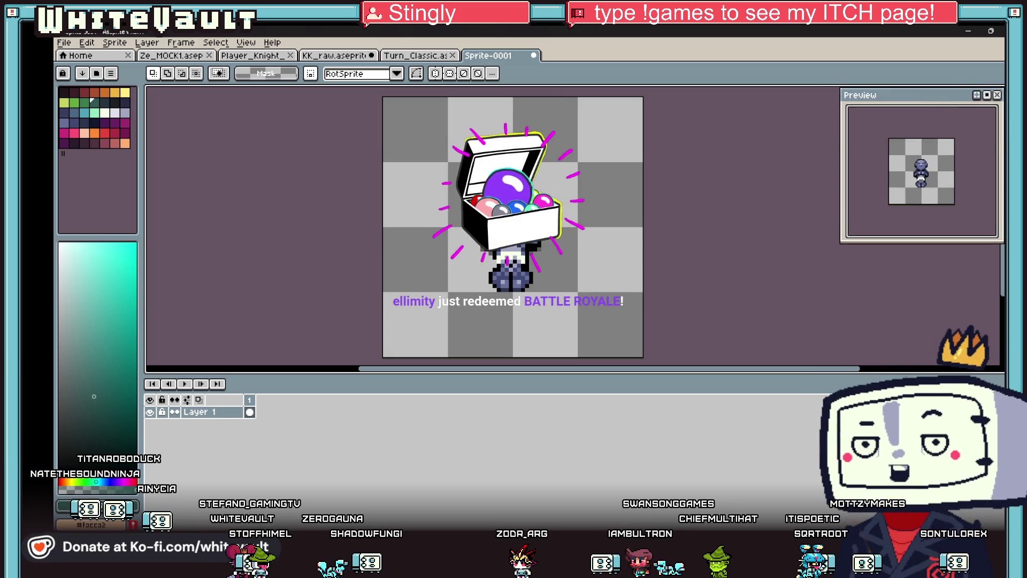
Step: Marquee-select the figure's legs and move them up about 26 px under the torso
drag(640, 242, 645, 253)
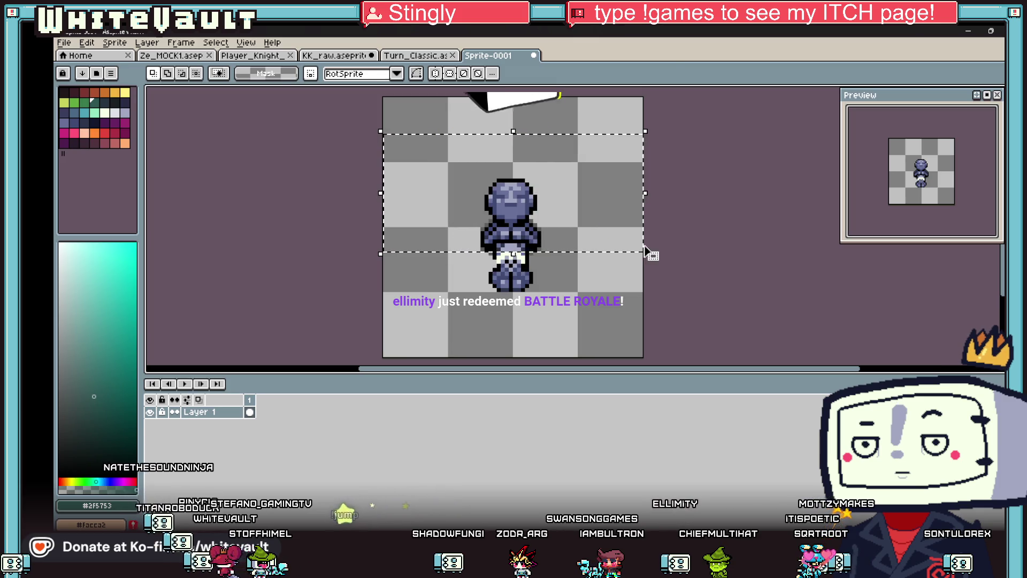
click(648, 298)
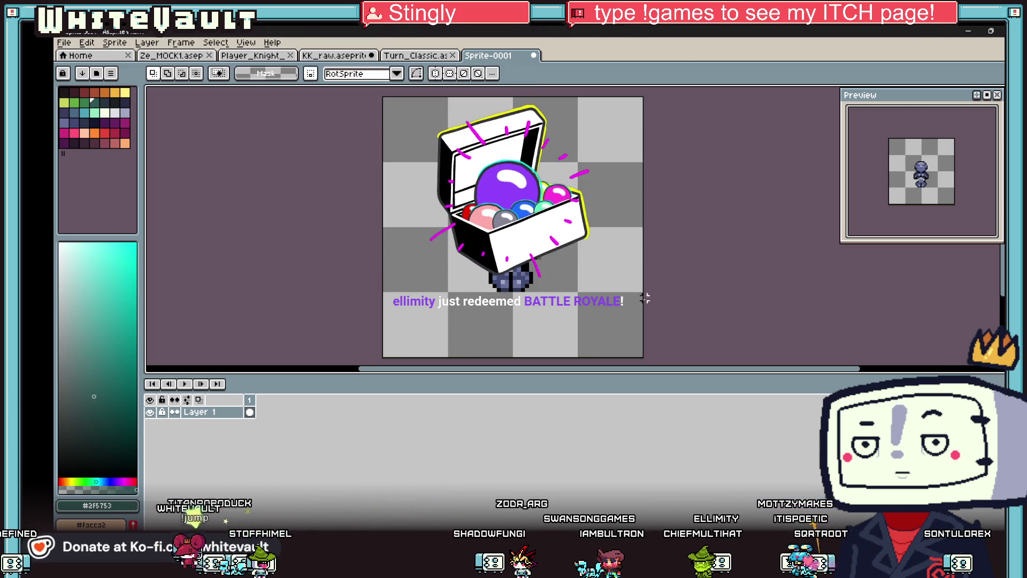
drag(585, 239, 458, 154)
drag(587, 224, 600, 257)
click(535, 266)
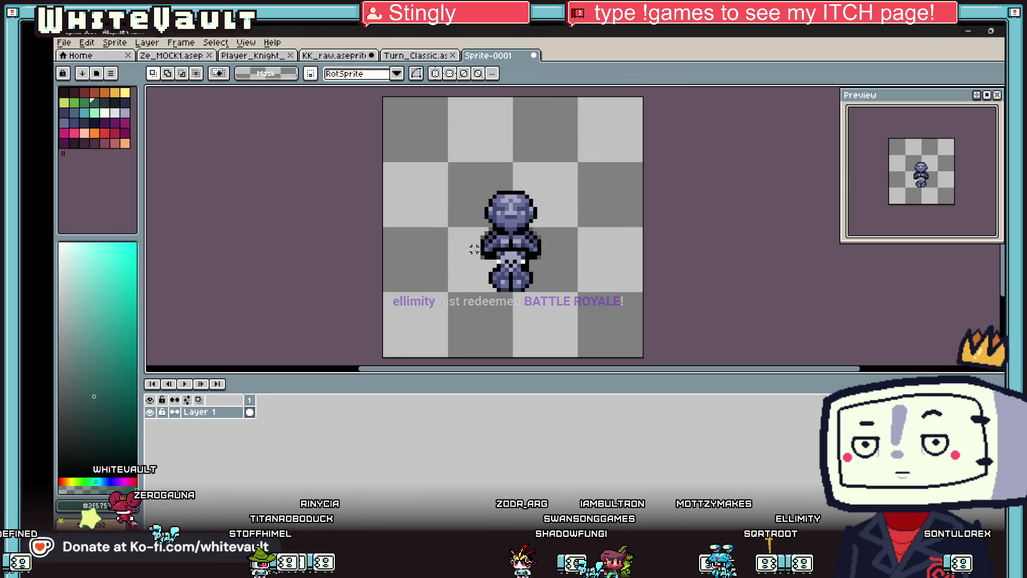
drag(478, 261, 594, 342)
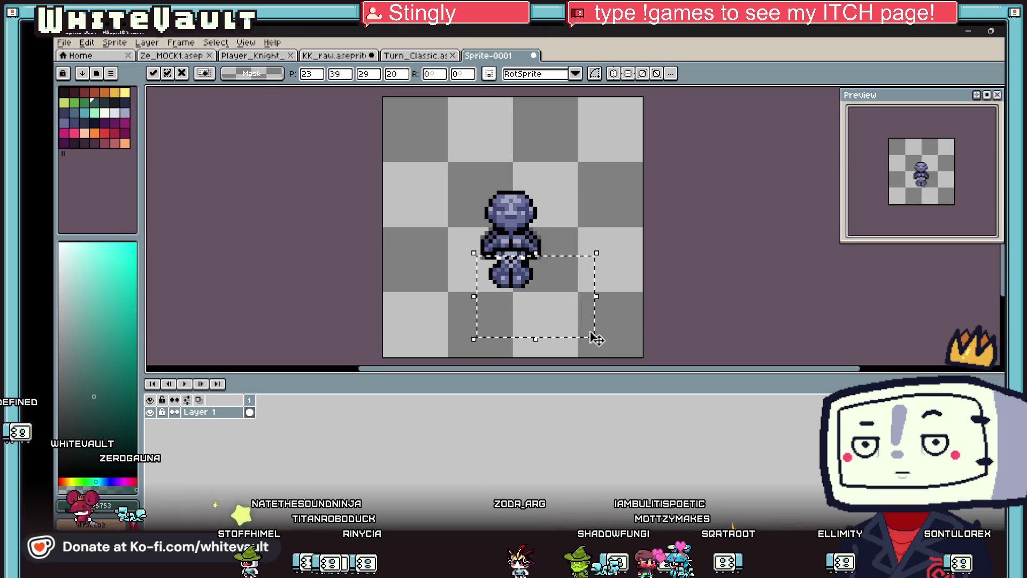
drag(534, 321, 535, 307)
click(677, 330)
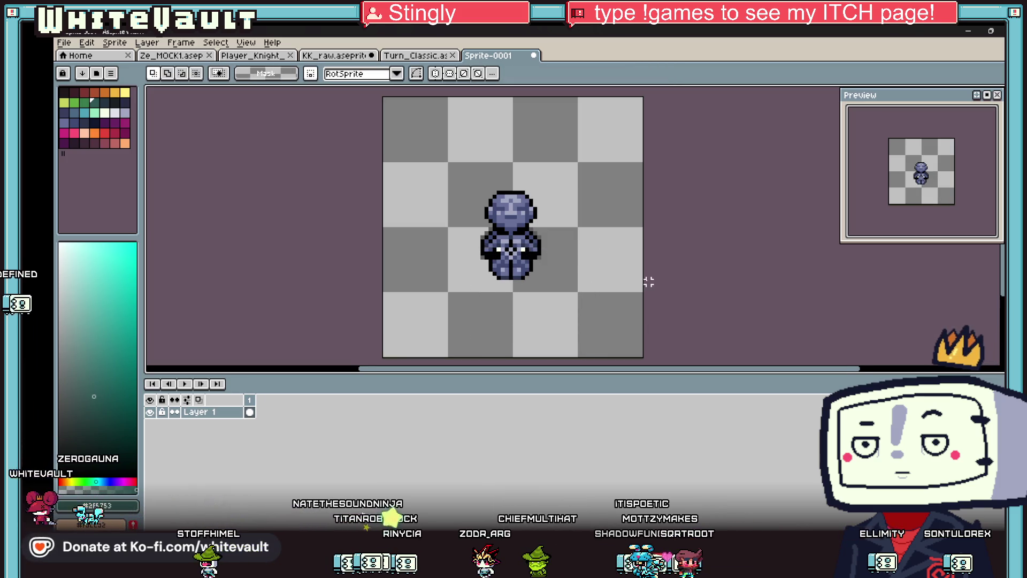
scroll(649, 281, down, 2)
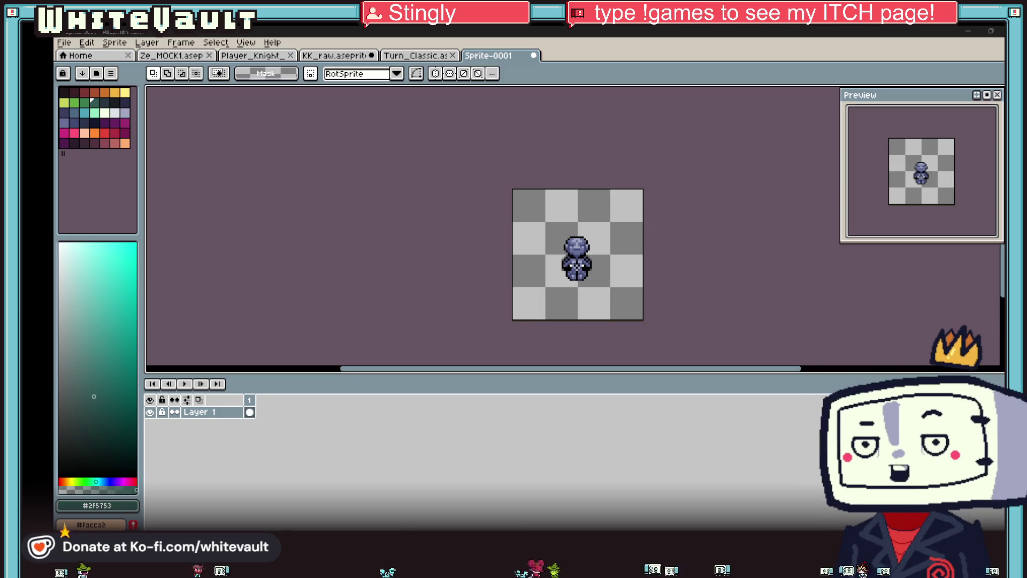
scroll(570, 255, up, 3)
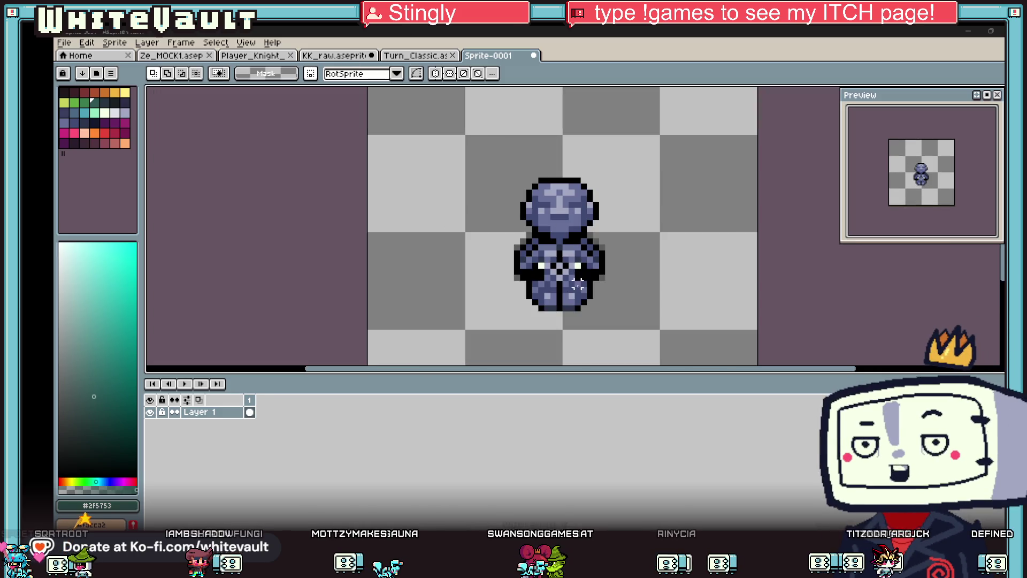
Step: On the KK_raw sheet, move the grey figure beside the green-hatted player sprites
scroll(523, 255, down, 1)
drag(442, 88, 739, 353)
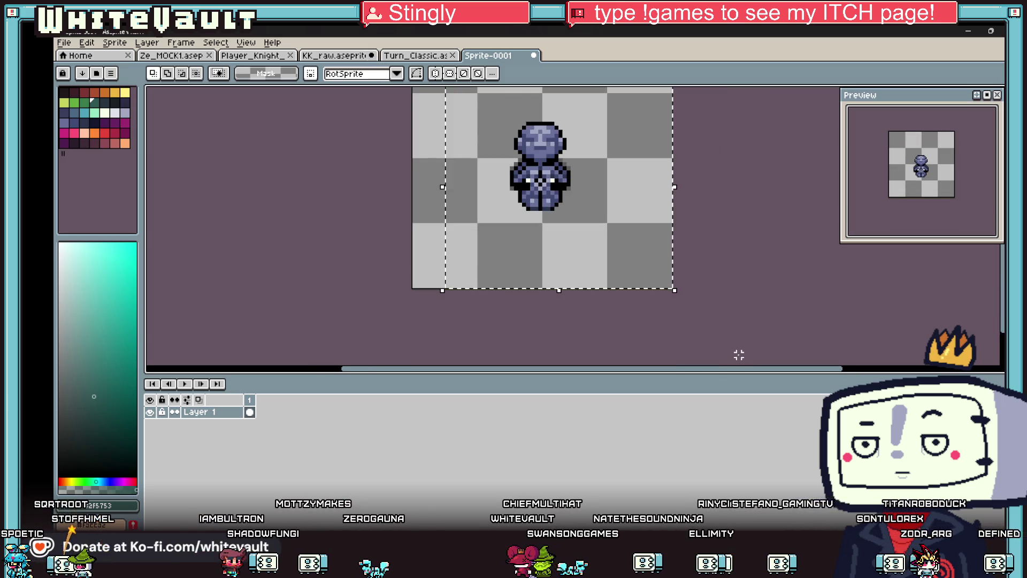
click(414, 55)
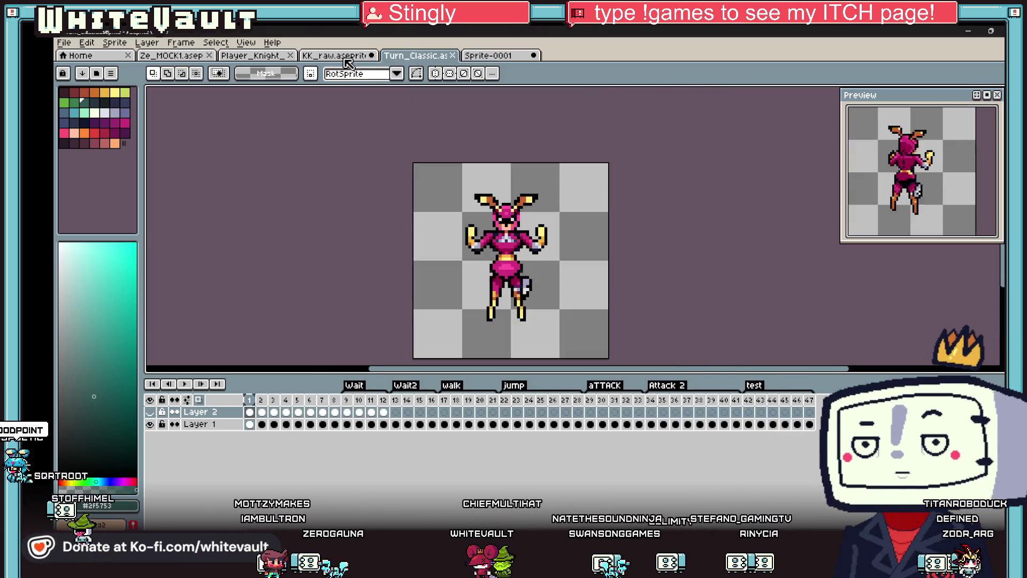
click(342, 56)
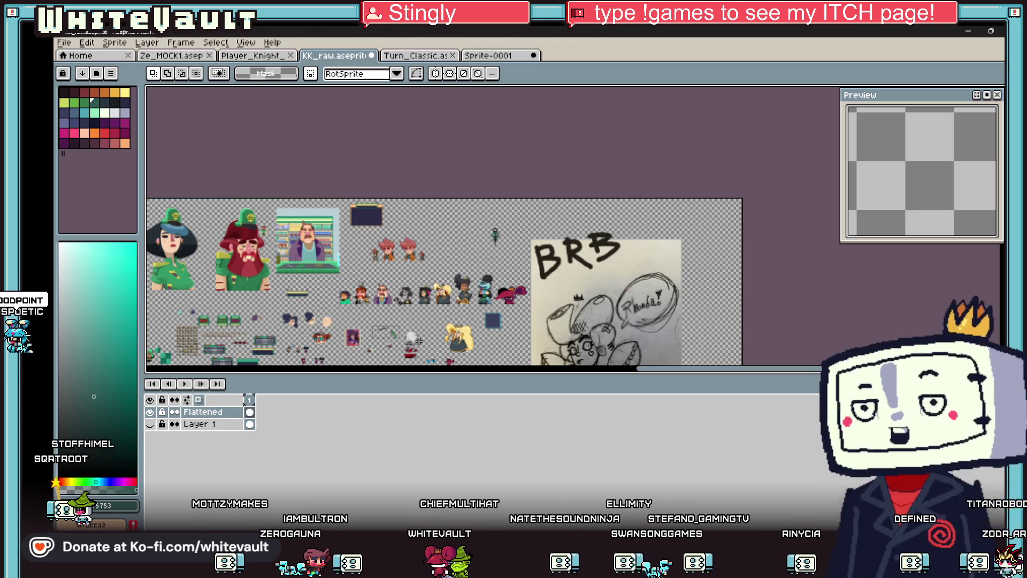
scroll(321, 341, up, 3)
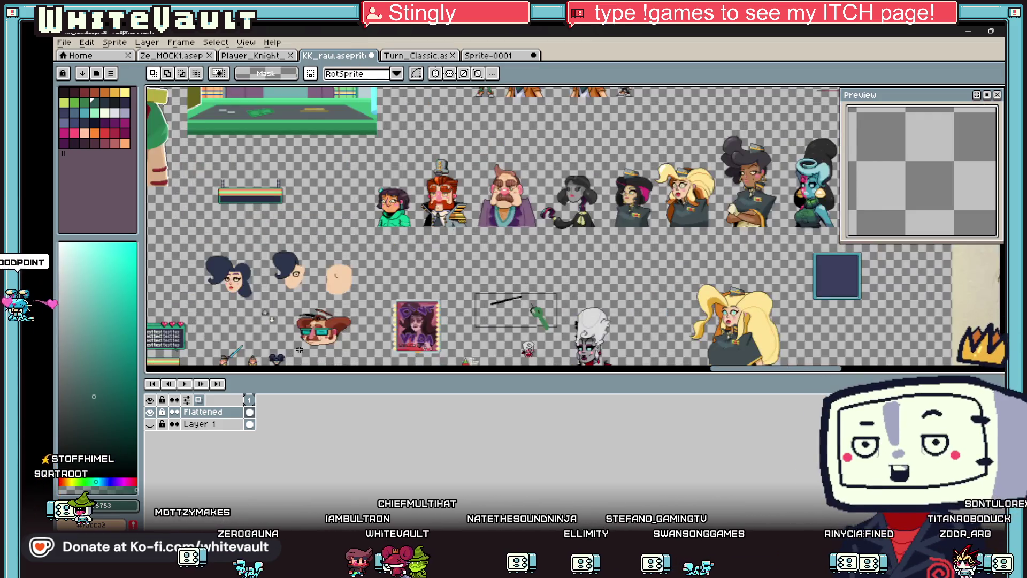
mouse_move(556, 211)
mouse_down()
mouse_move(589, 240)
mouse_move(354, 200)
mouse_up()
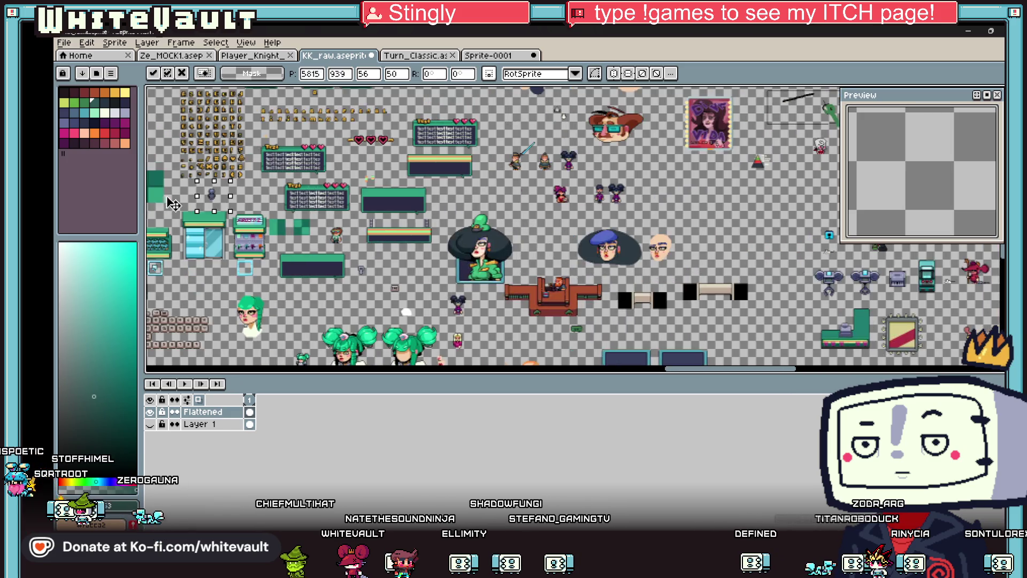
mouse_move(437, 209)
mouse_down()
mouse_move(262, 239)
mouse_move(355, 297)
mouse_move(438, 324)
mouse_up()
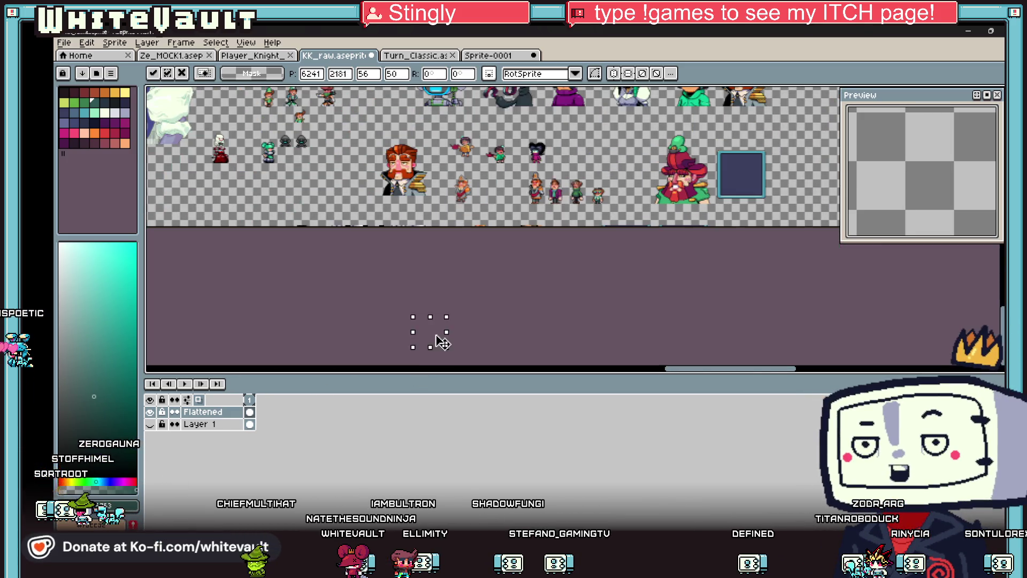
drag(554, 186, 592, 161)
mouse_move(406, 213)
mouse_down()
mouse_move(268, 232)
mouse_move(259, 282)
mouse_move(308, 288)
mouse_move(341, 271)
mouse_up()
scroll(279, 238, up, 2)
click(588, 302)
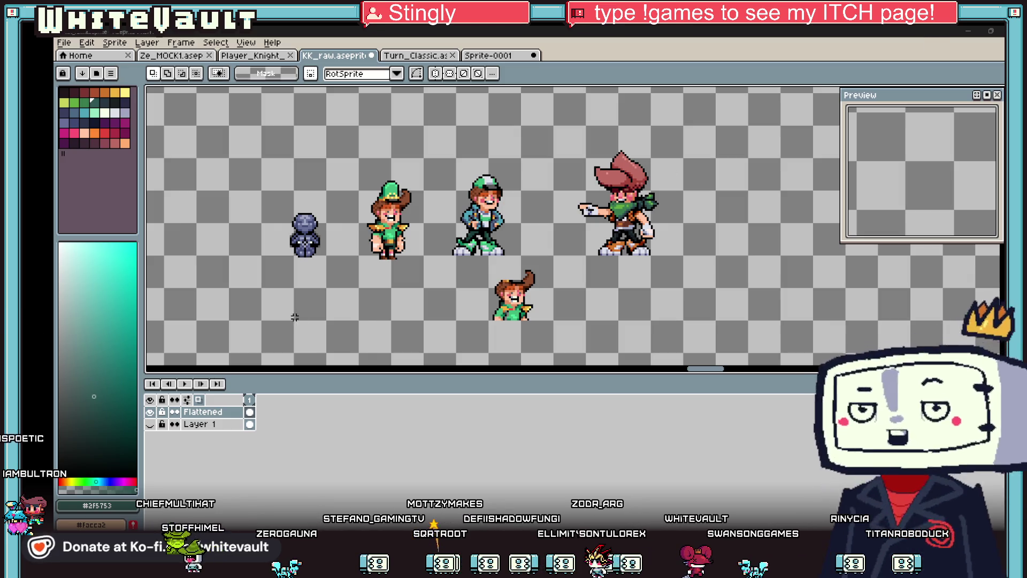
Step: Scroll the KK_raw sheet to show the grey mannequin beside the green-hatted character
scroll(277, 266, up, 1)
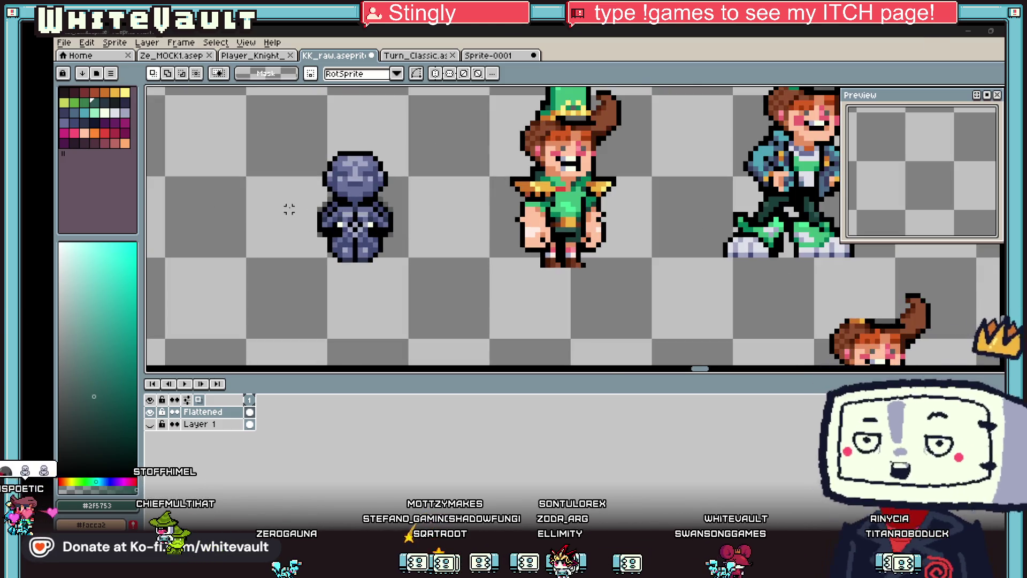
Step: Zoom in and drag the vertical symmetry axis onto the grey mannequin's centre line
scroll(427, 154, down, 3)
scroll(427, 154, down, 4)
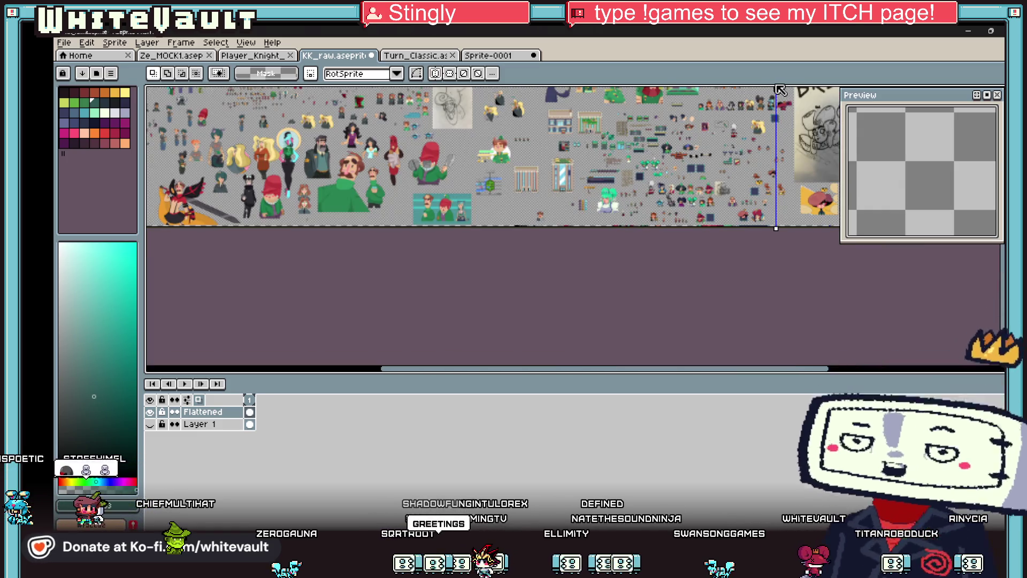
scroll(721, 169, up, 5)
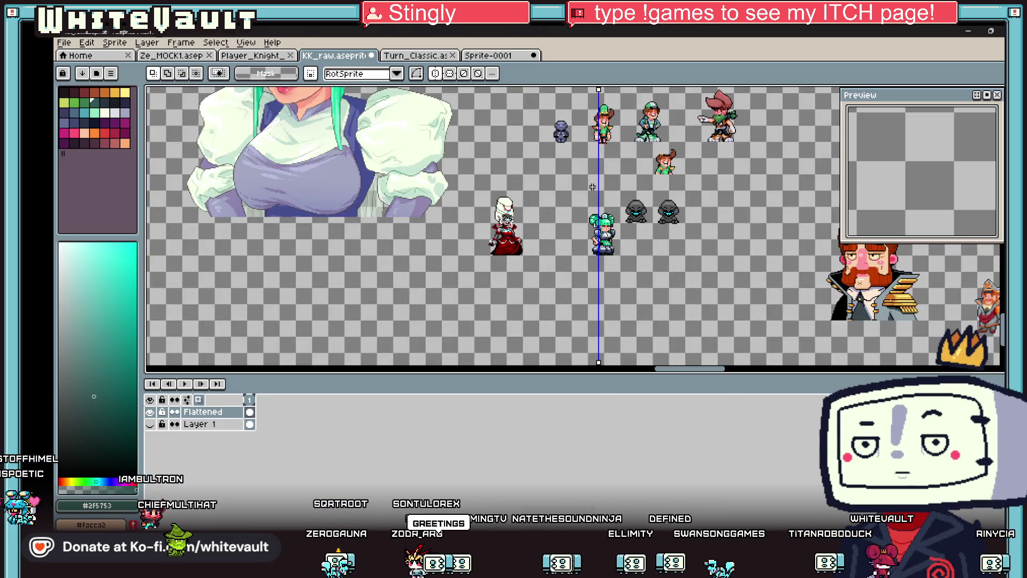
drag(592, 186, 552, 166)
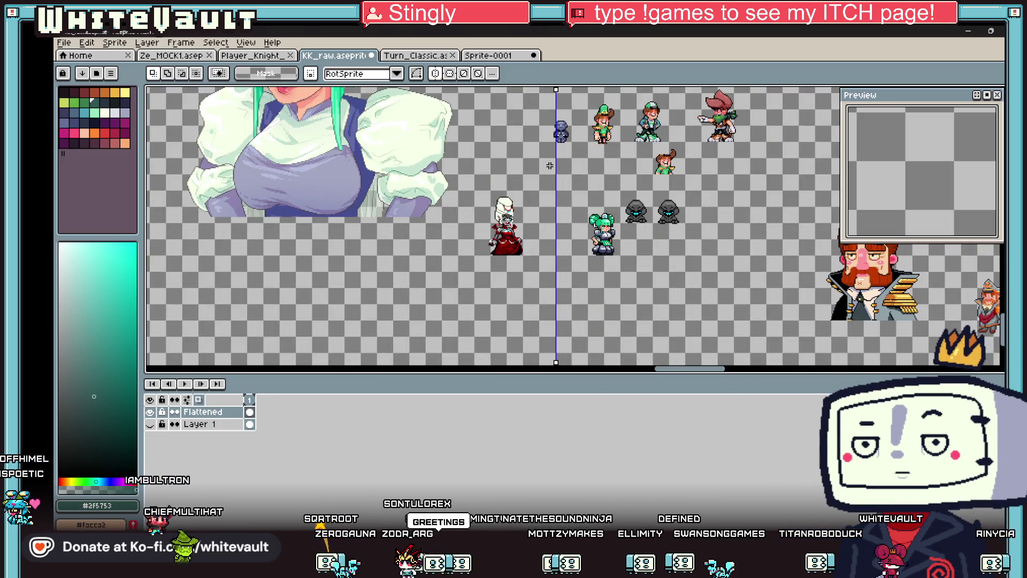
scroll(554, 165, up, 2)
scroll(557, 165, down, 4)
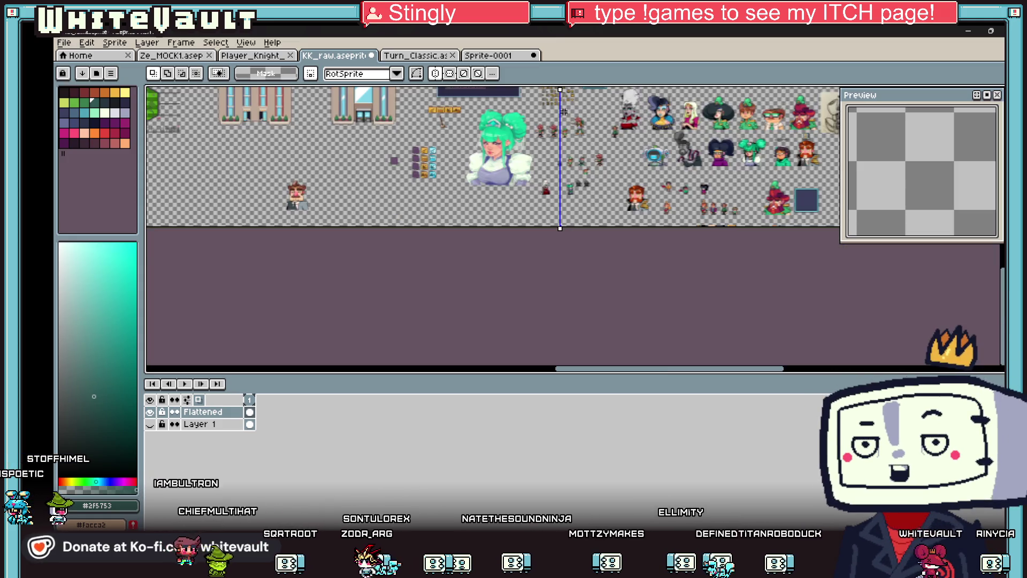
scroll(547, 369, up, 5)
scroll(561, 363, up, 1)
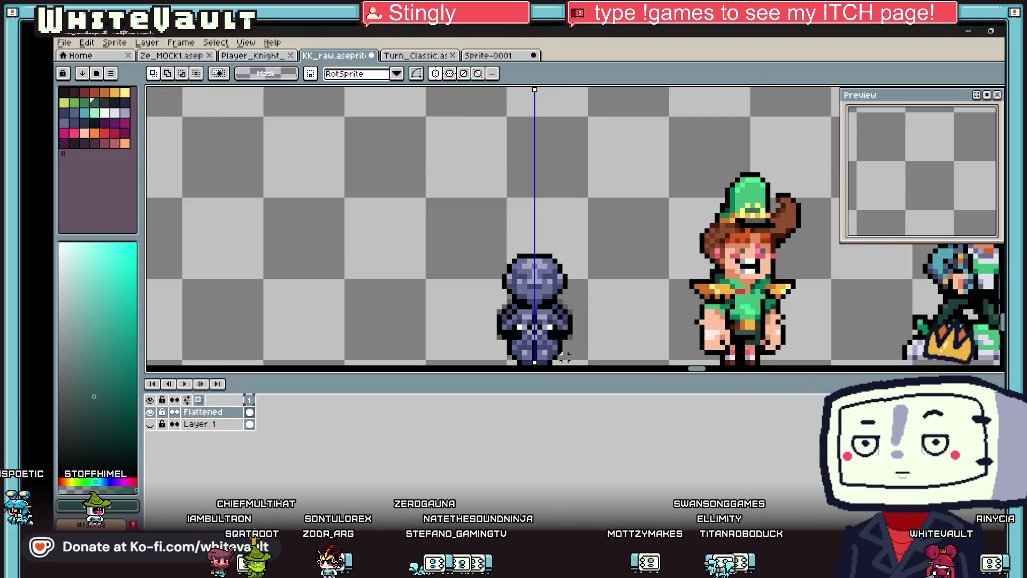
Step: Sample the skin colour from another character and fill the mannequin's eye row and lower face
key(b)
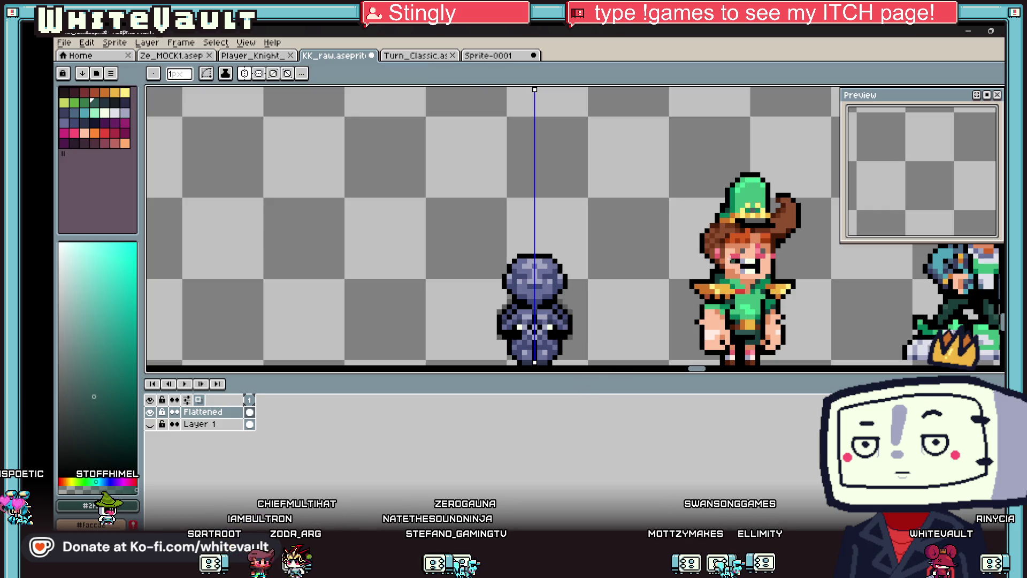
key(i)
scroll(669, 286, down, 3)
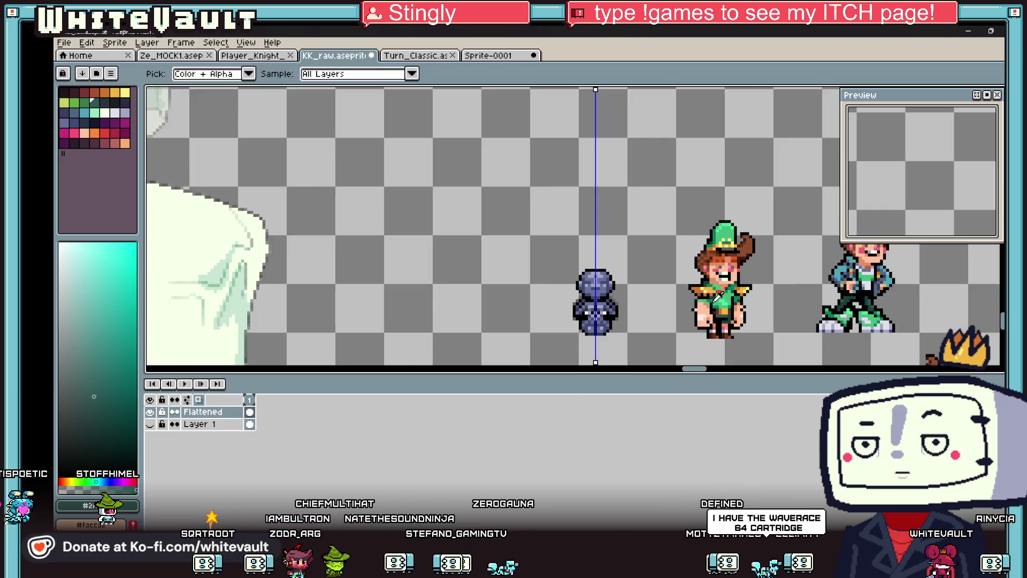
scroll(732, 291, up, 3)
click(743, 250)
key(b)
click(491, 246)
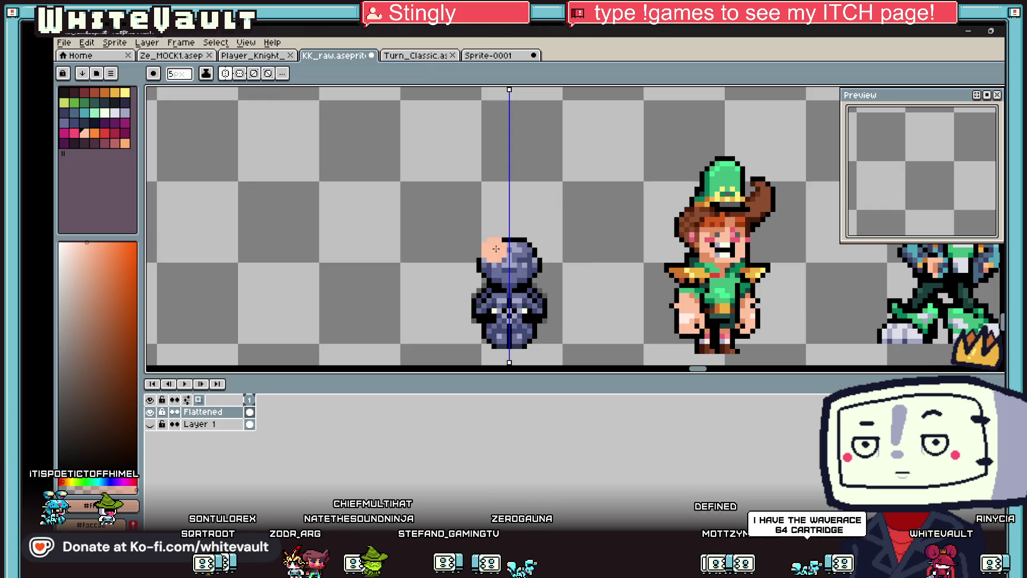
scroll(498, 244, up, 2)
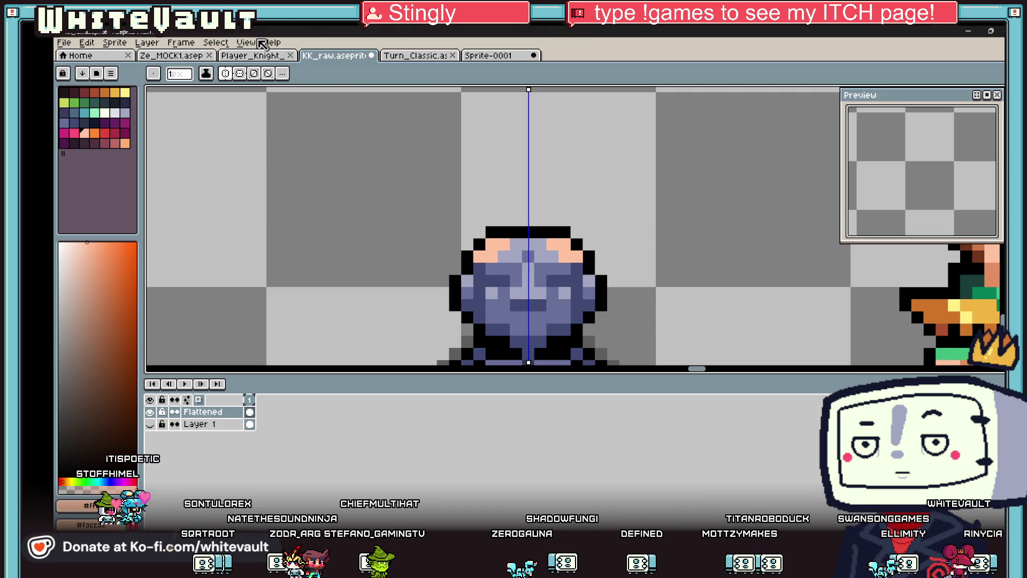
scroll(930, 177, down, 5)
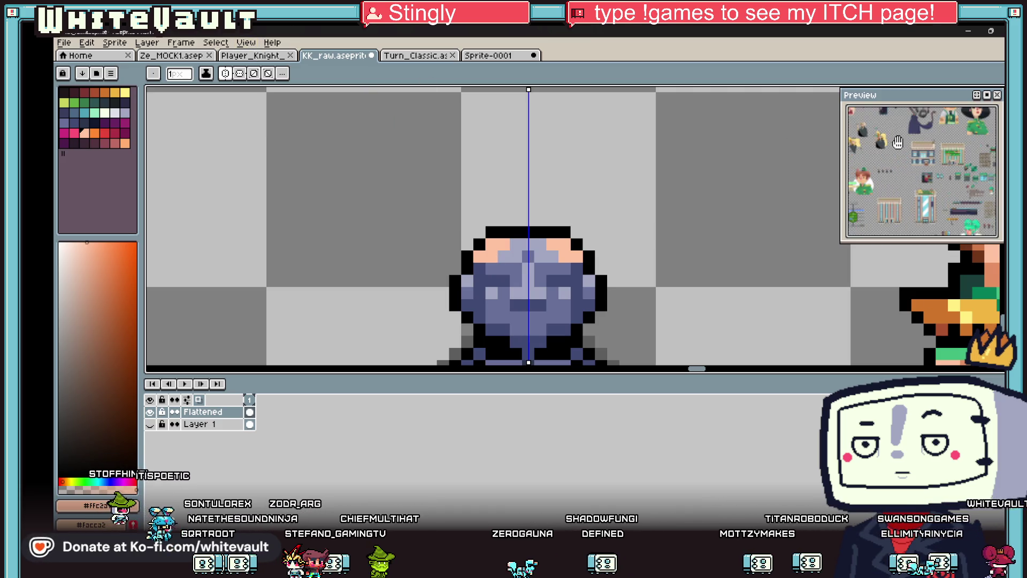
scroll(931, 177, down, 3)
scroll(963, 164, up, 3)
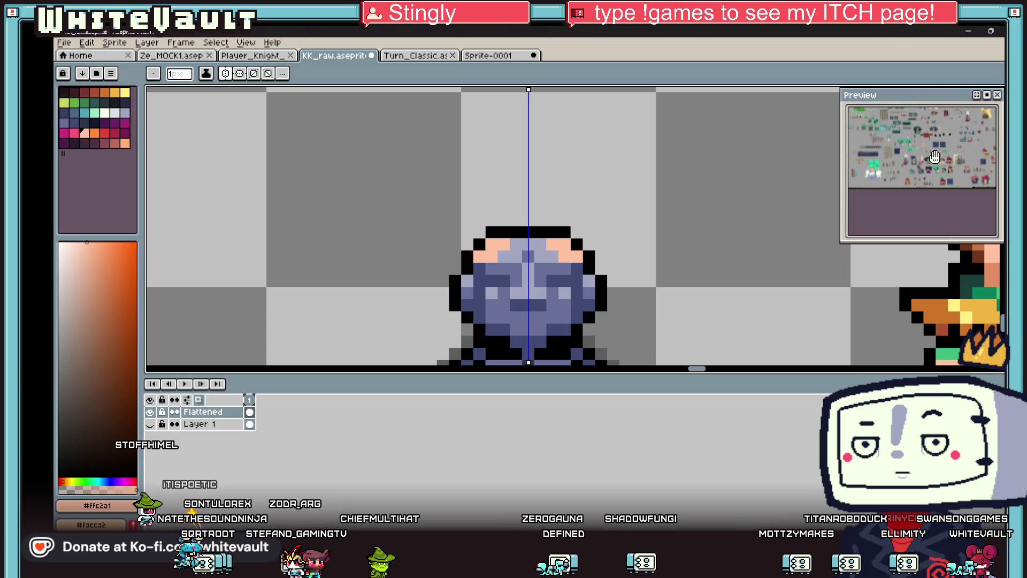
mouse_move(887, 161)
mouse_down()
mouse_move(923, 219)
mouse_move(969, 198)
mouse_up()
scroll(923, 192, up, 5)
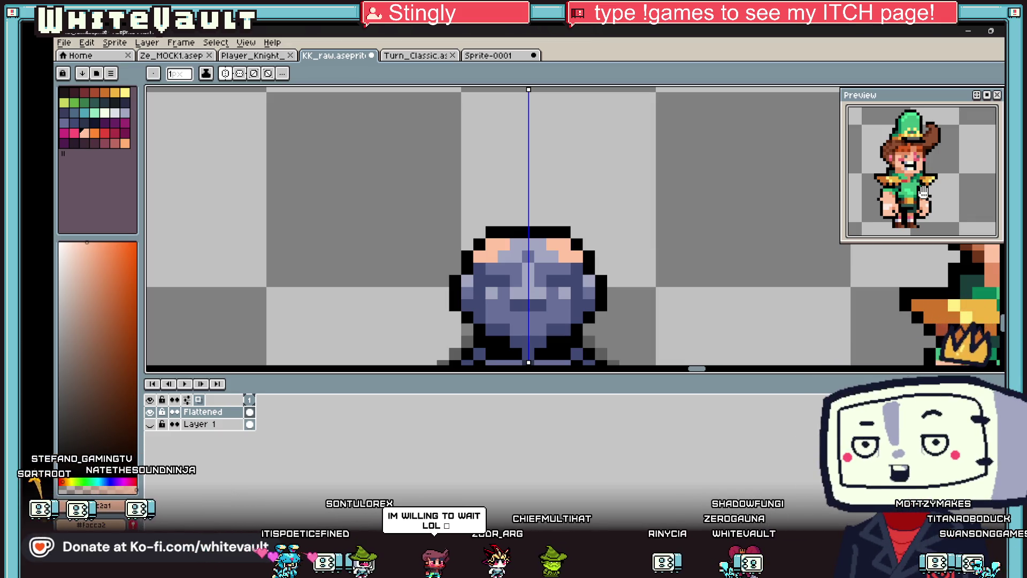
scroll(468, 208, down, 3)
scroll(517, 204, up, 4)
drag(516, 205, 546, 207)
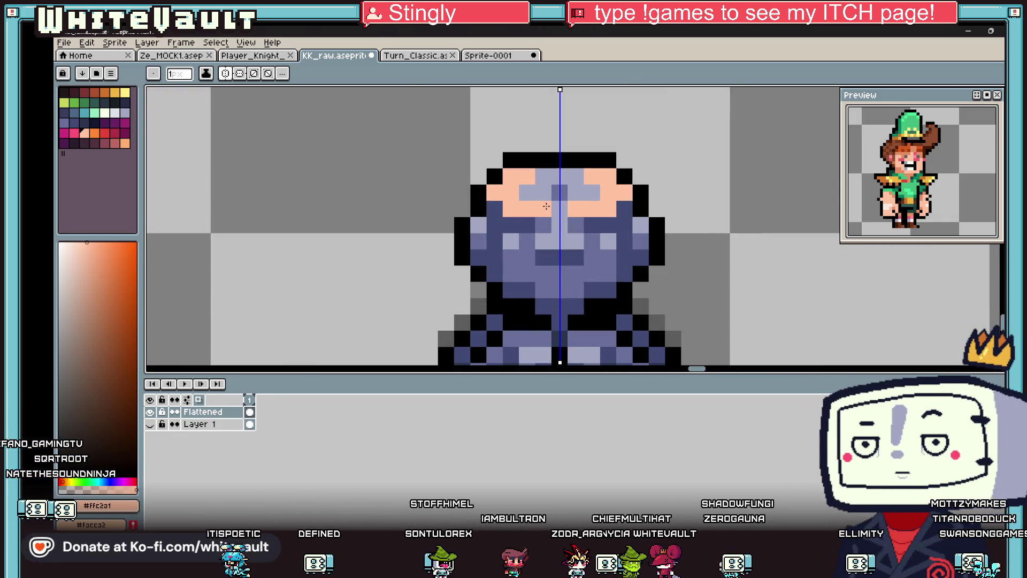
drag(517, 247, 571, 292)
Step: Sample darker orange for the cheeks, pink for the nose and black for the mouth
key(i)
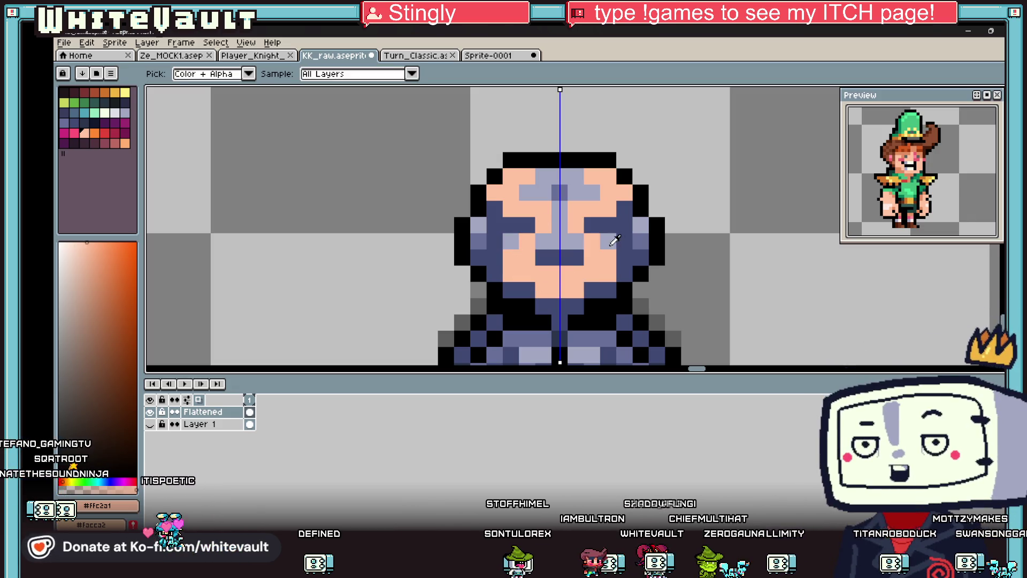
scroll(651, 217, down, 3)
click(813, 182)
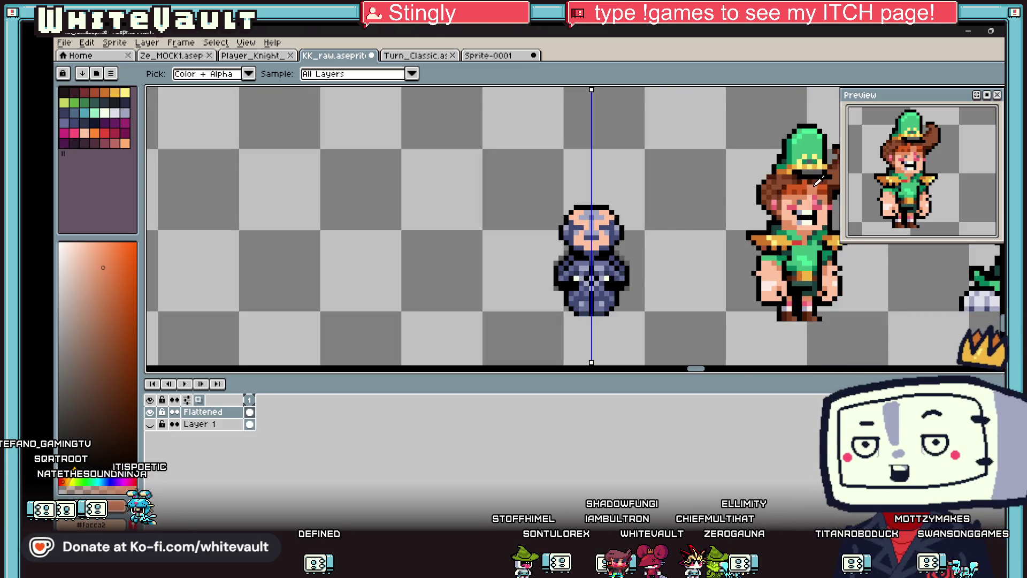
key(b)
scroll(590, 215, up, 3)
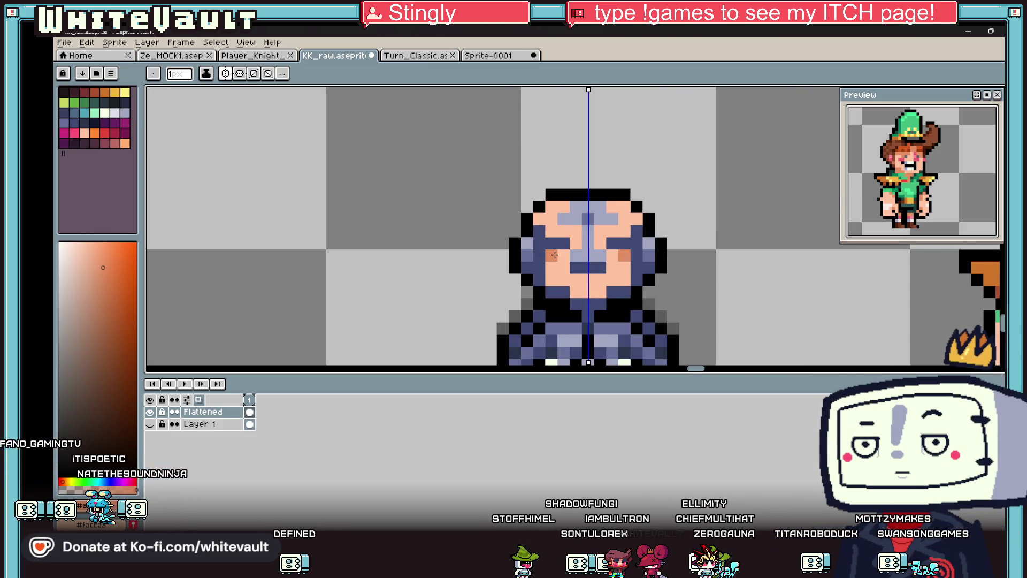
key(i)
scroll(603, 261, down, 3)
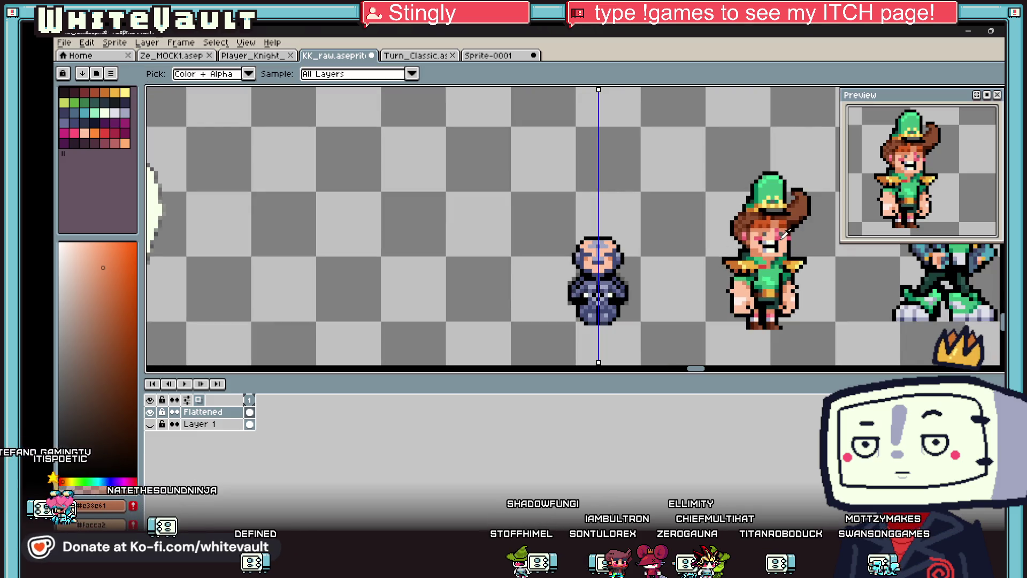
click(785, 233)
key(b)
scroll(590, 260, up, 3)
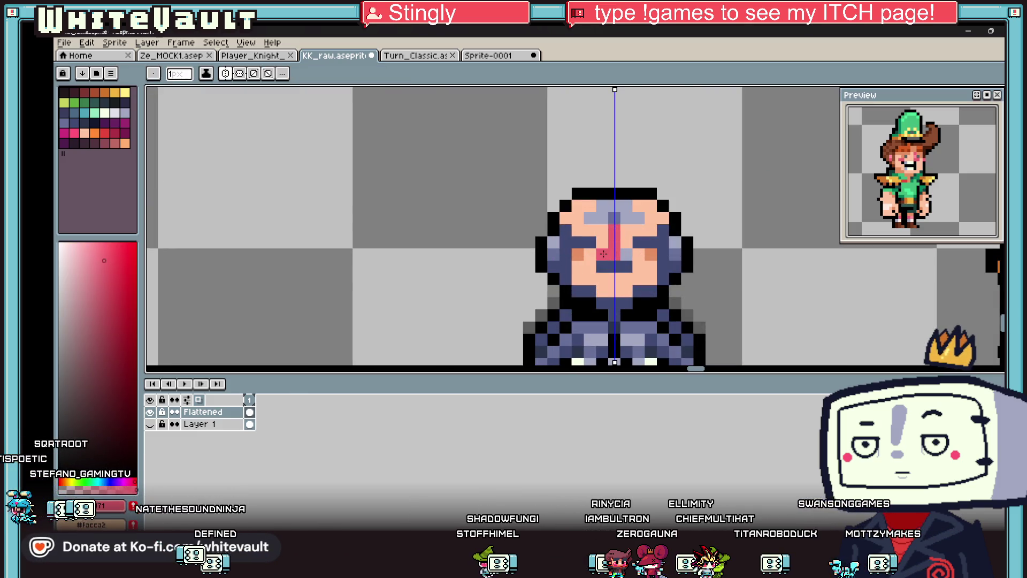
key(i)
scroll(628, 254, down, 3)
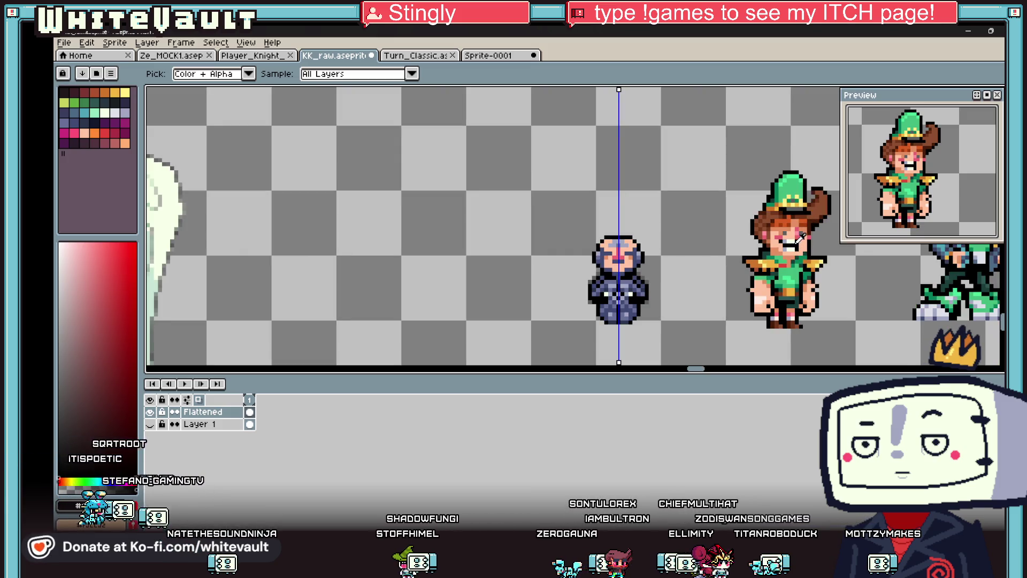
key(b)
scroll(617, 256, up, 5)
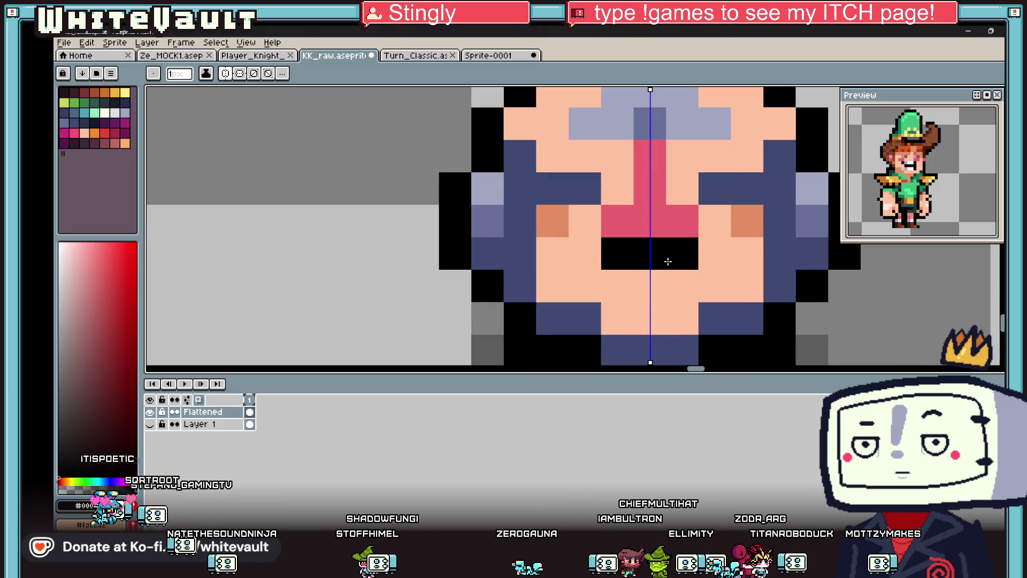
key(i)
scroll(667, 261, down, 4)
scroll(690, 243, up, 3)
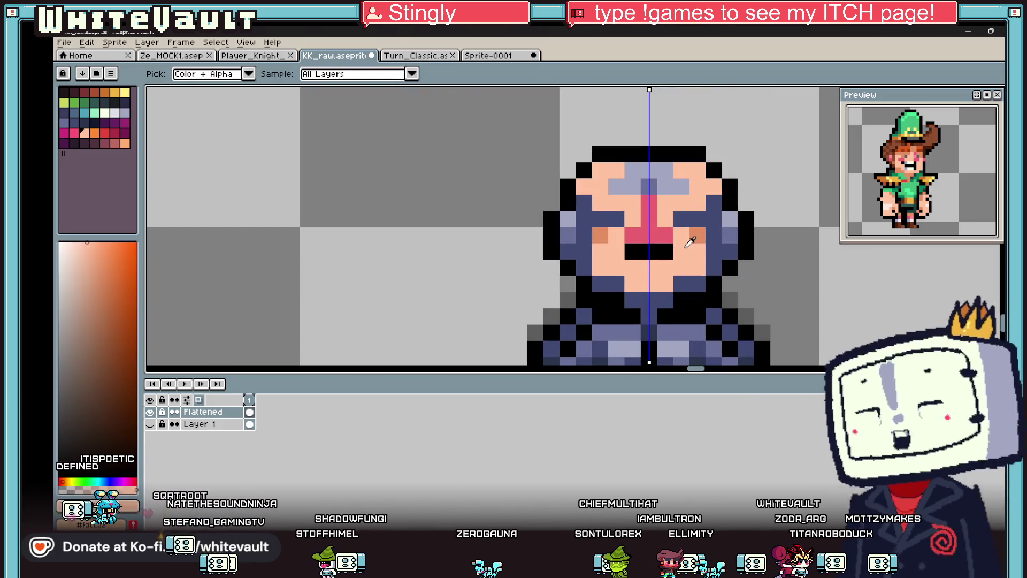
scroll(690, 242, down, 4)
scroll(690, 242, down, 2)
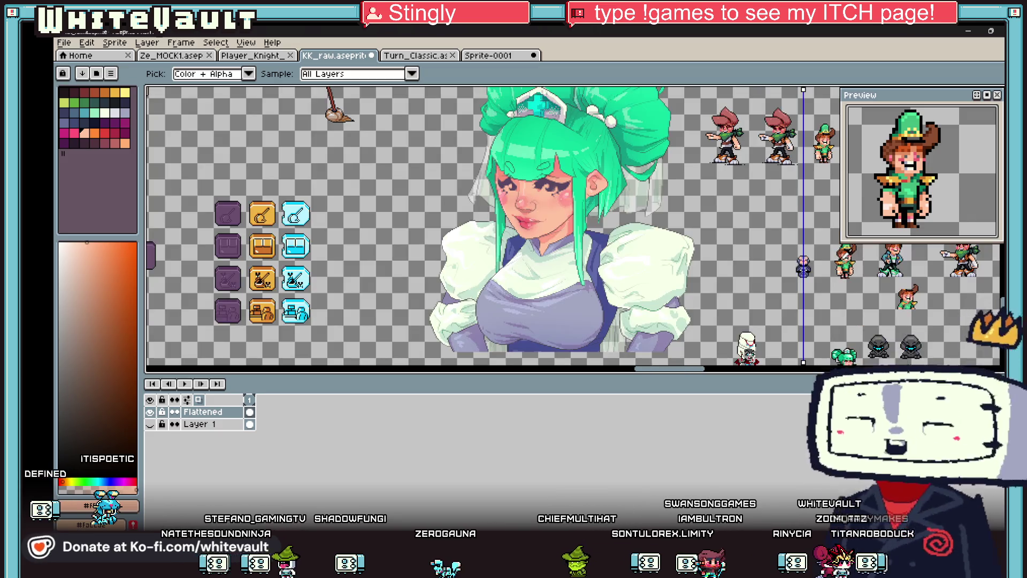
scroll(824, 263, up, 3)
click(845, 250)
key(b)
scroll(677, 267, up, 3)
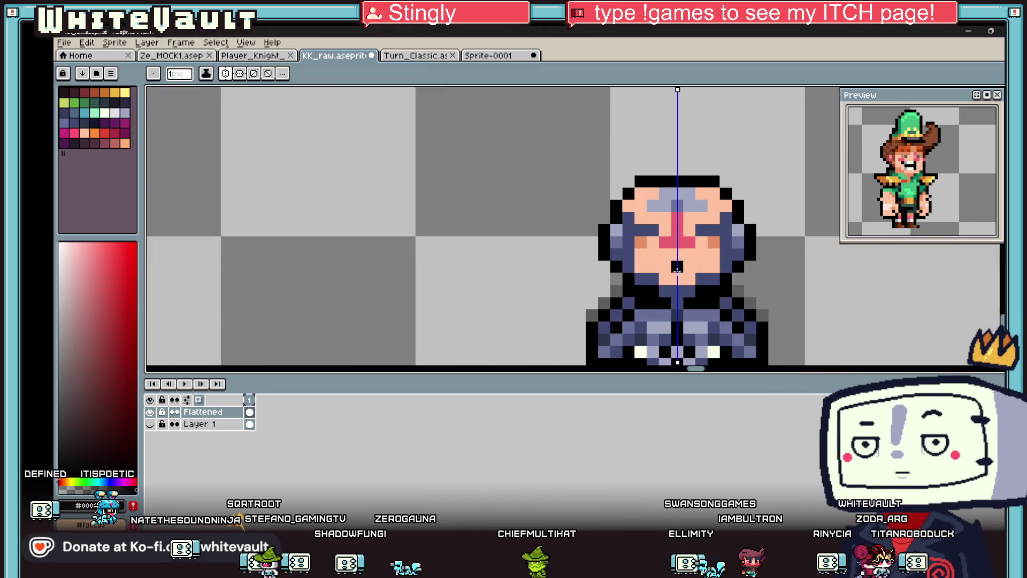
scroll(789, 264, down, 4)
scroll(789, 265, up, 2)
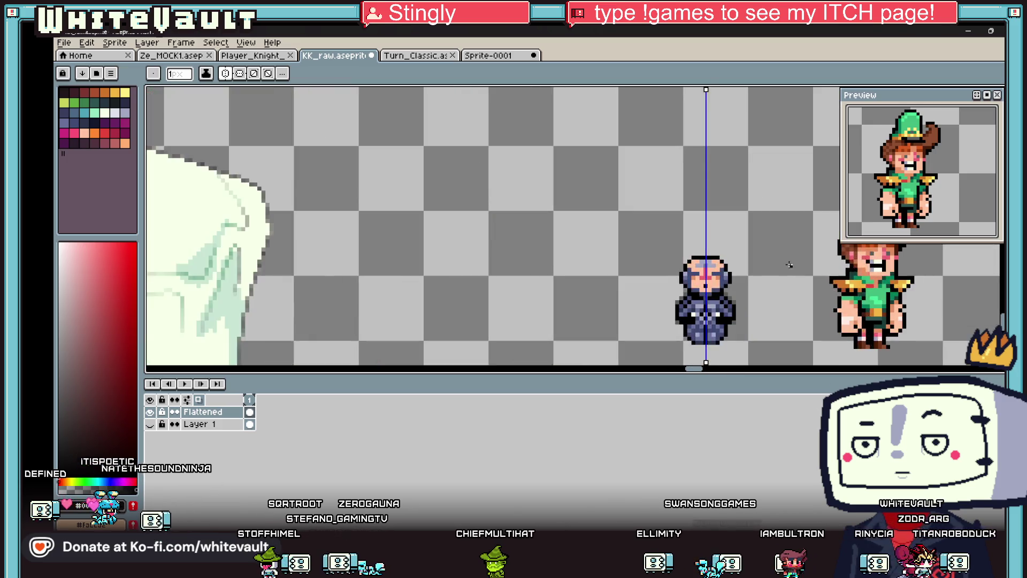
scroll(789, 265, up, 2)
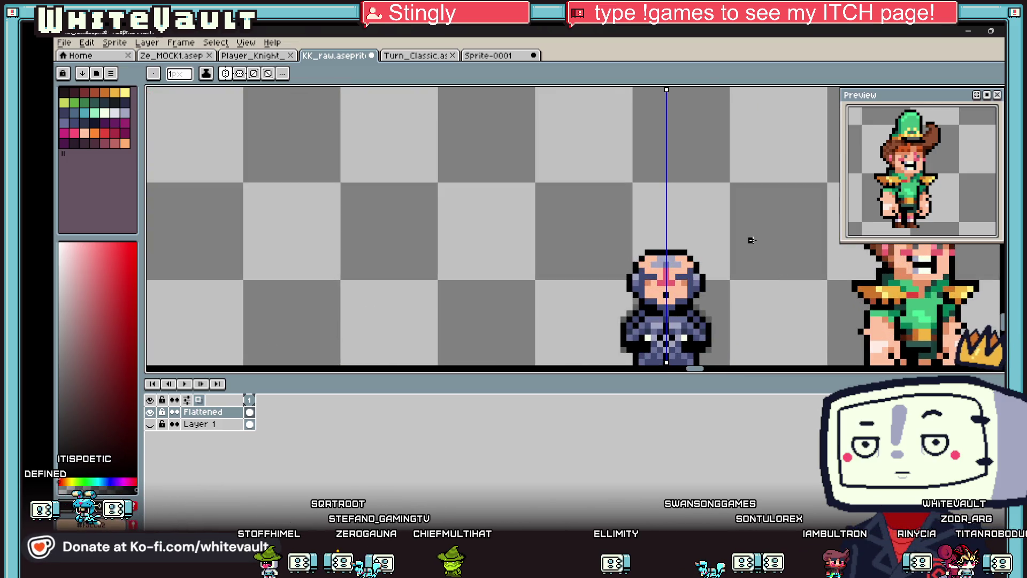
Step: Lighten the eye pixels and face centre with a light peach sampled from the face
key(i)
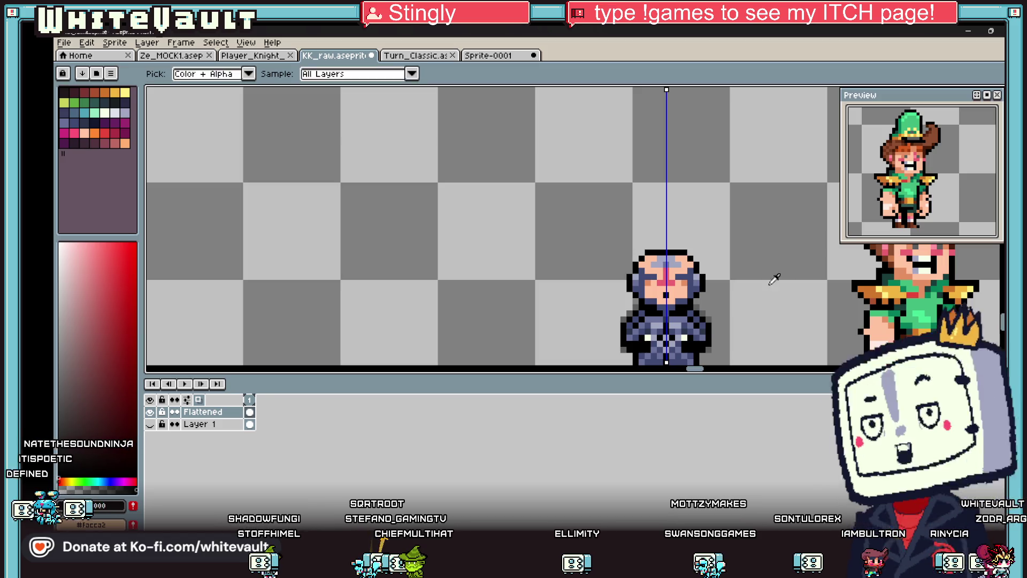
click(892, 349)
key(b)
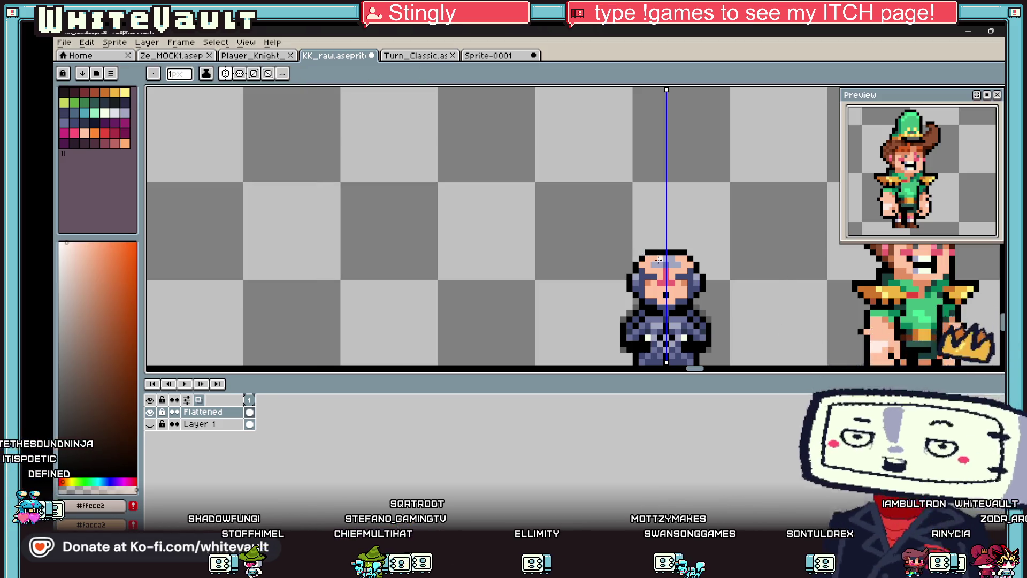
scroll(659, 260, up, 2)
click(701, 271)
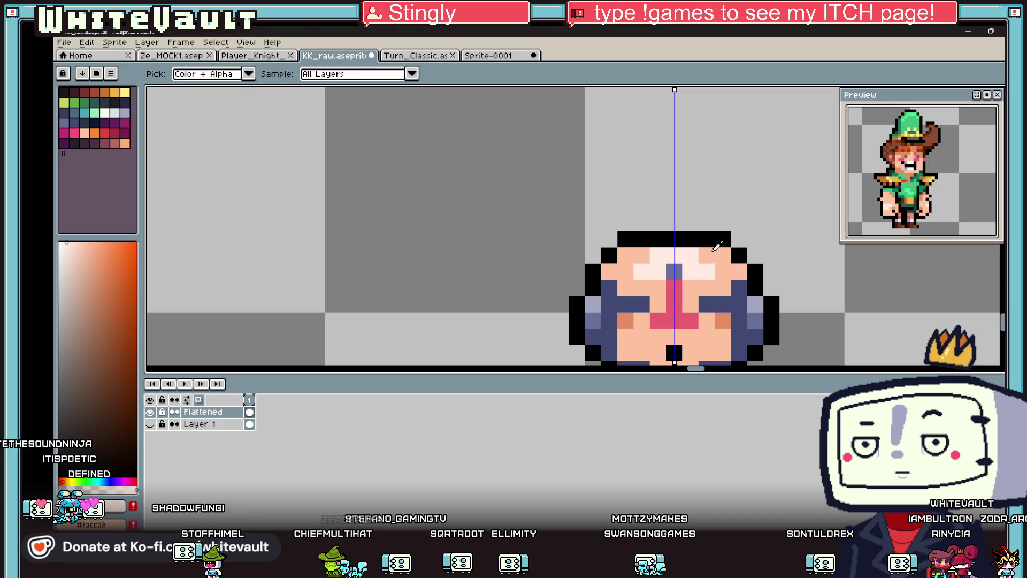
click(674, 272)
Step: Paint both face sides and the chin darker orange taken from the knight's hair
key(i)
scroll(705, 299, down, 3)
scroll(704, 299, up, 5)
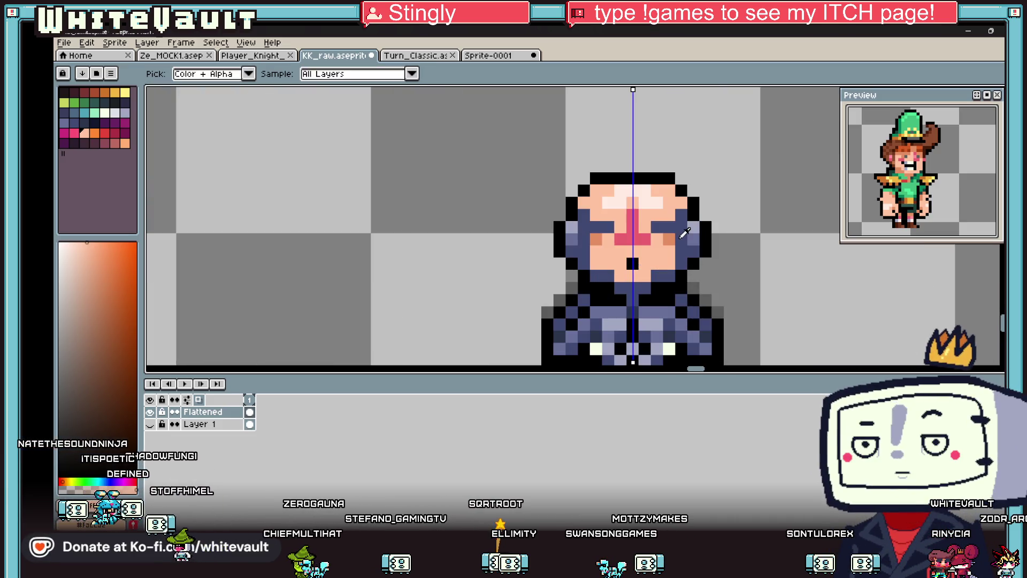
scroll(705, 298, down, 4)
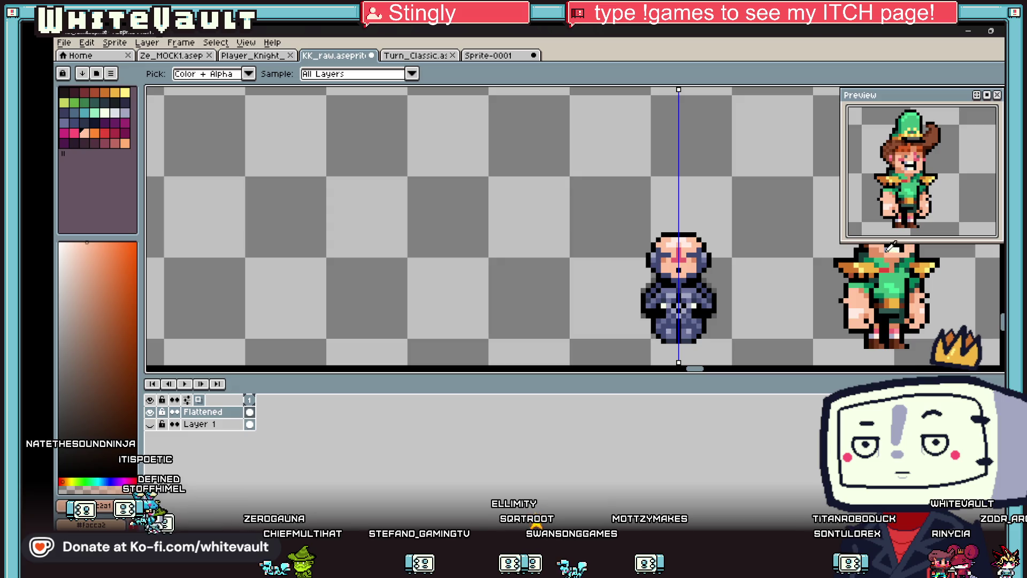
drag(694, 369, 698, 372)
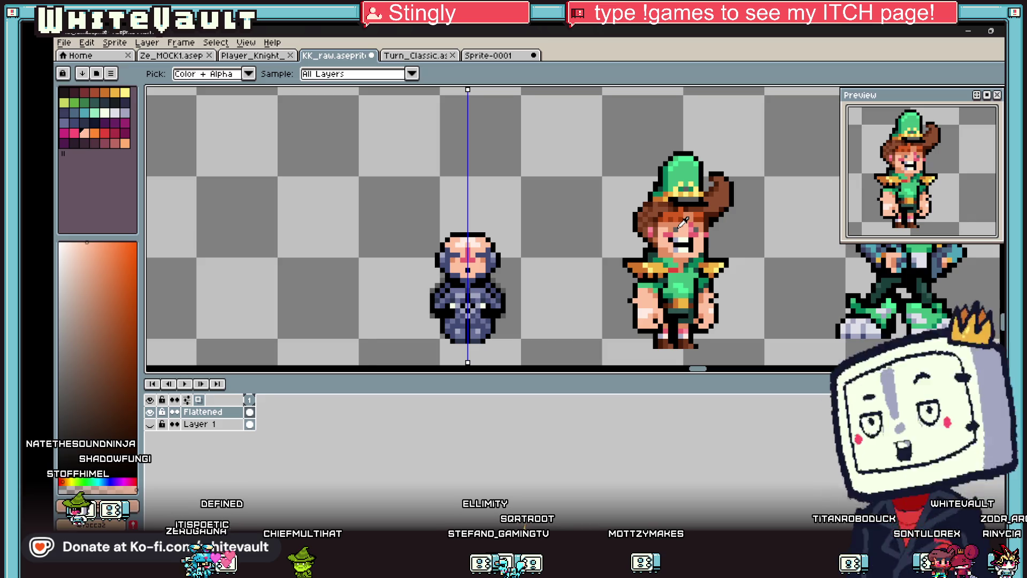
scroll(471, 265, up, 3)
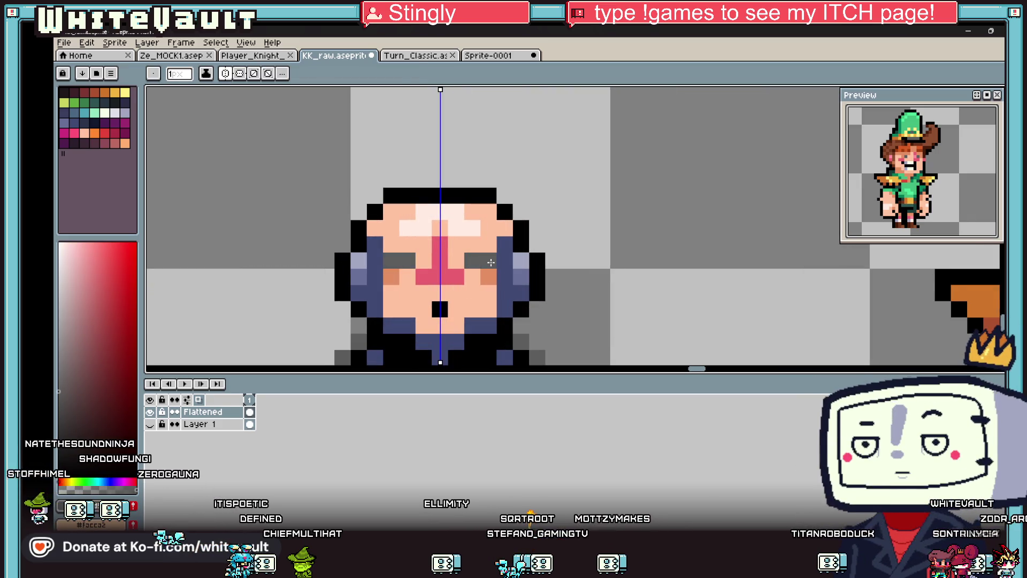
scroll(491, 262, down, 4)
scroll(576, 257, up, 2)
alt+click(638, 226)
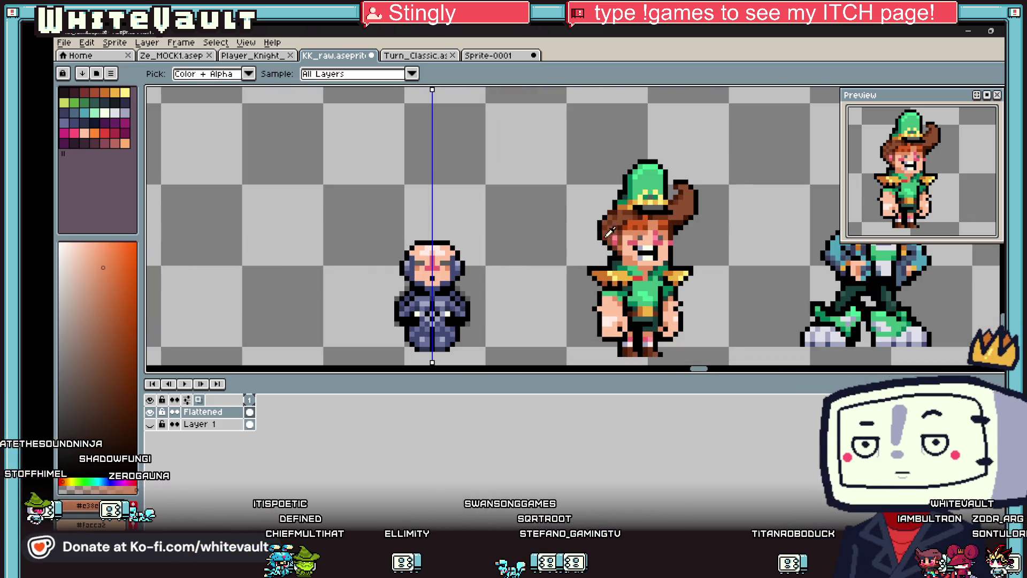
scroll(410, 266, up, 2)
click(118, 283)
drag(408, 250, 409, 314)
click(433, 333)
click(459, 349)
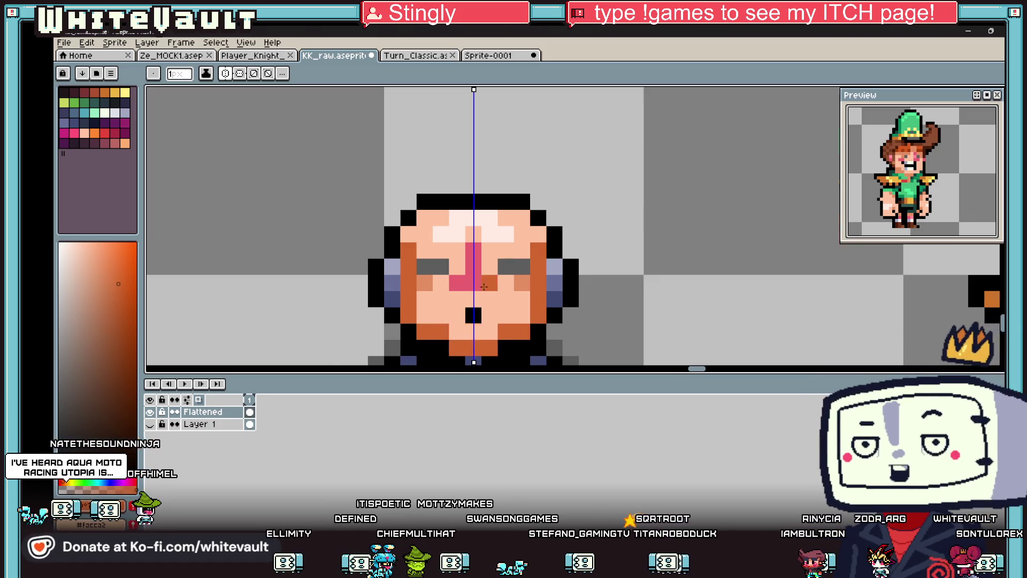
Step: Repaint the face sides lighter orange #e38e61, lighten cheeks, jaw and chin, and sample pink #FF909d
scroll(457, 250, down, 3)
scroll(457, 250, up, 3)
alt+click(423, 193)
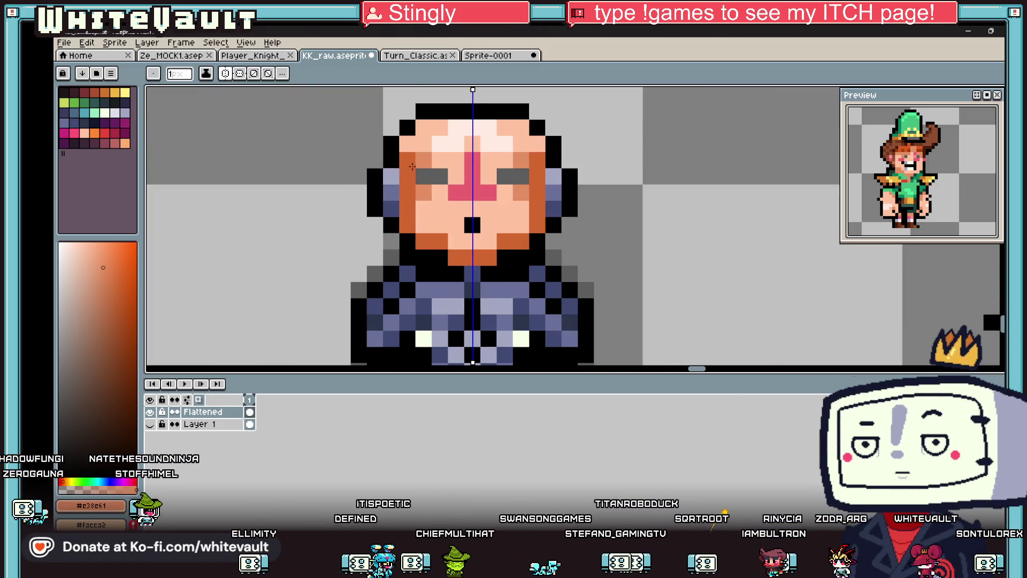
drag(406, 160, 406, 228)
key(alt)
click(424, 160)
click(427, 239)
click(481, 254)
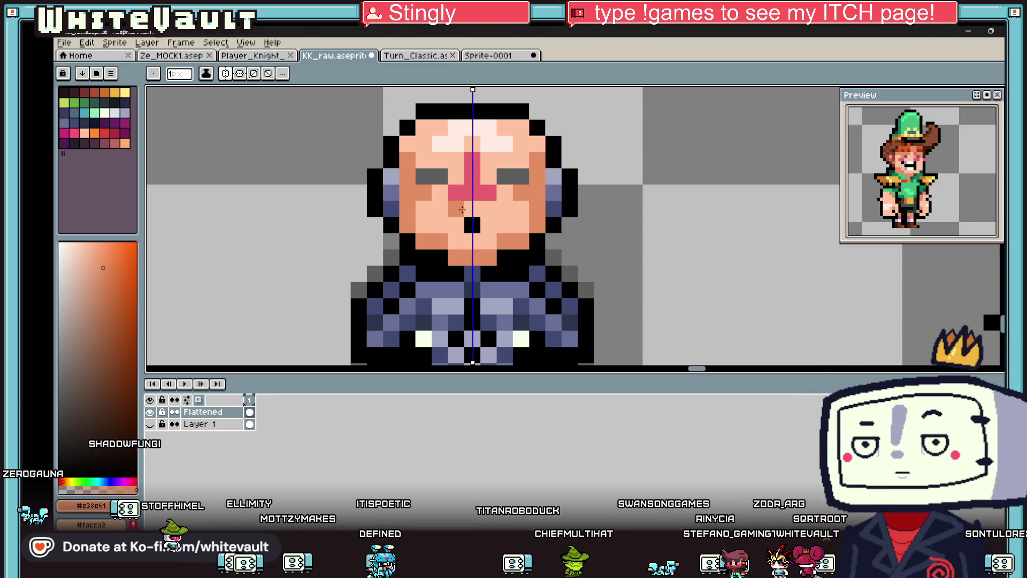
key(alt)
scroll(422, 207, down, 3)
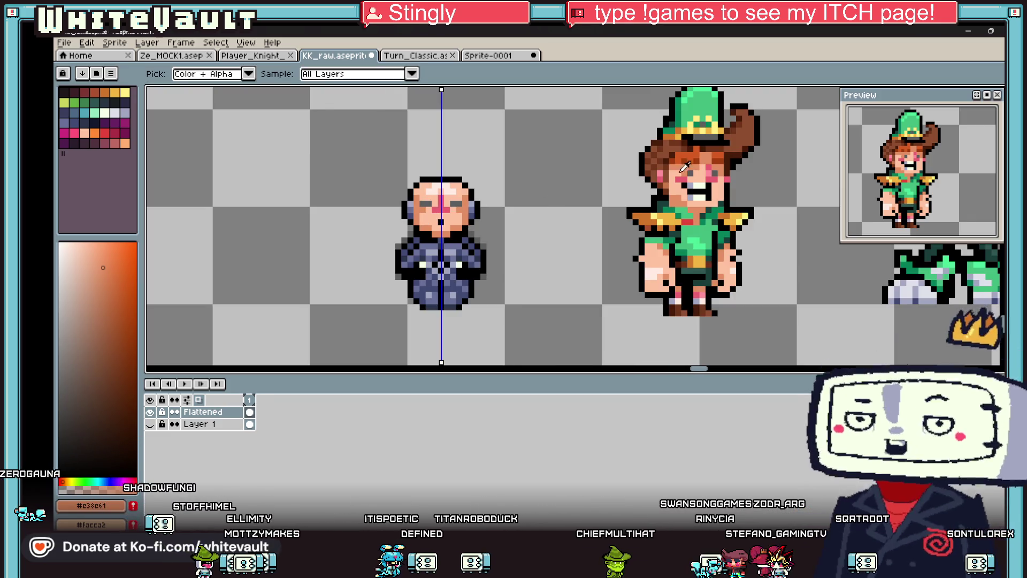
click(663, 173)
Step: Add a deeper pink #eb6171 blush pixel to the face
scroll(472, 202, up, 2)
key(alt)
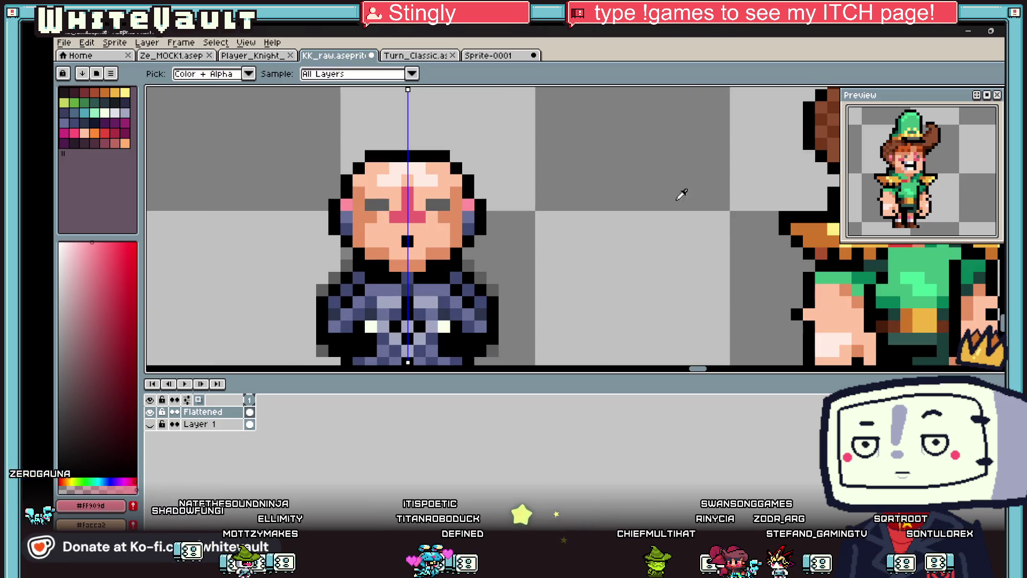
scroll(535, 206, down, 2)
click(698, 179)
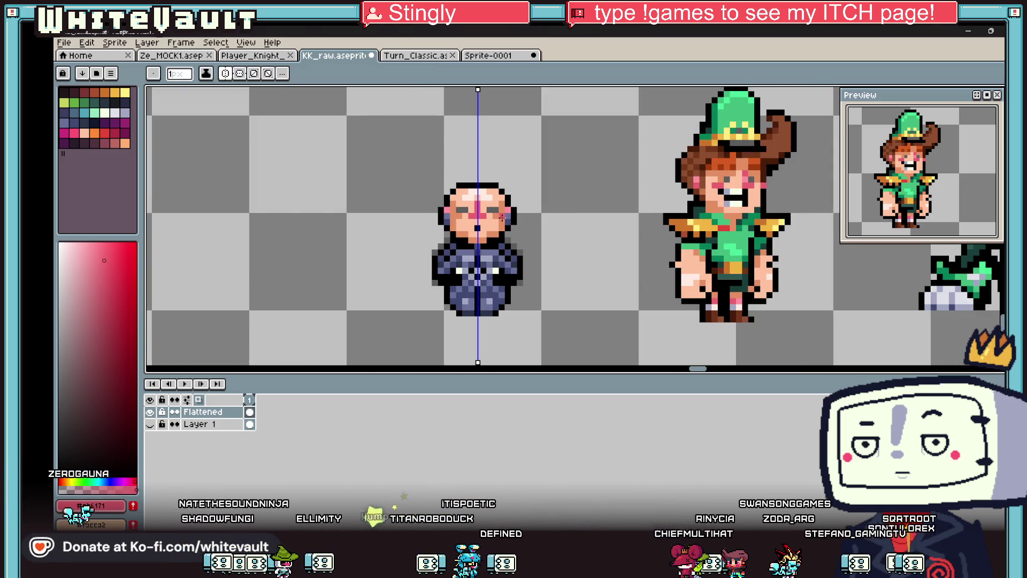
scroll(509, 220, up, 2)
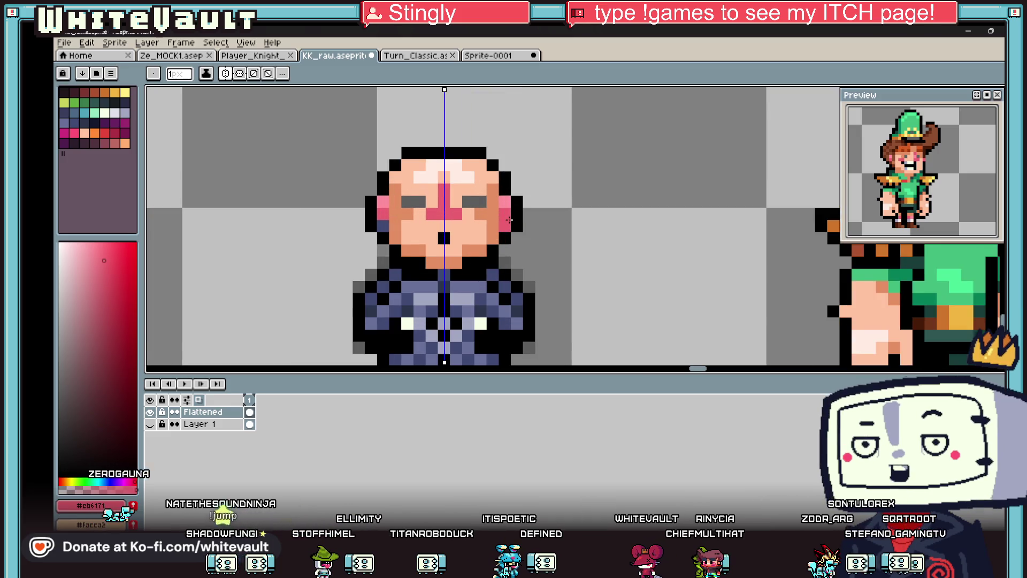
scroll(509, 219, down, 1)
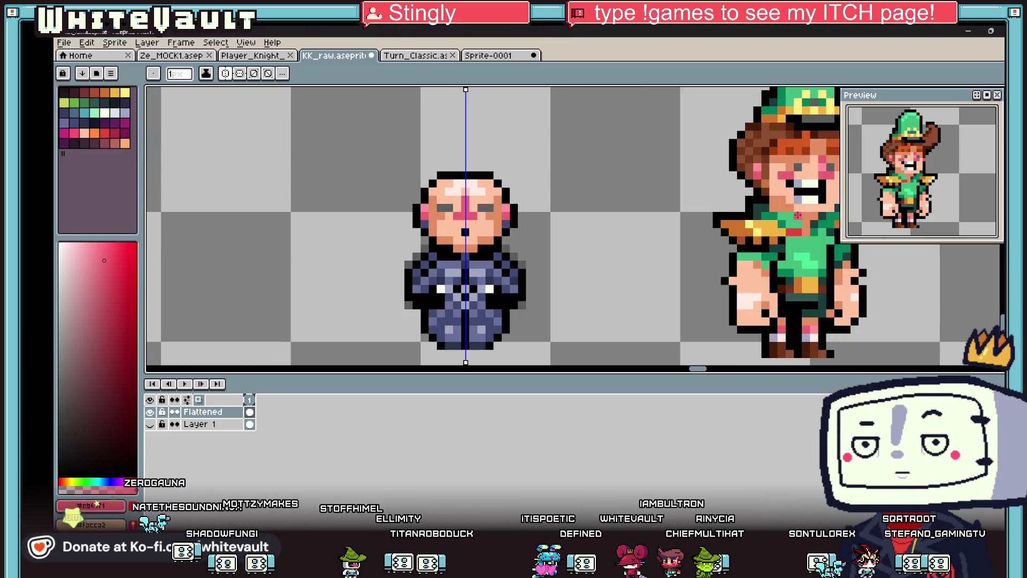
key(alt)
scroll(515, 205, up, 2)
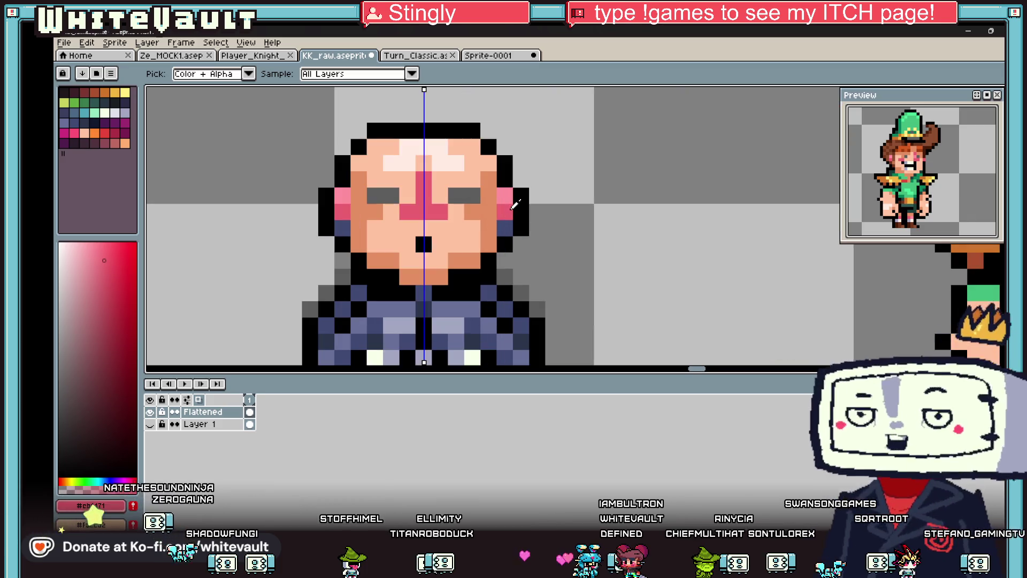
click(440, 244)
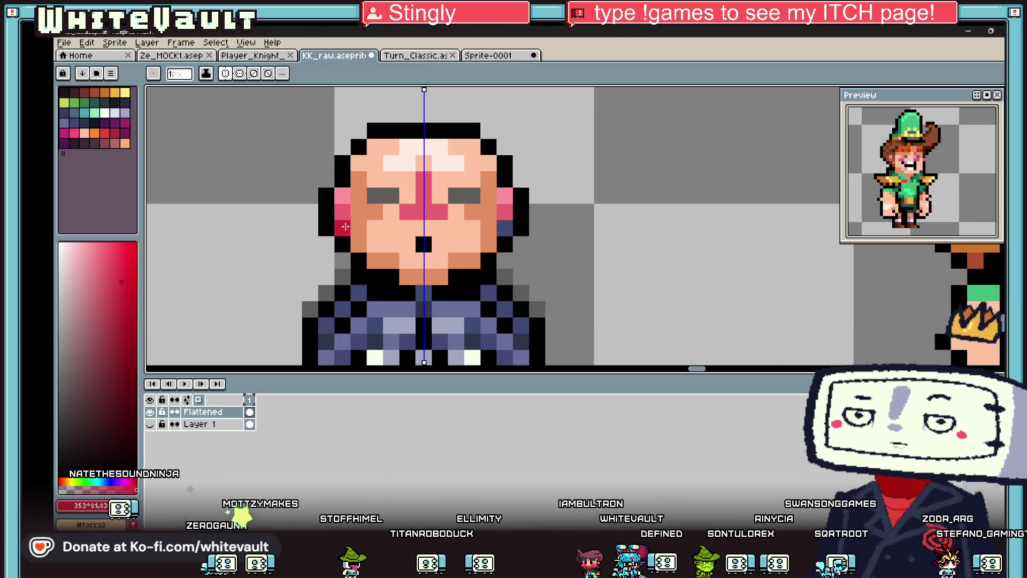
scroll(416, 241, down, 3)
scroll(437, 244, up, 1)
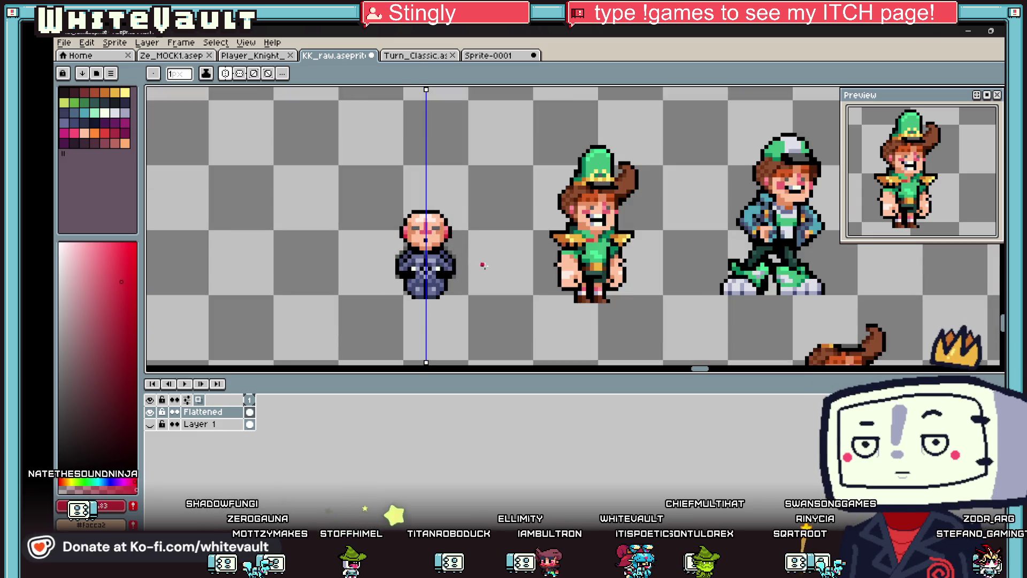
Step: Paint the cheeks with red #d4273b and pink #ff909d blush pixels
key(alt)
scroll(439, 244, up, 2)
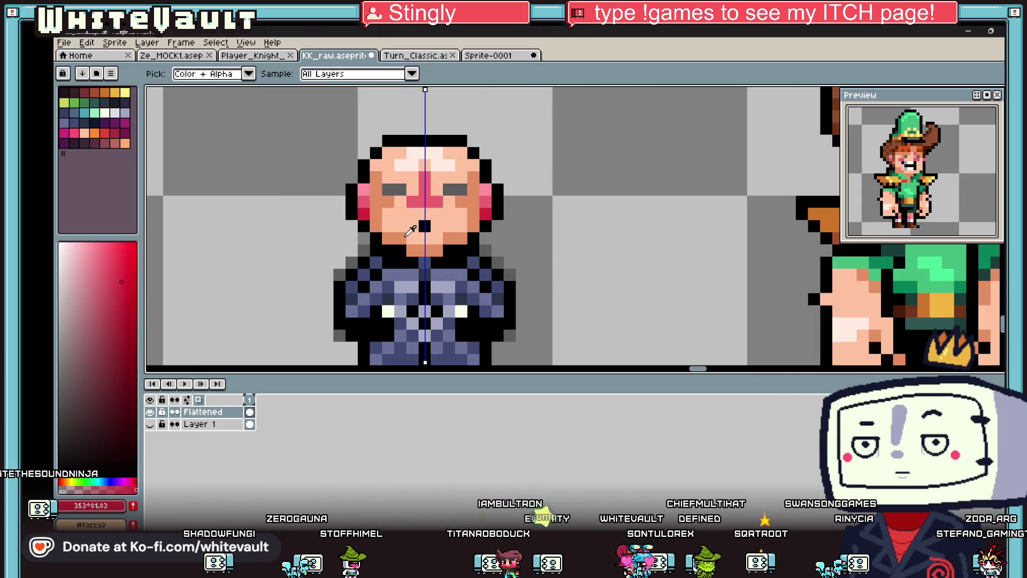
click(408, 236)
click(389, 237)
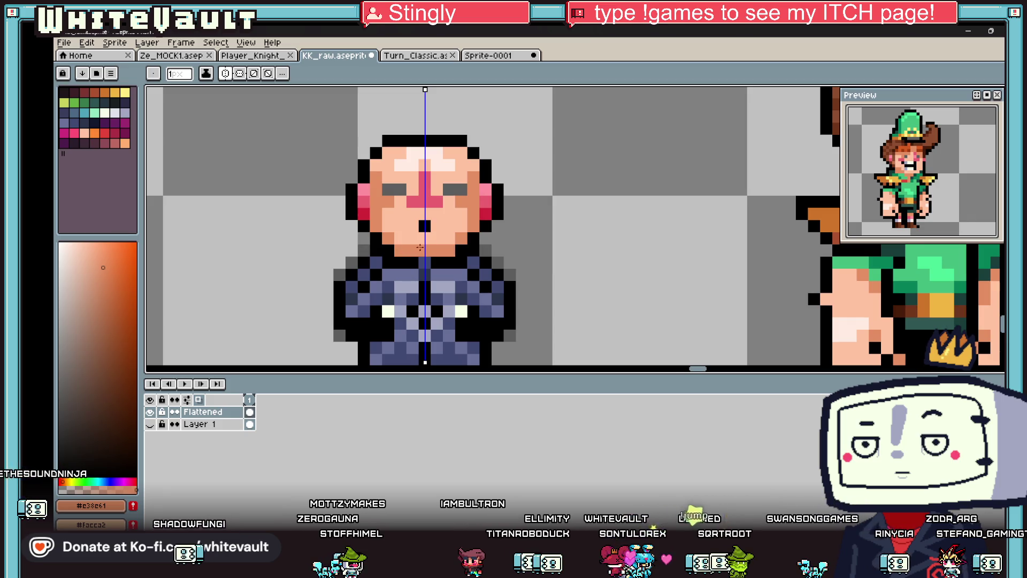
scroll(444, 249, down, 3)
scroll(433, 247, up, 1)
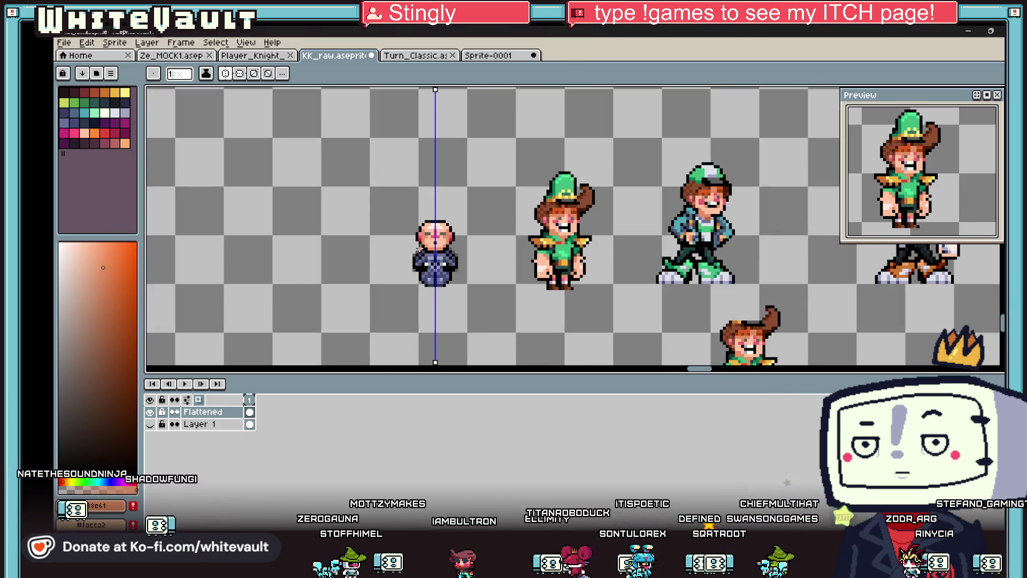
key(alt)
scroll(434, 247, up, 3)
scroll(417, 244, down, 2)
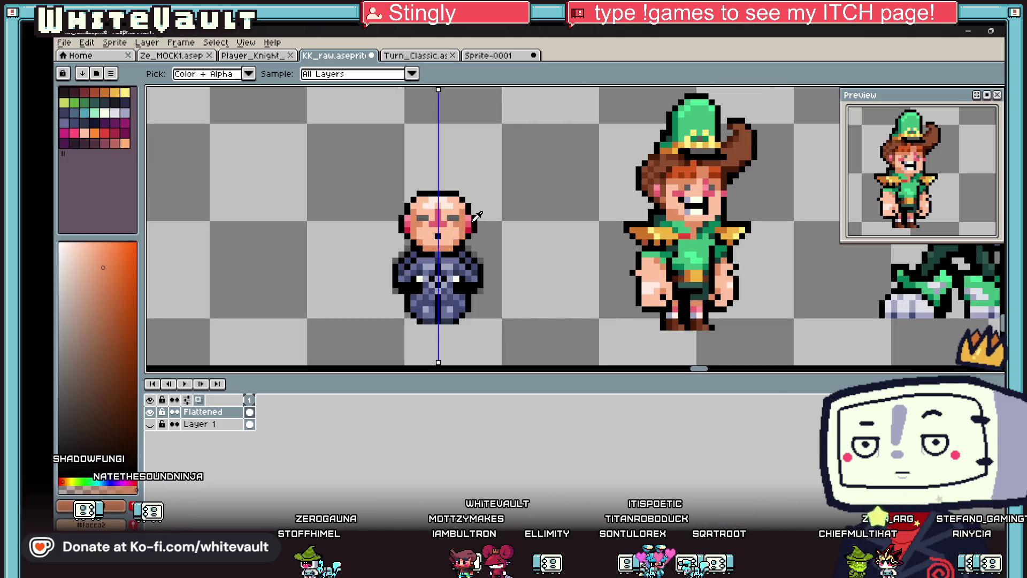
click(729, 187)
scroll(457, 221, up, 3)
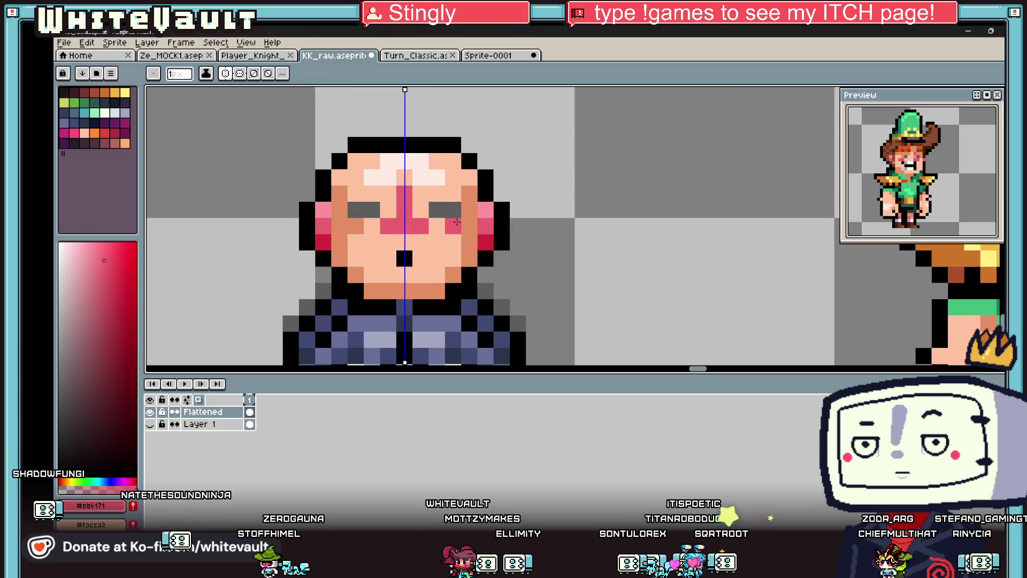
alt+click(323, 242)
click(320, 227)
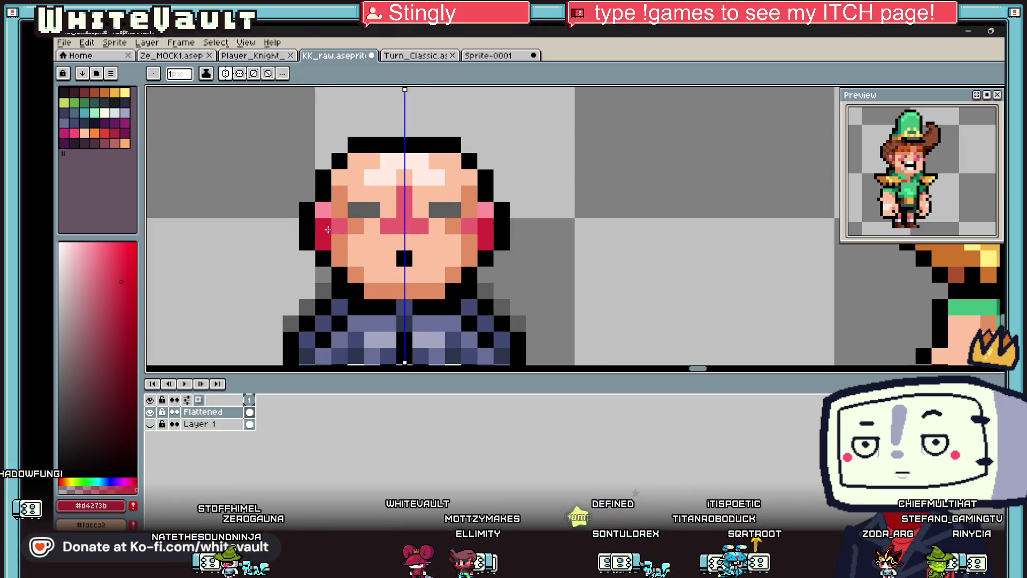
key(alt)
alt+click(327, 206)
click(334, 224)
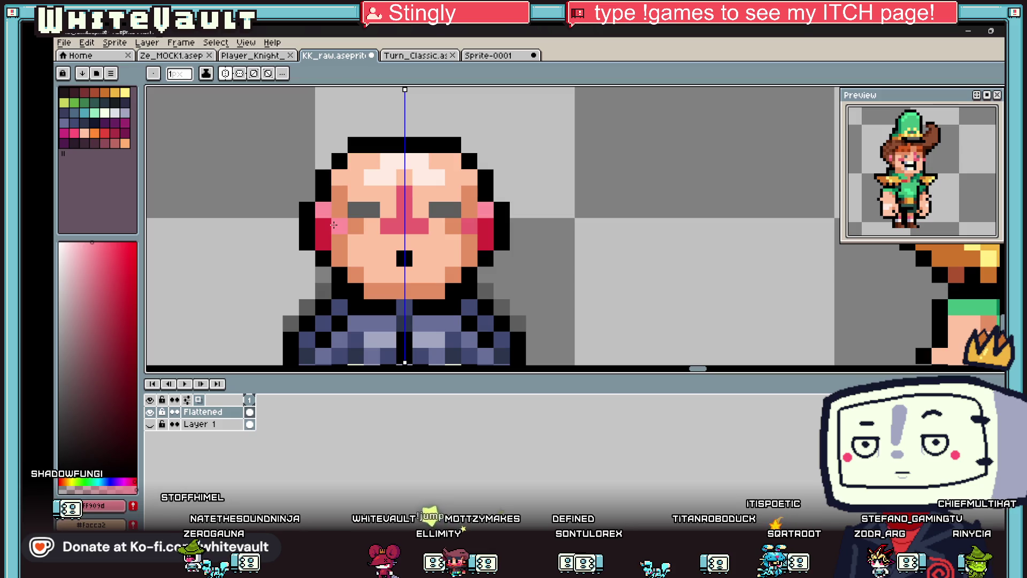
click(336, 209)
alt+click(336, 209)
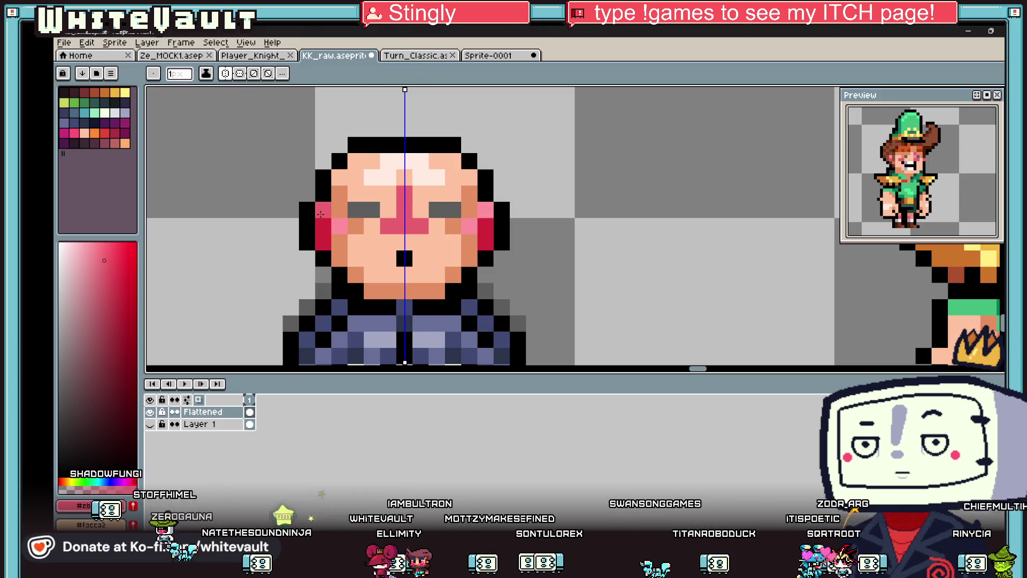
Step: Sample peach skin, pink #ff909d and orange #d55b21 from the green-hat character
scroll(404, 231, down, 5)
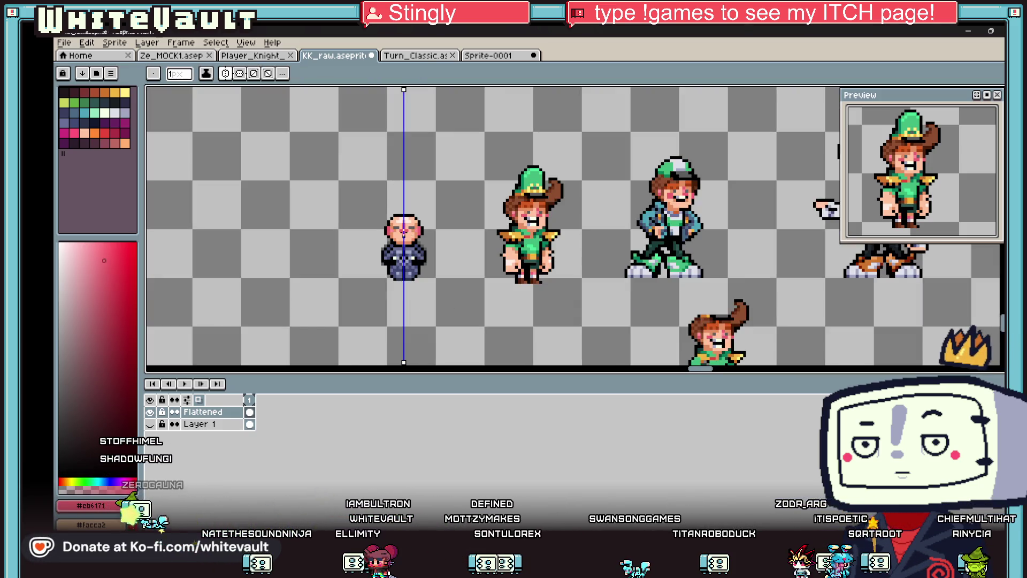
scroll(404, 231, up, 3)
alt+click(420, 227)
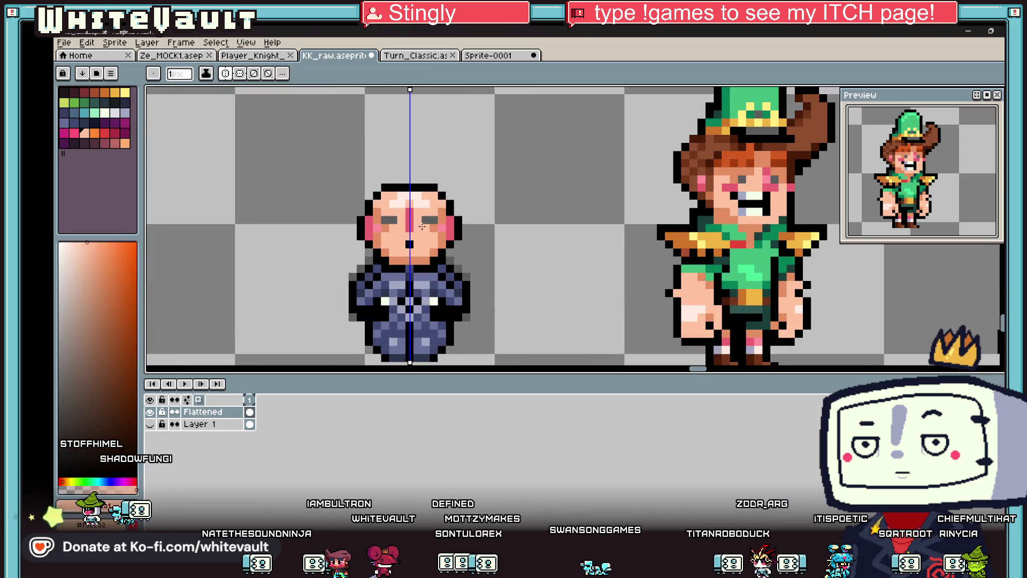
key(alt)
alt+click(768, 175)
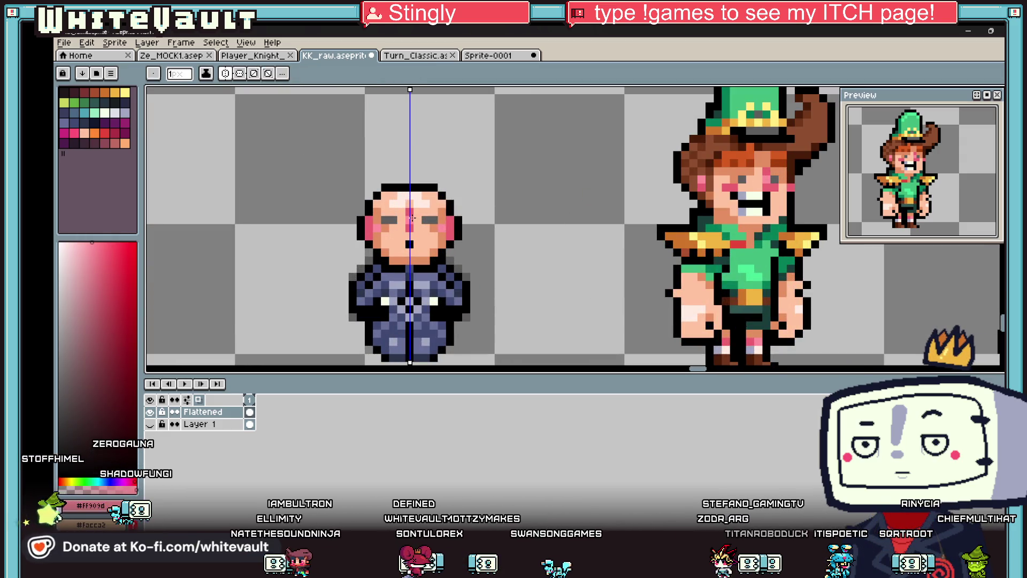
scroll(579, 252, down, 2)
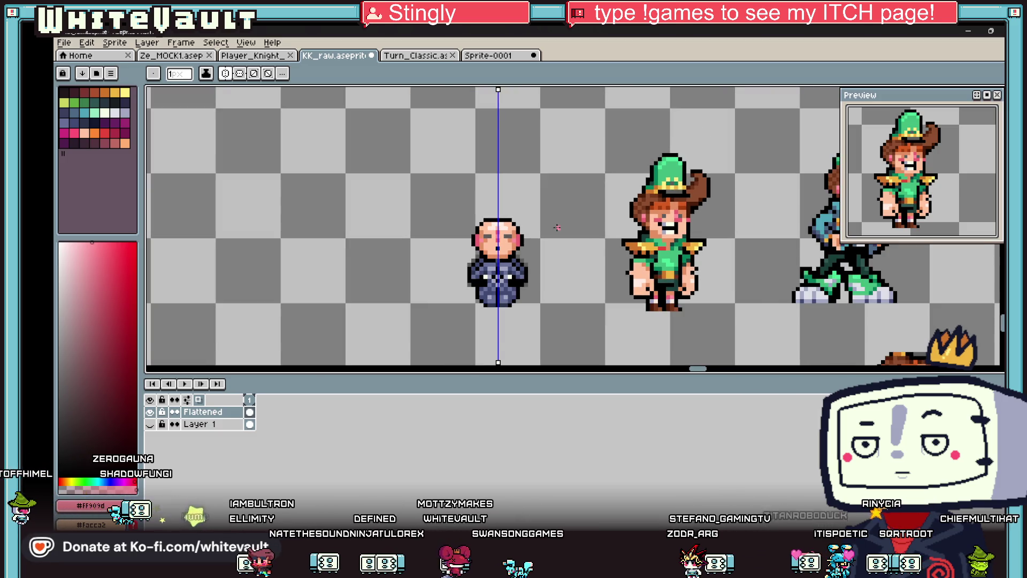
scroll(558, 227, up, 1)
alt+click(749, 195)
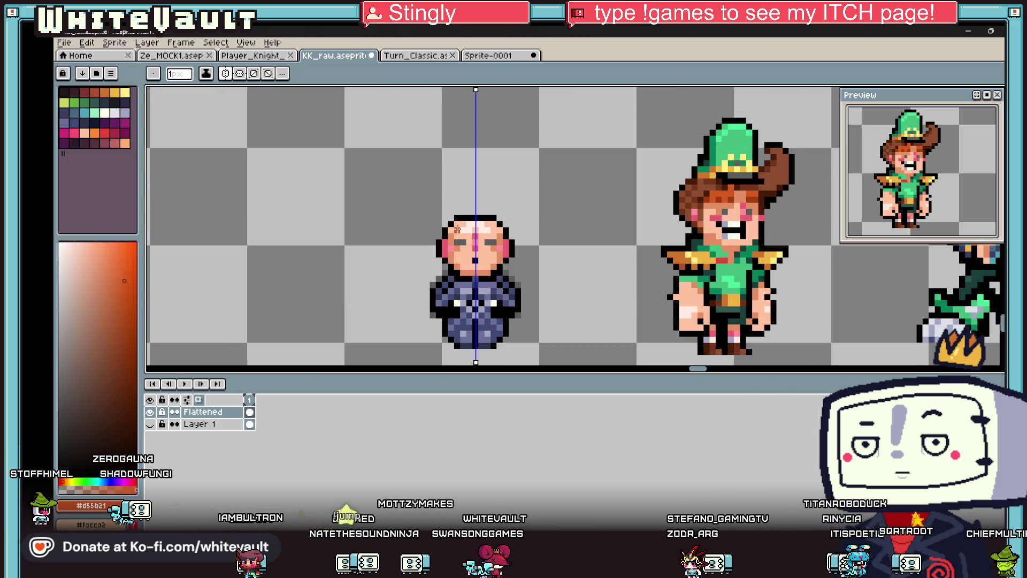
Step: Paint mirrored orange hair across the forehead and down the left side
scroll(457, 229, up, 3)
drag(476, 236, 461, 209)
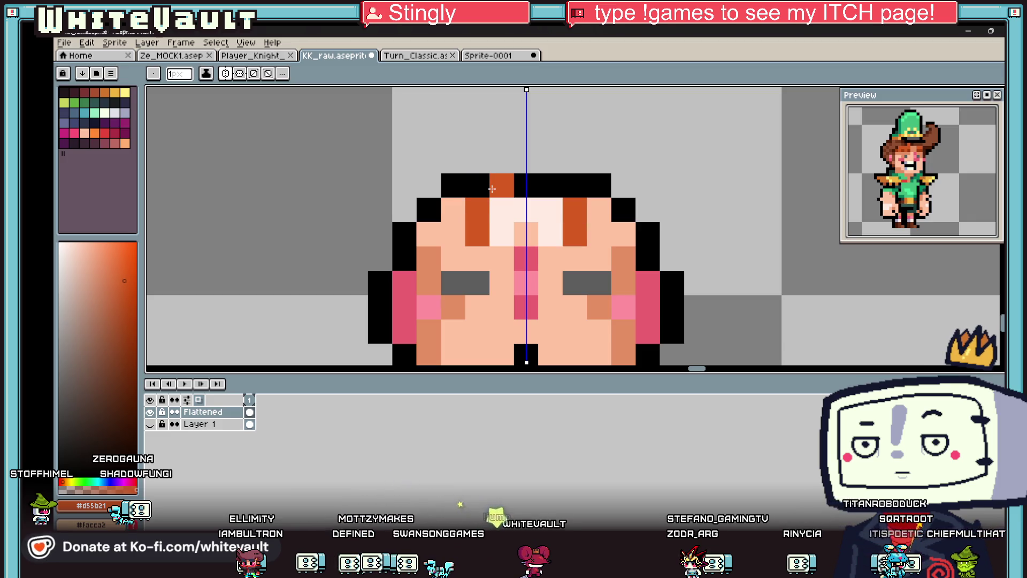
click(491, 188)
click(501, 210)
drag(501, 234, 447, 218)
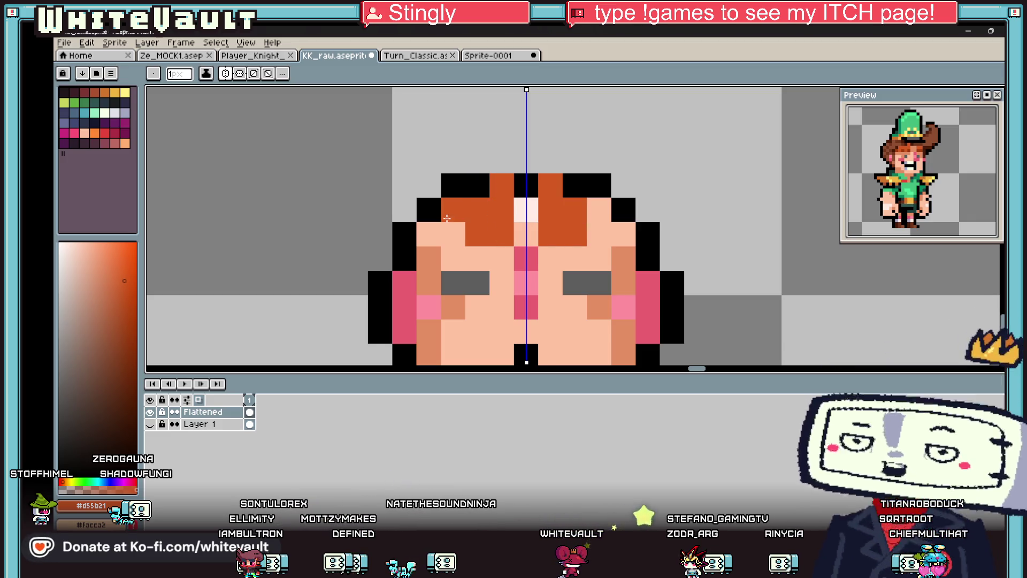
click(453, 232)
drag(453, 258, 434, 237)
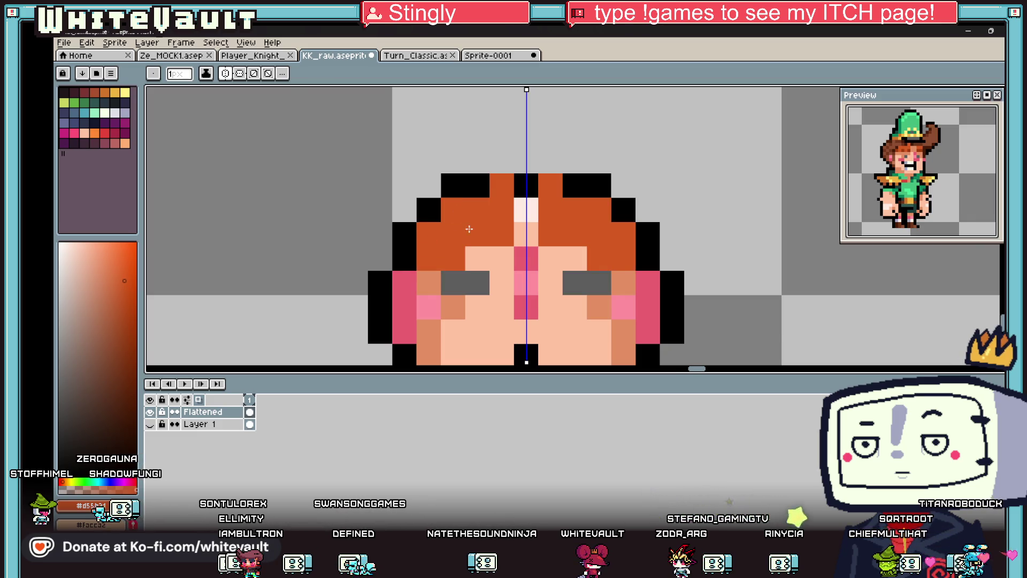
Step: Add tan highlight strands to the hair, then switch to the Steam wishlist
scroll(469, 229, down, 4)
scroll(498, 243, up, 4)
key(alt)
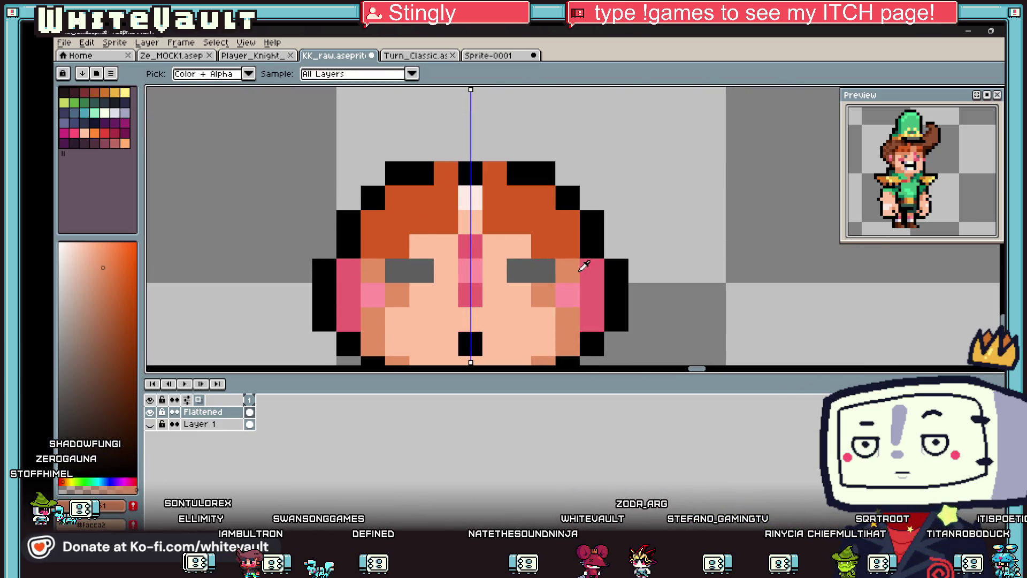
alt+click(581, 269)
click(543, 246)
click(501, 223)
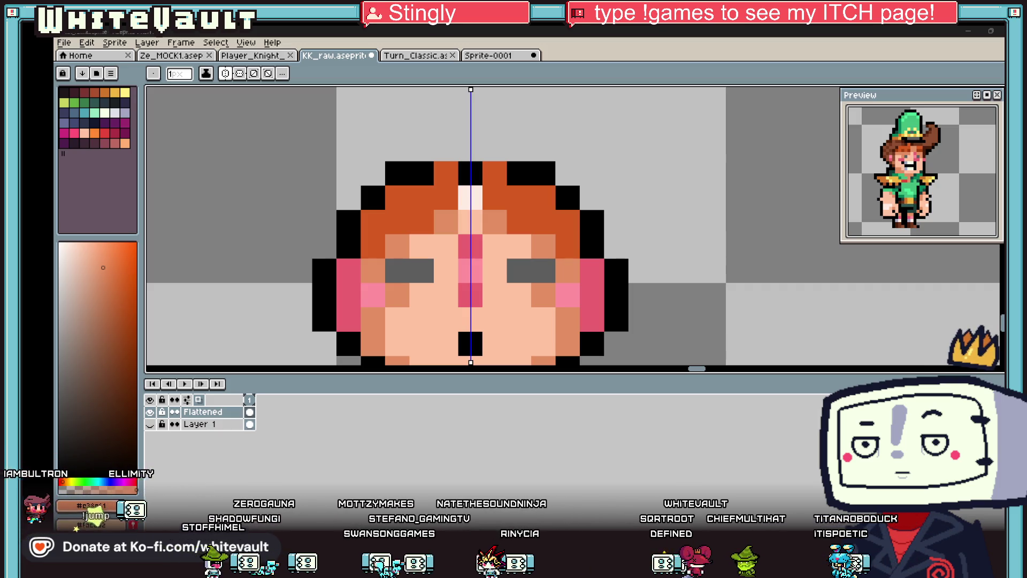
key(alt+Tab)
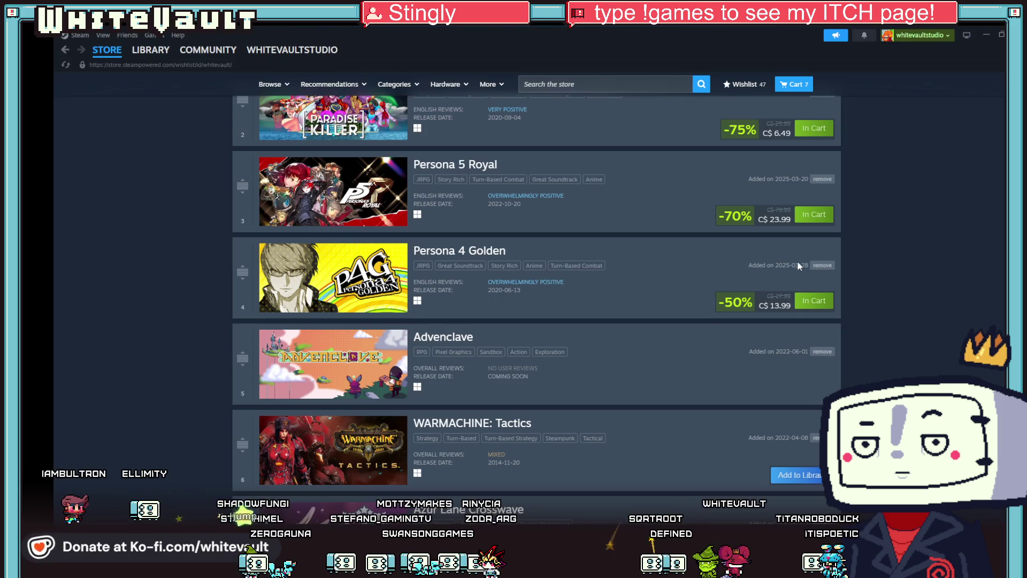
Step: Maximize the Aqua Moto Racing Utopia store page and browse its screenshots up to the night canal shot
drag(709, 32, 1026, 32)
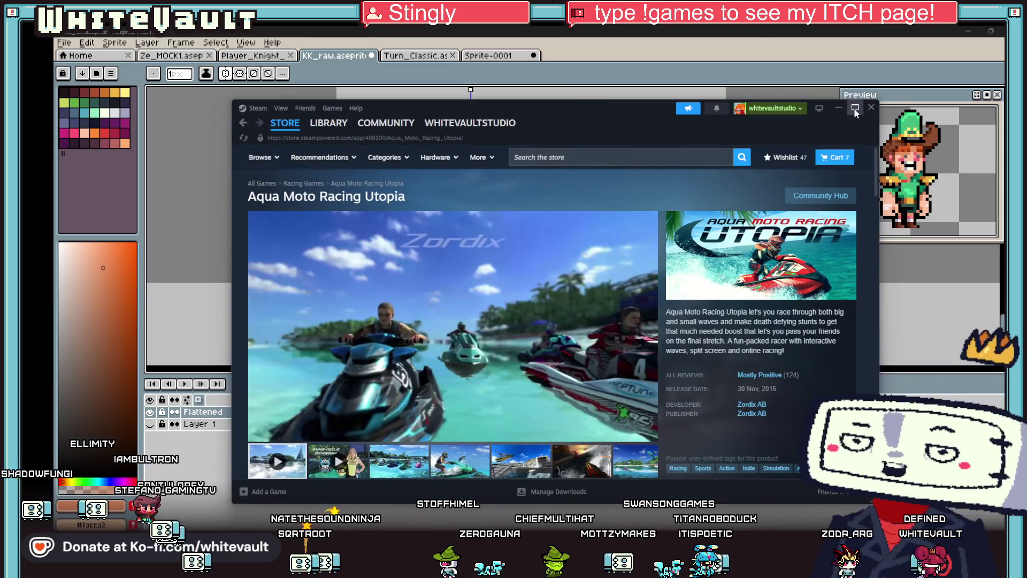
click(854, 108)
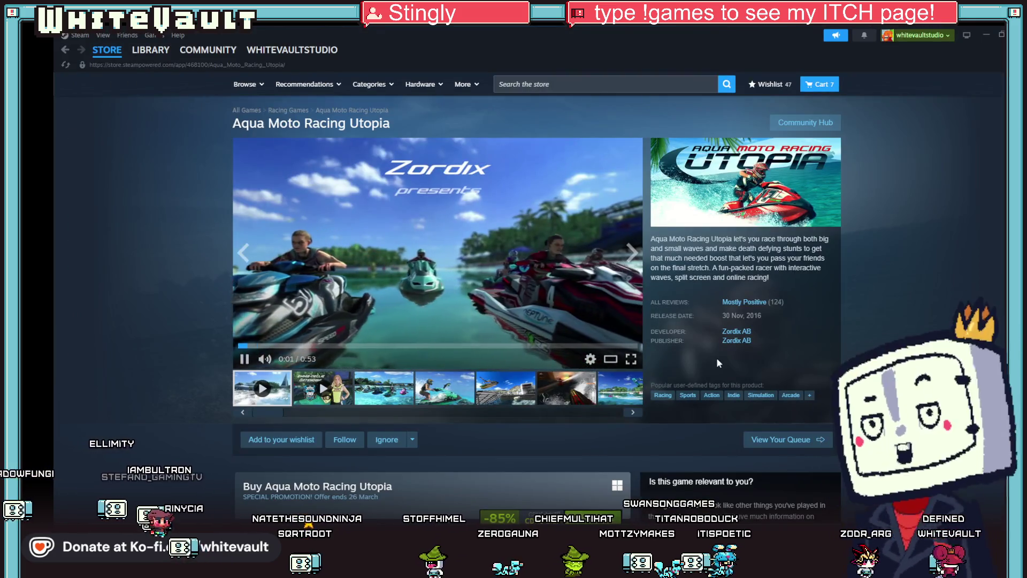
scroll(702, 391, down, 1)
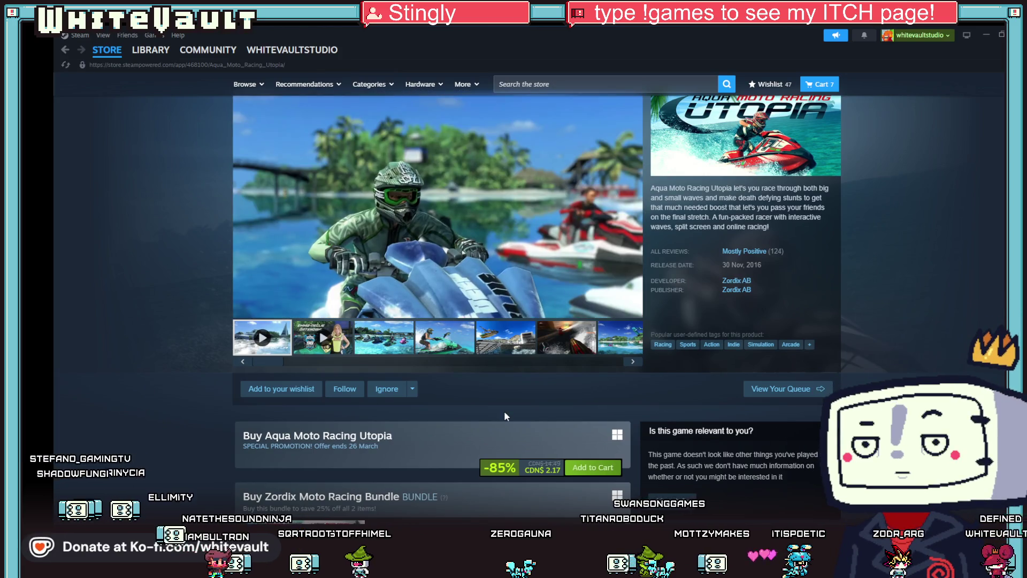
mouse_move(365, 293)
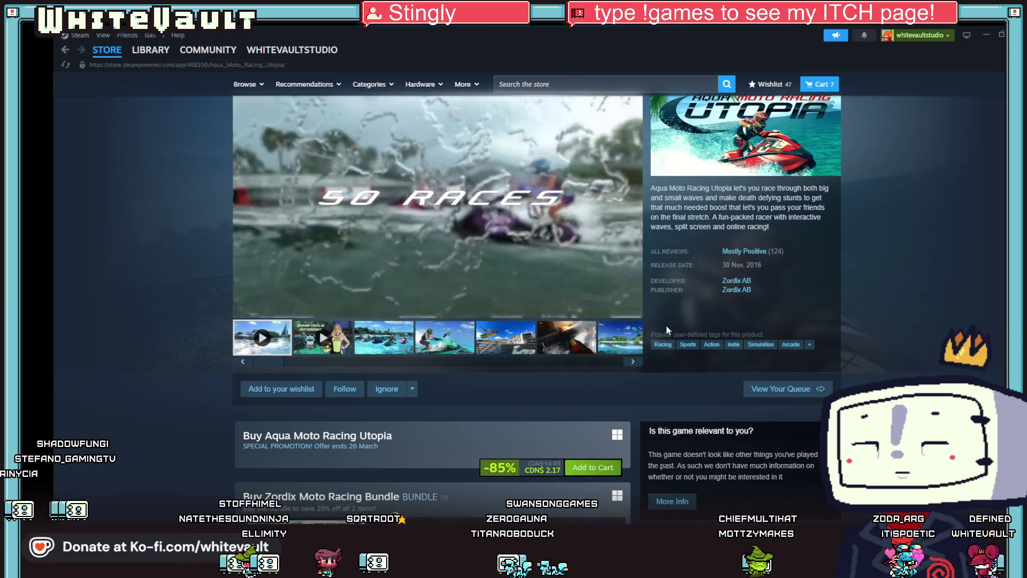
mouse_move(289, 311)
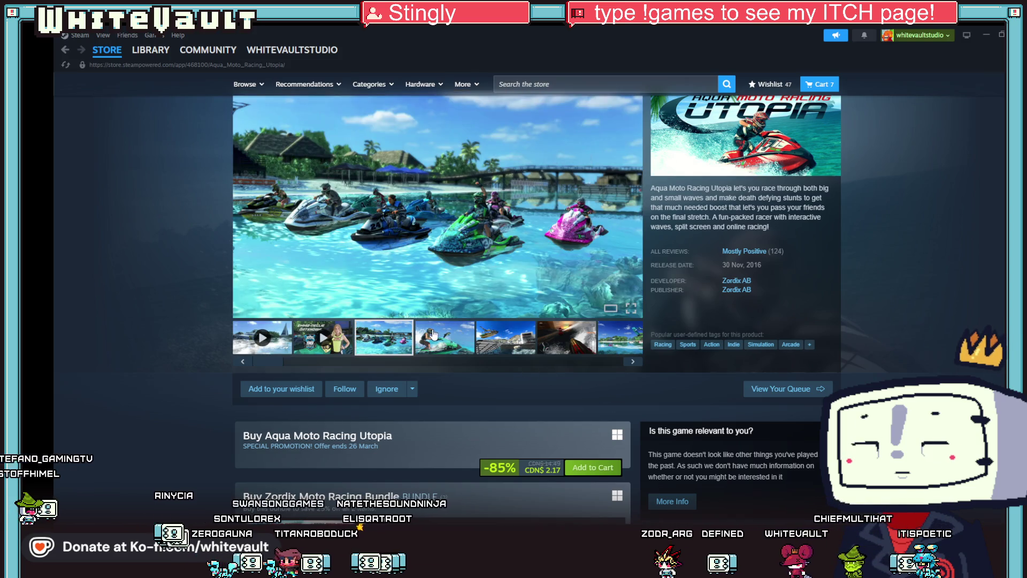
click(433, 334)
click(497, 331)
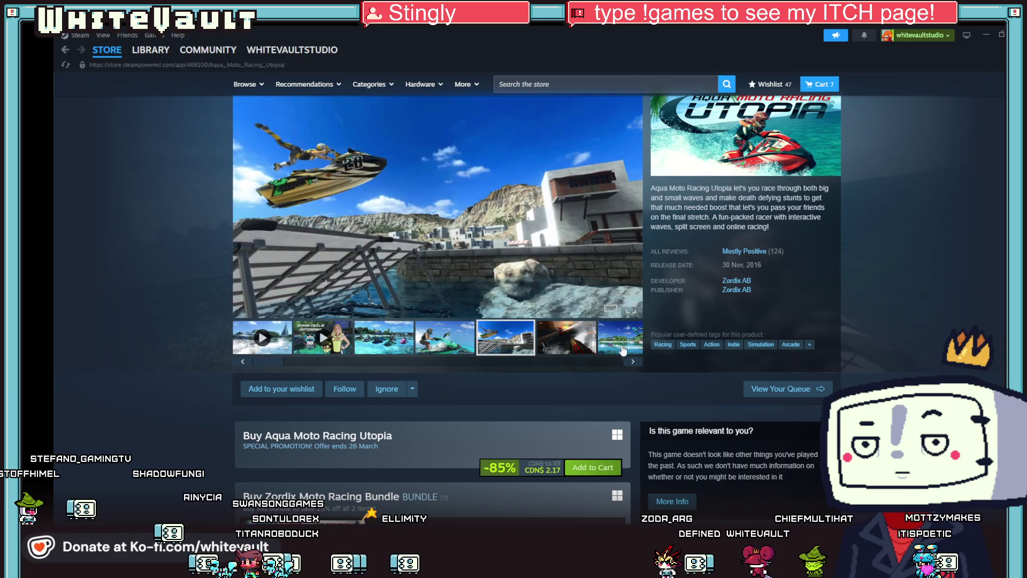
click(565, 337)
click(629, 362)
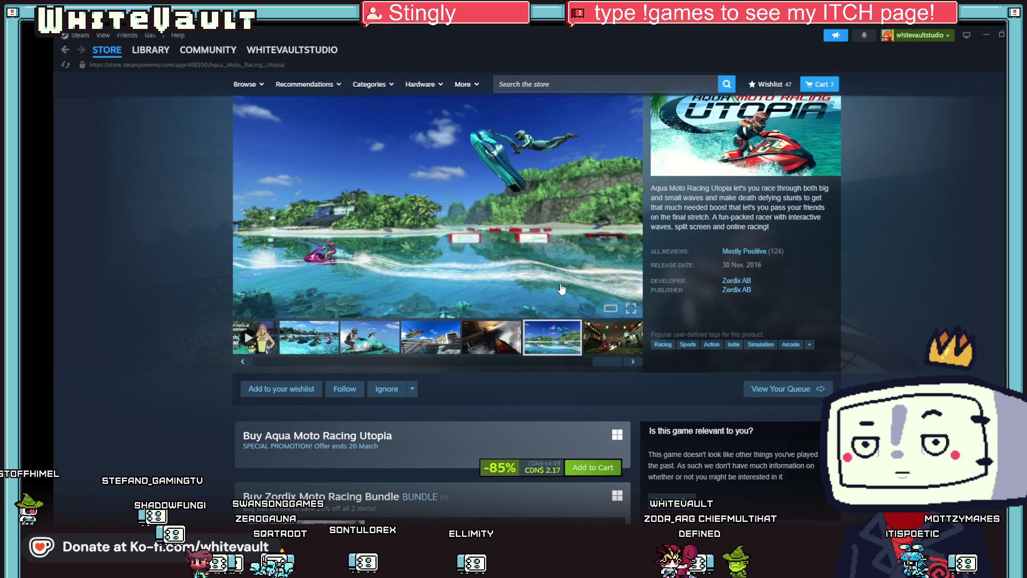
click(633, 348)
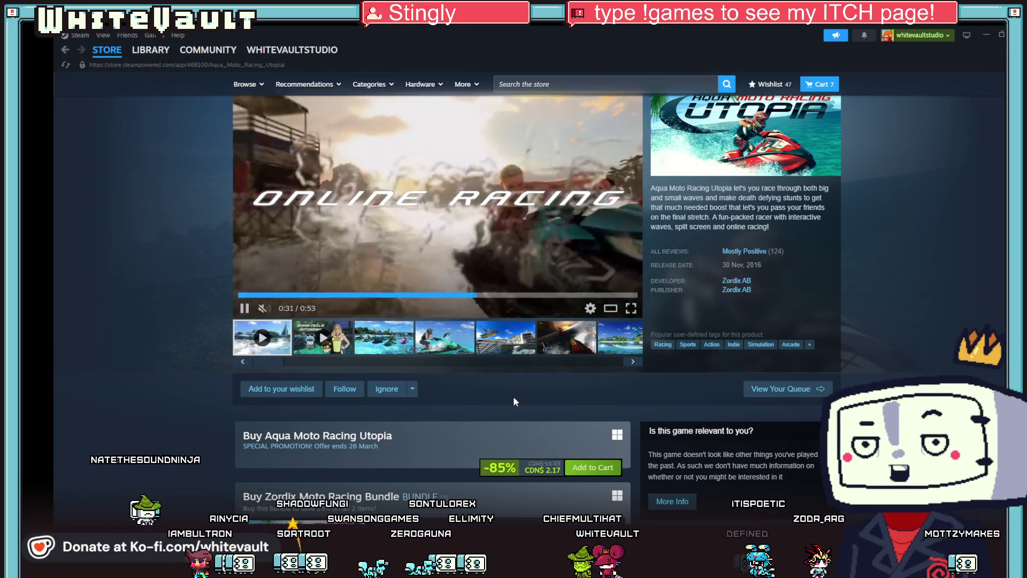
Step: Add Aqua Moto Racing Utopia to the wishlist, then return to Aseprite and paint an orange pixel
click(296, 395)
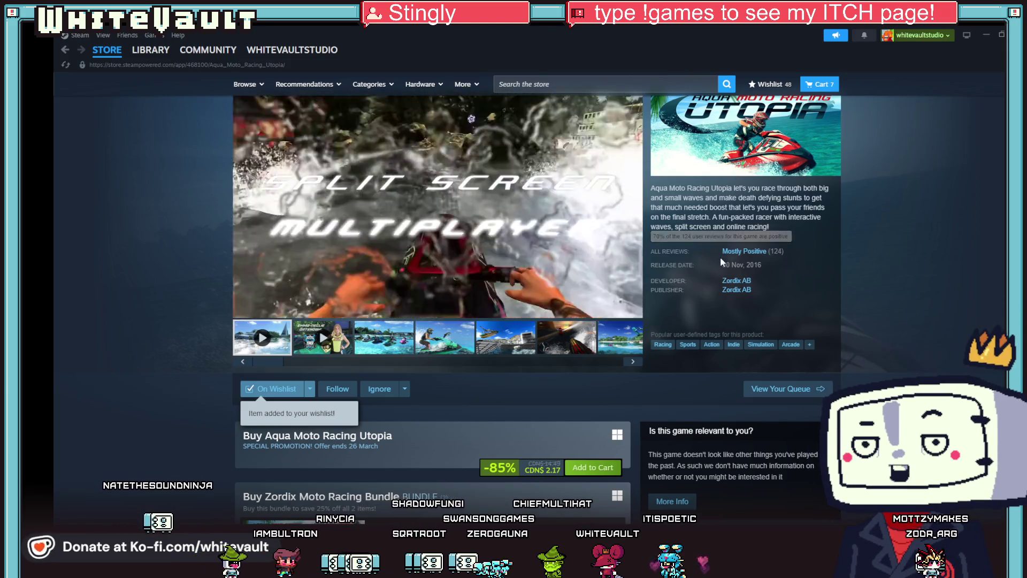
double_click(754, 265)
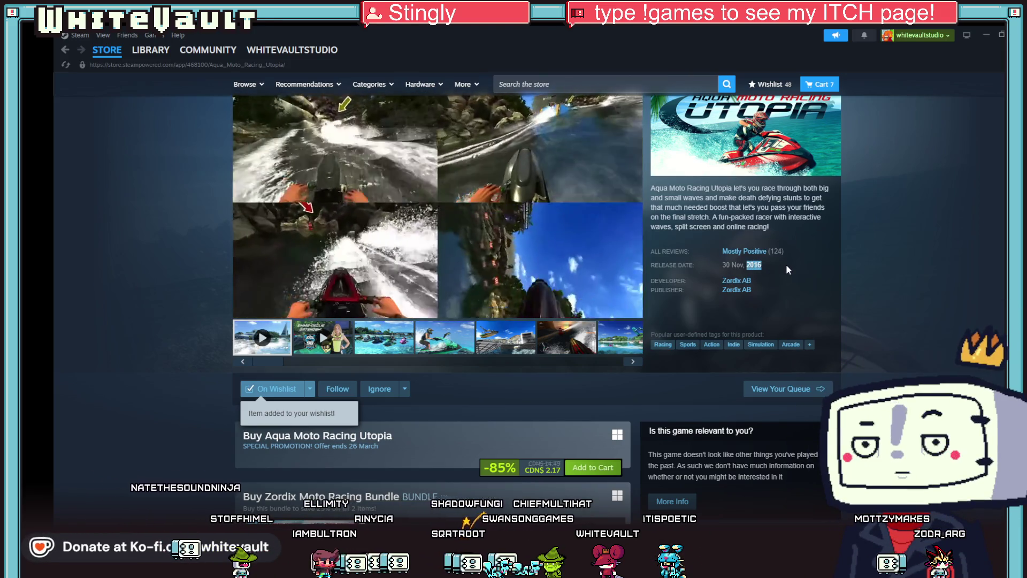
click(884, 321)
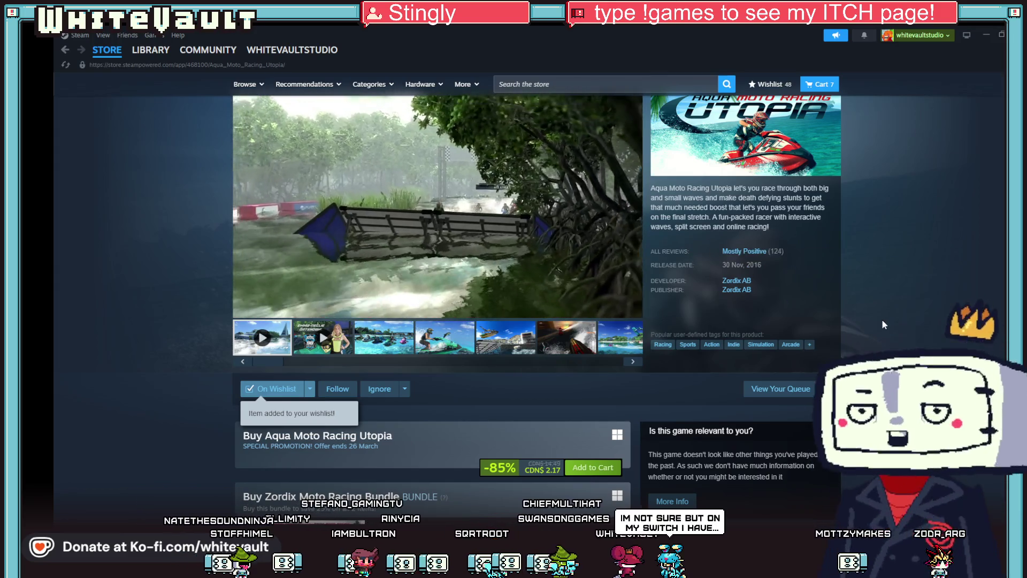
scroll(883, 320, down, 4)
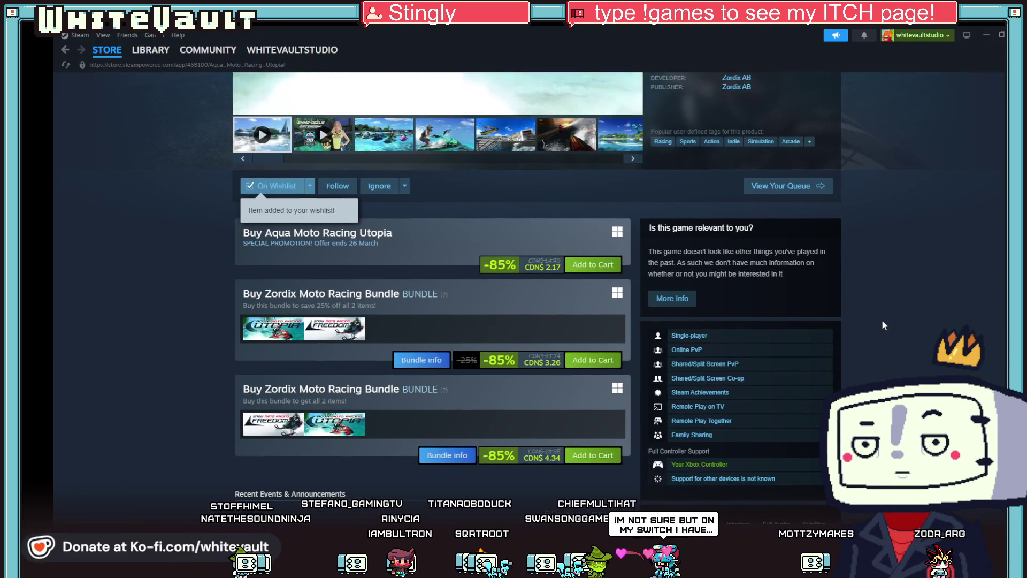
scroll(882, 321, up, 5)
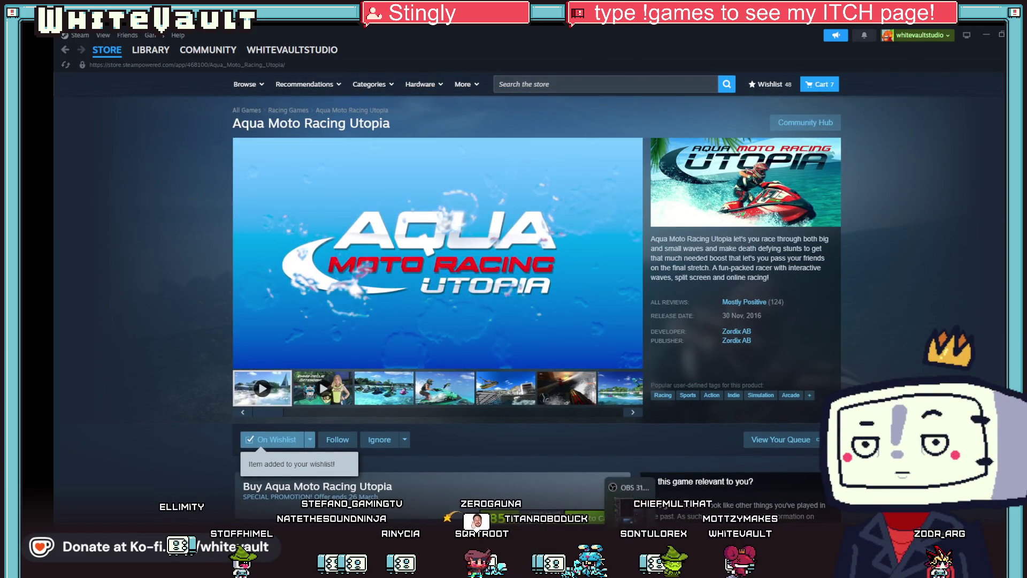
key(alt+Tab)
click(707, 273)
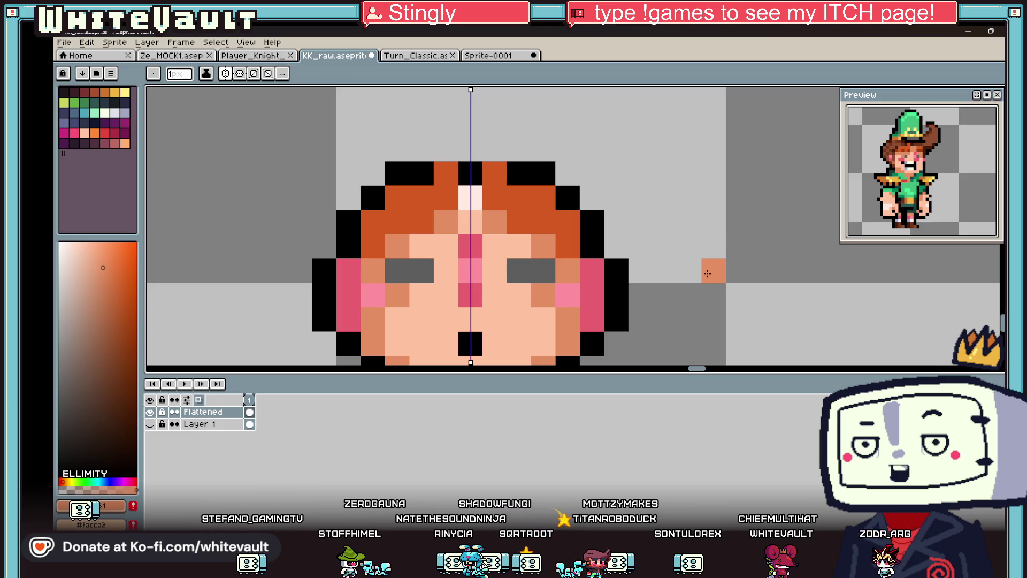
Step: Darken two hair pixels dark brown and paint the top-right hair orange #d55b21, mirrored
scroll(575, 193, down, 10)
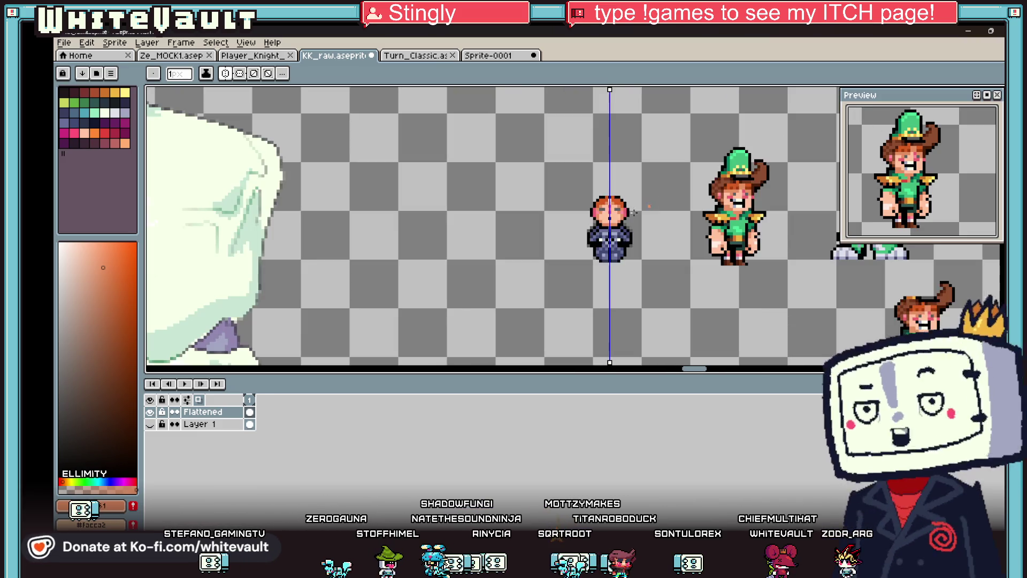
scroll(660, 217, up, 3)
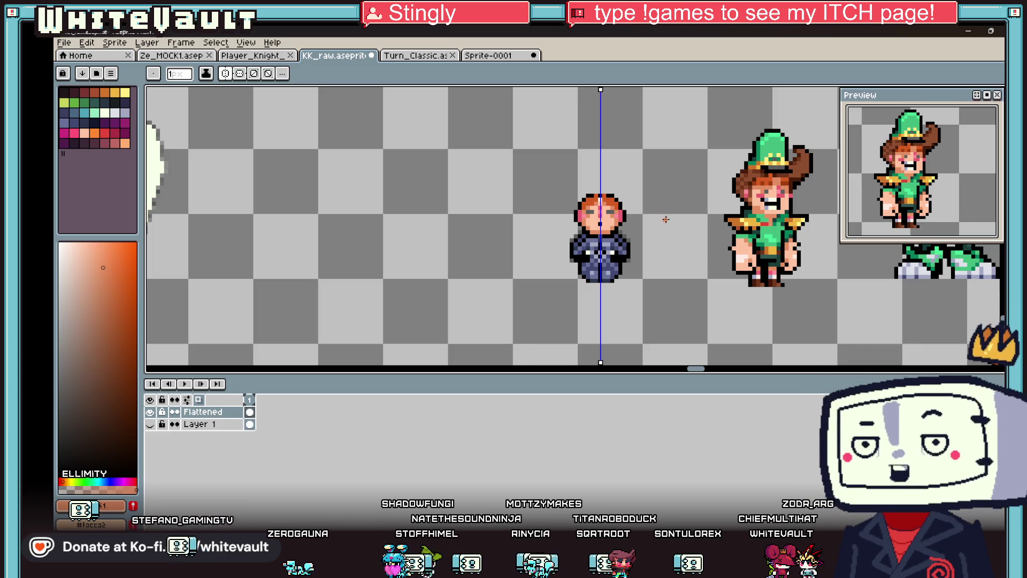
scroll(700, 190, up, 2)
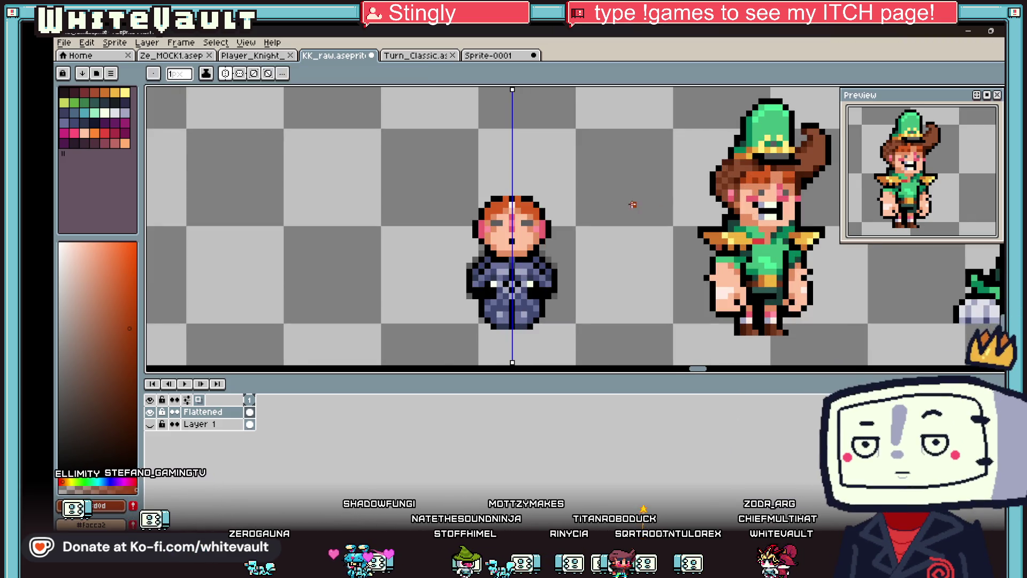
scroll(523, 207, up, 3)
scroll(524, 207, up, 1)
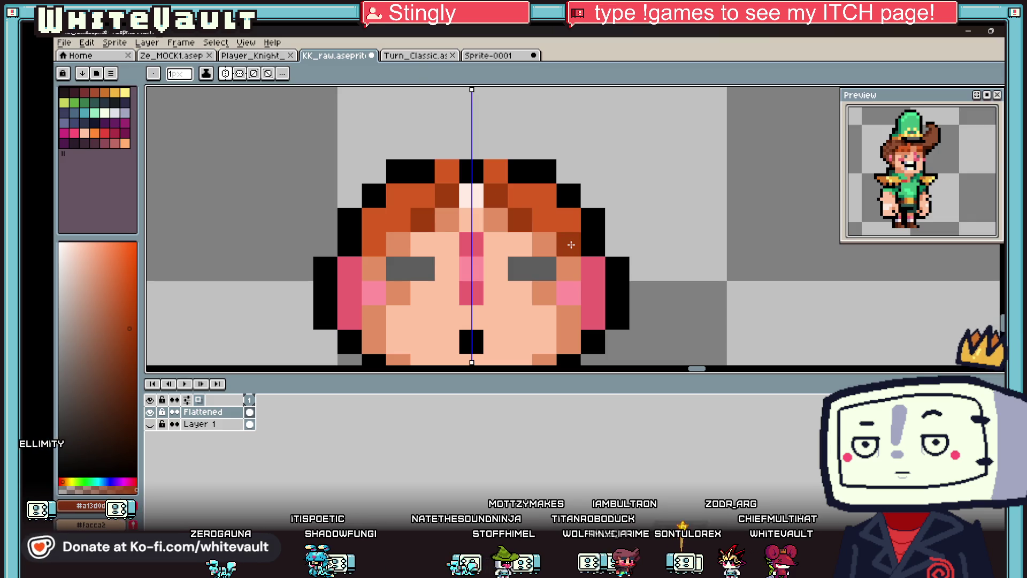
drag(571, 245, 548, 221)
alt+click(496, 171)
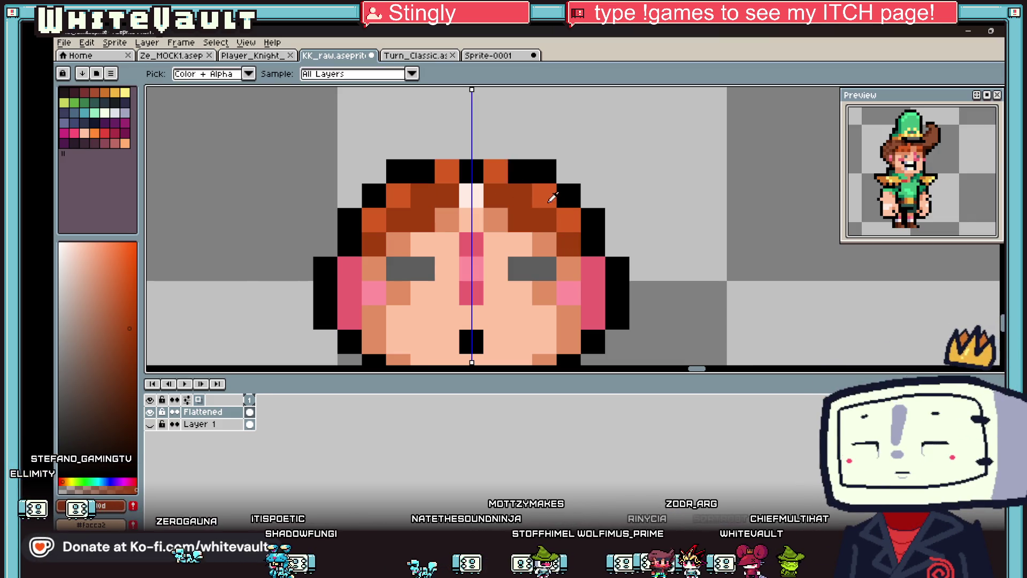
drag(519, 171, 543, 177)
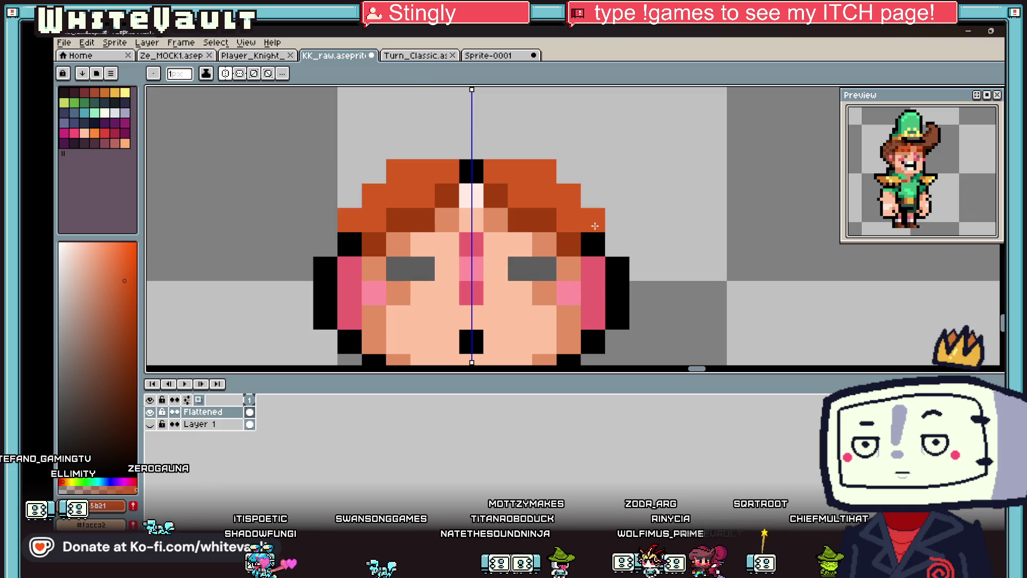
Step: Paint mirrored orange hair along the top and down the right hair column, restoring one skin pixel
scroll(595, 226, down, 5)
scroll(618, 211, down, 1)
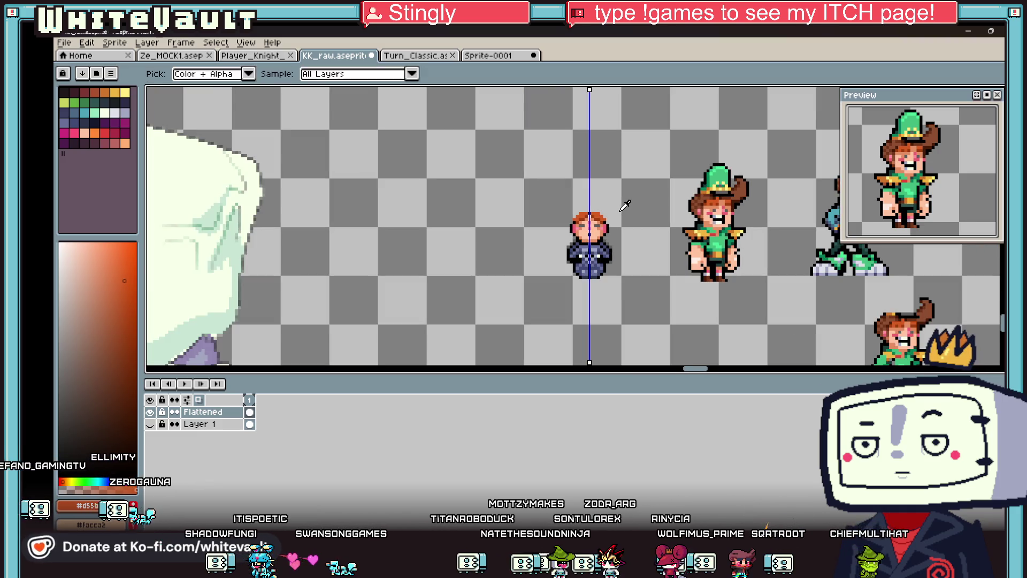
key(v)
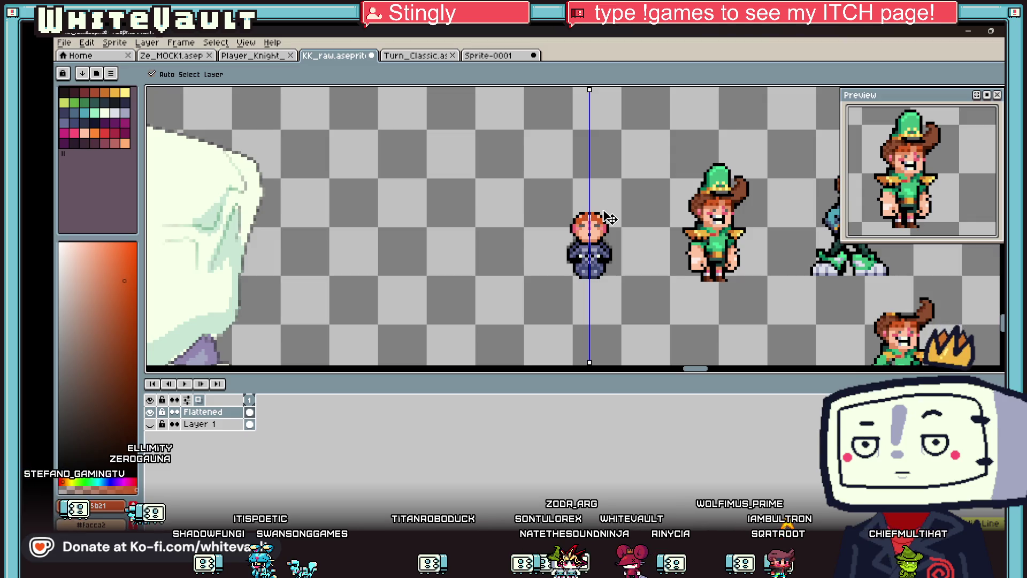
key(i)
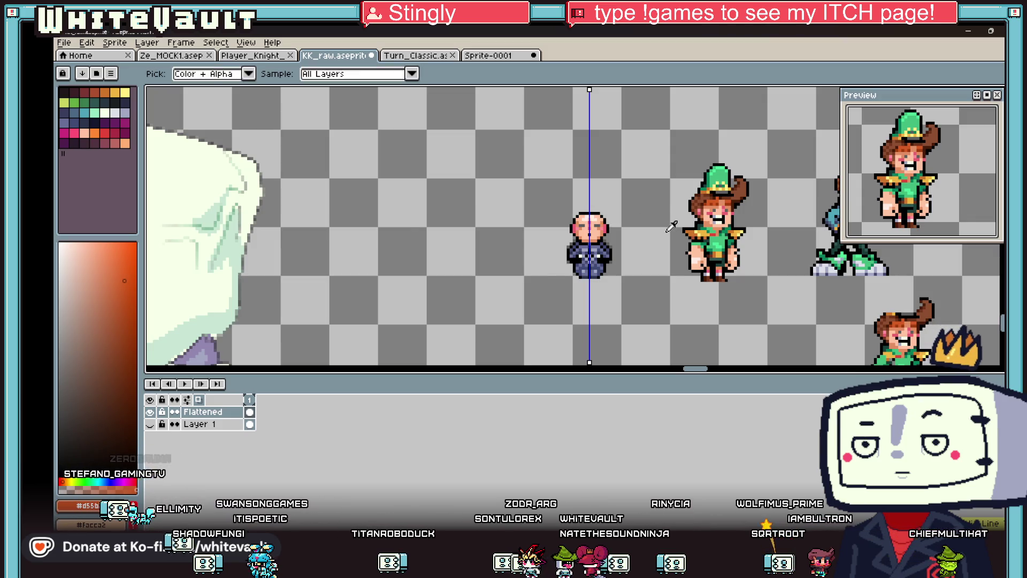
scroll(671, 227, up, 1)
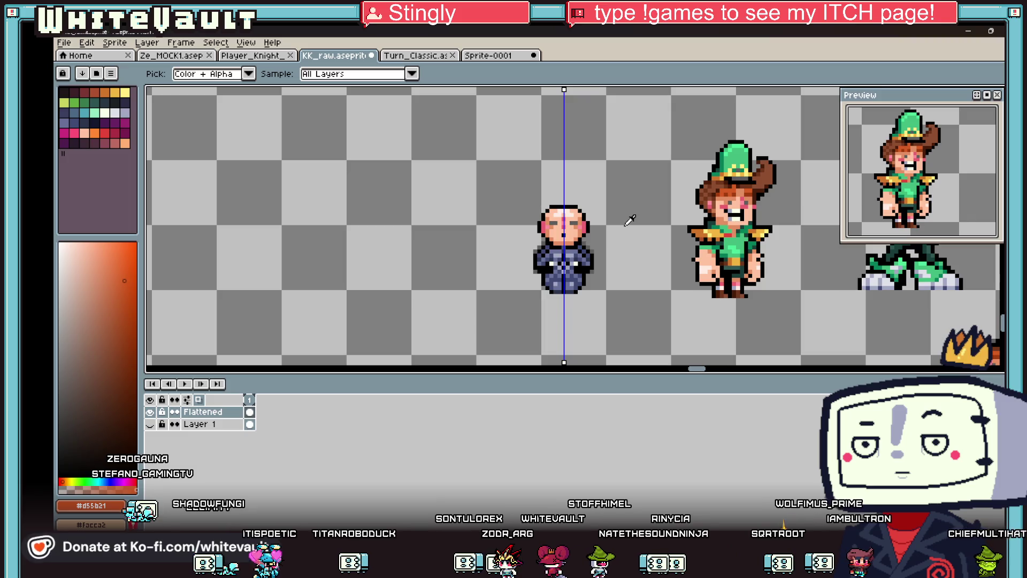
scroll(740, 198, up, 1)
key(b)
scroll(477, 218, up, 7)
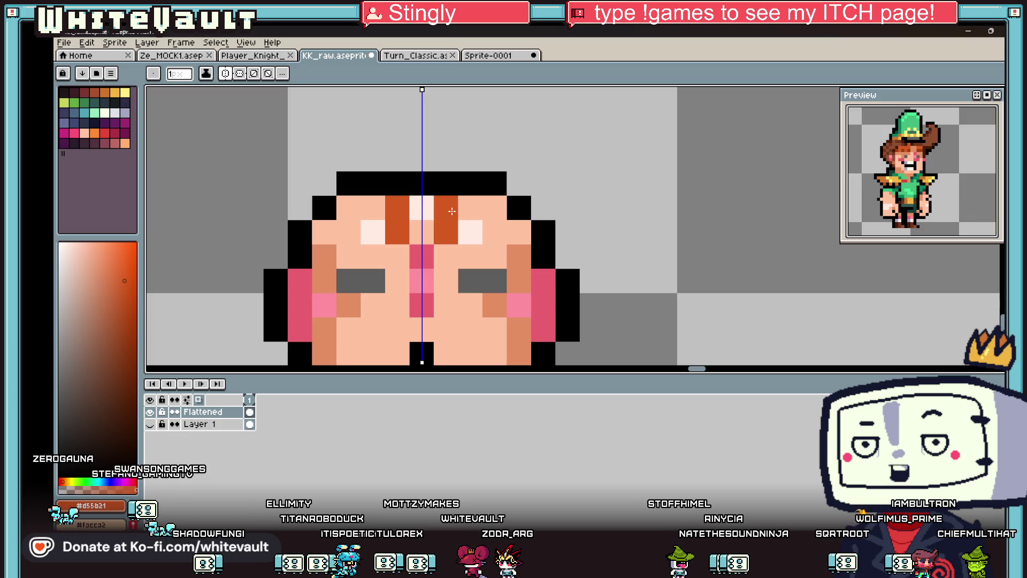
click(454, 186)
right_click(446, 232)
mouse_move(470, 232)
mouse_down()
mouse_move(471, 208)
mouse_move(494, 232)
mouse_up()
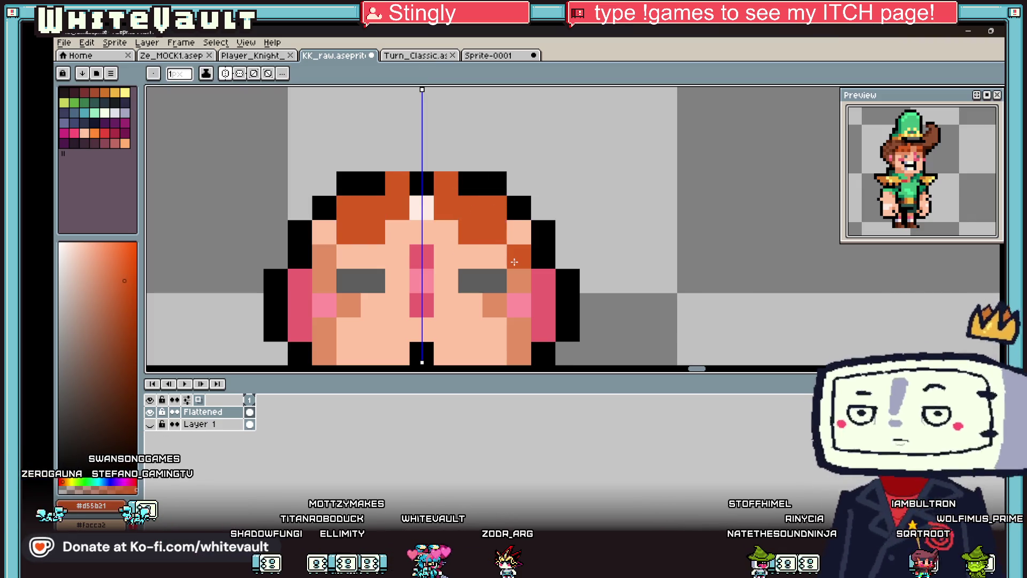
Step: Sample a colour from the larger green-hat sprite and return to the Pencil
scroll(518, 235, down, 5)
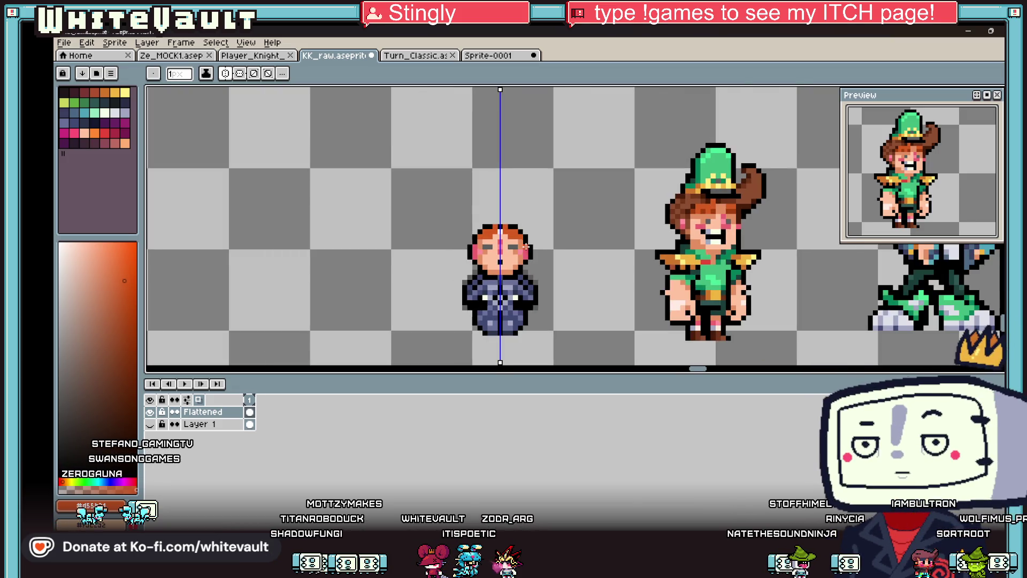
key(i)
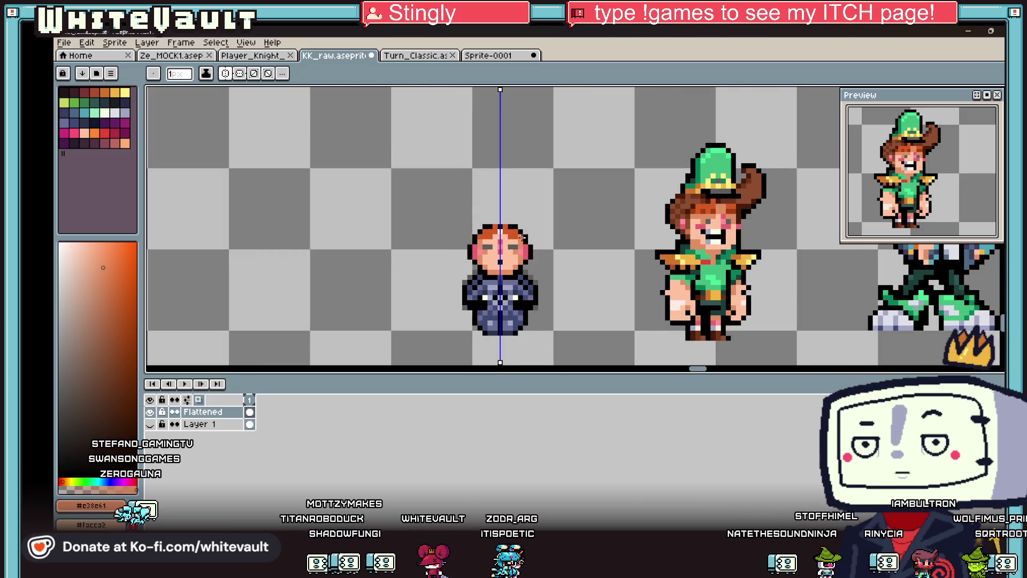
scroll(529, 237, up, 3)
click(529, 241)
scroll(653, 258, down, 3)
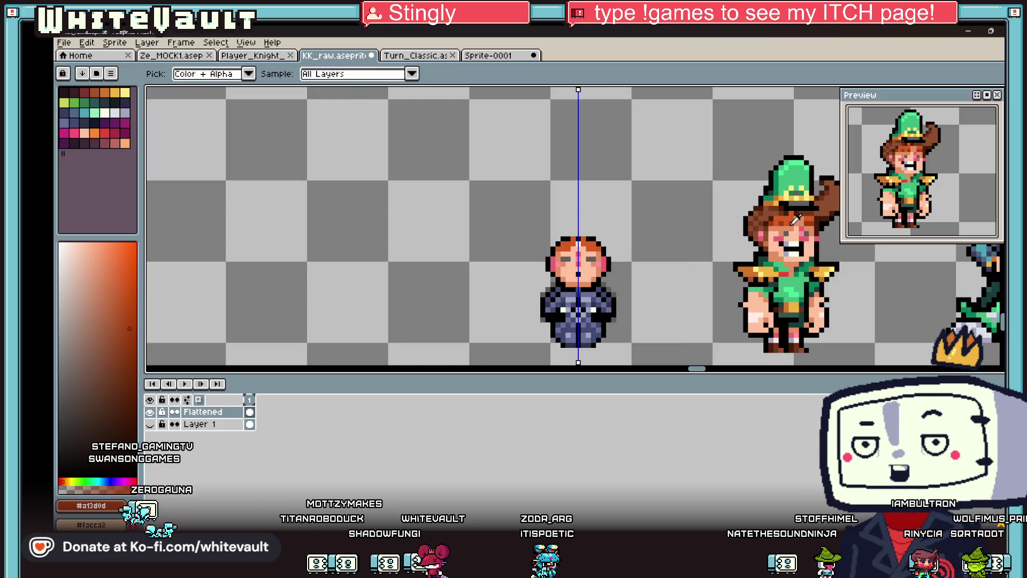
key(b)
scroll(599, 254, up, 3)
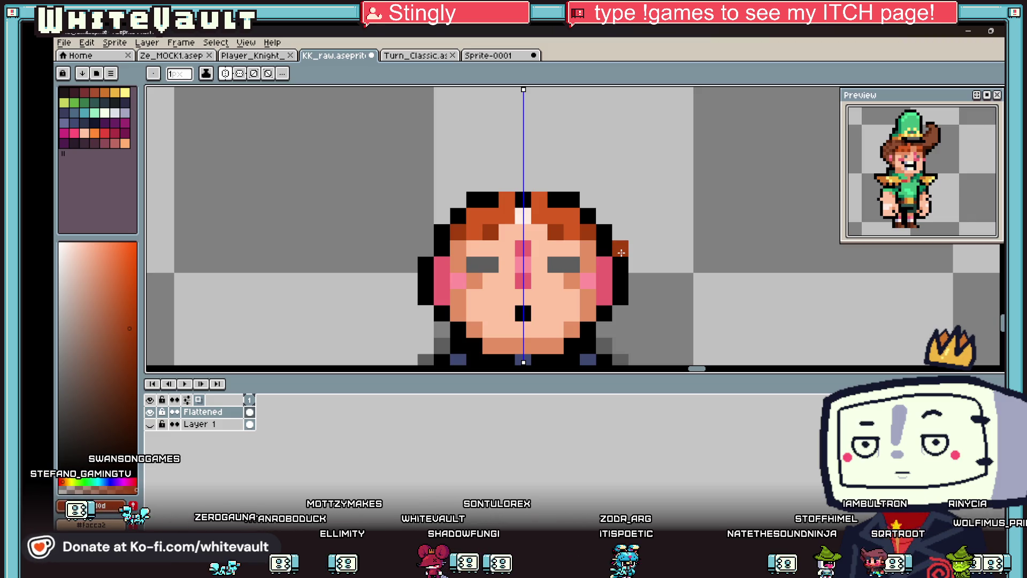
Step: Sample red-pink and then brown from the larger sprite with the Eyedropper
key(i)
scroll(516, 266, down, 5)
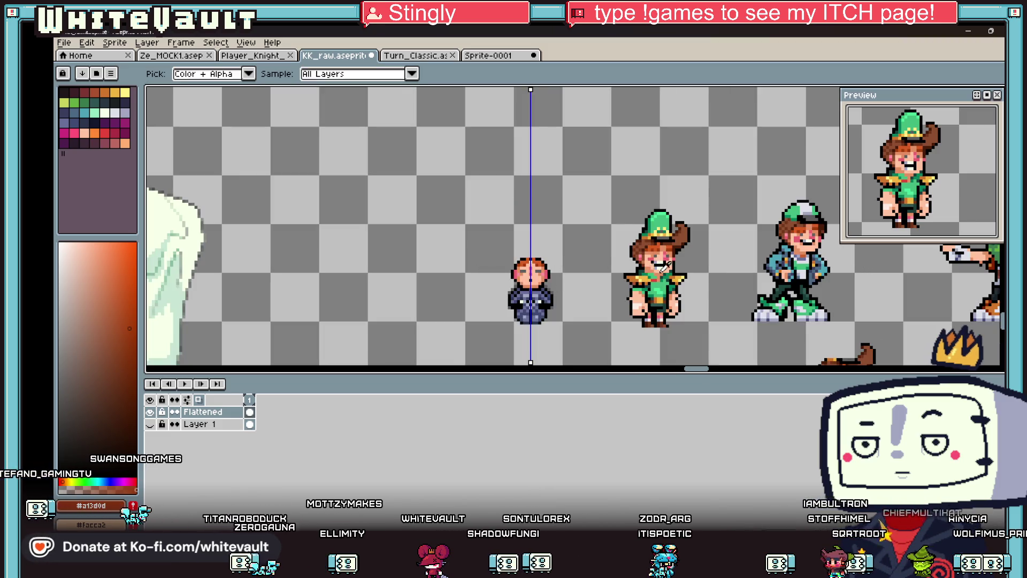
scroll(658, 264, up, 2)
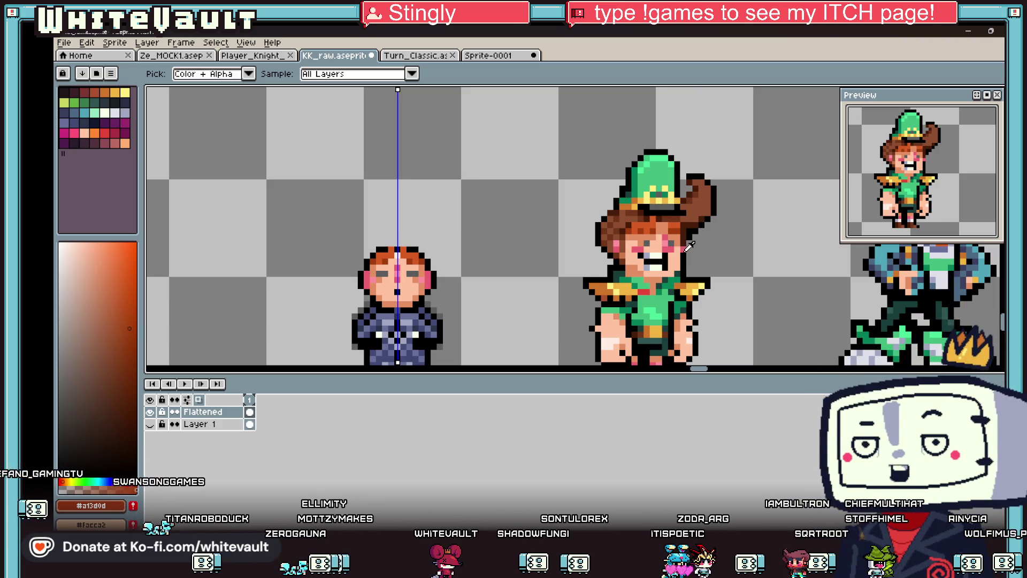
click(689, 246)
scroll(457, 277, up, 2)
scroll(440, 274, down, 2)
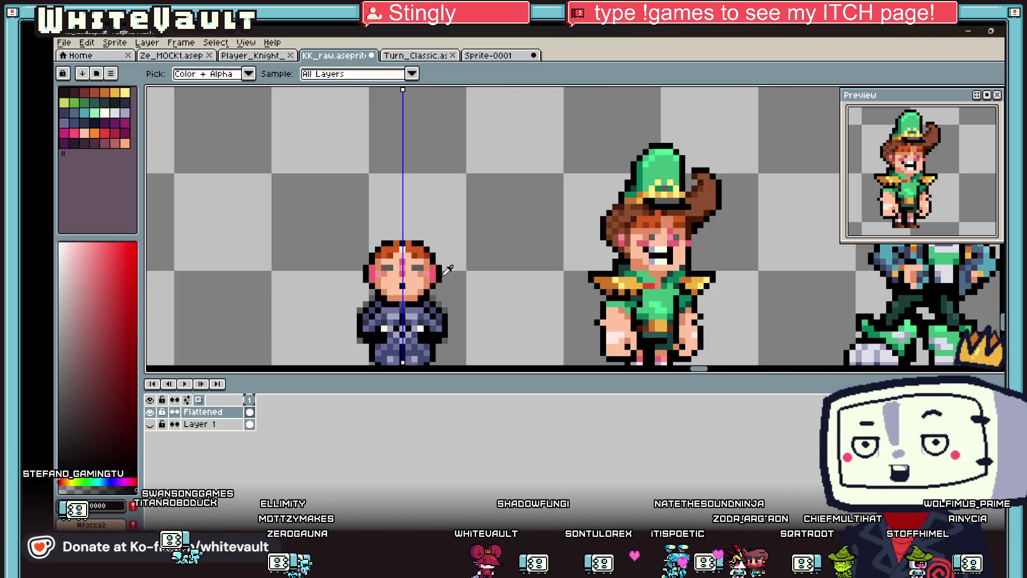
scroll(446, 270, up, 2)
scroll(445, 270, down, 2)
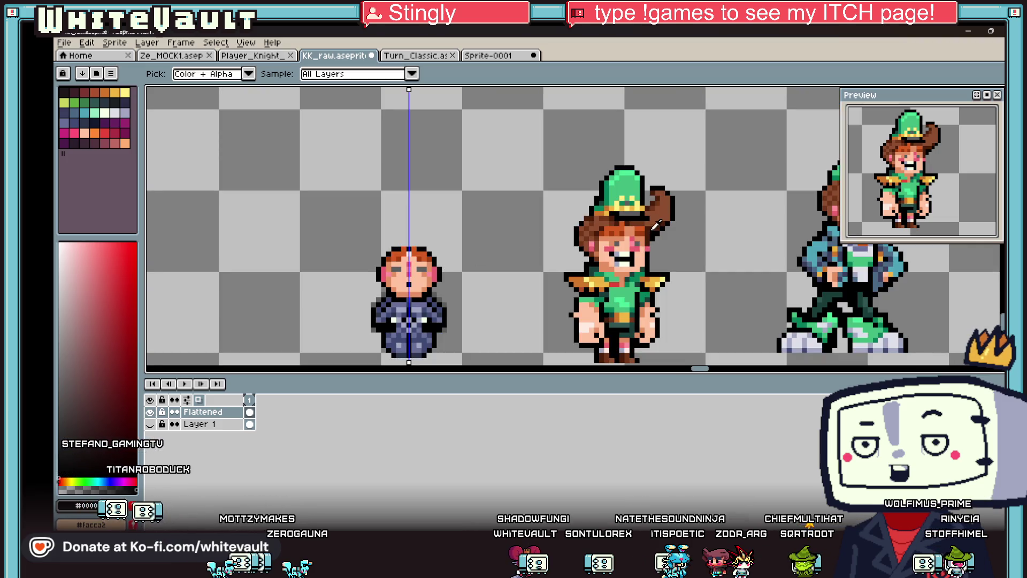
click(655, 224)
key(b)
scroll(458, 278, up, 2)
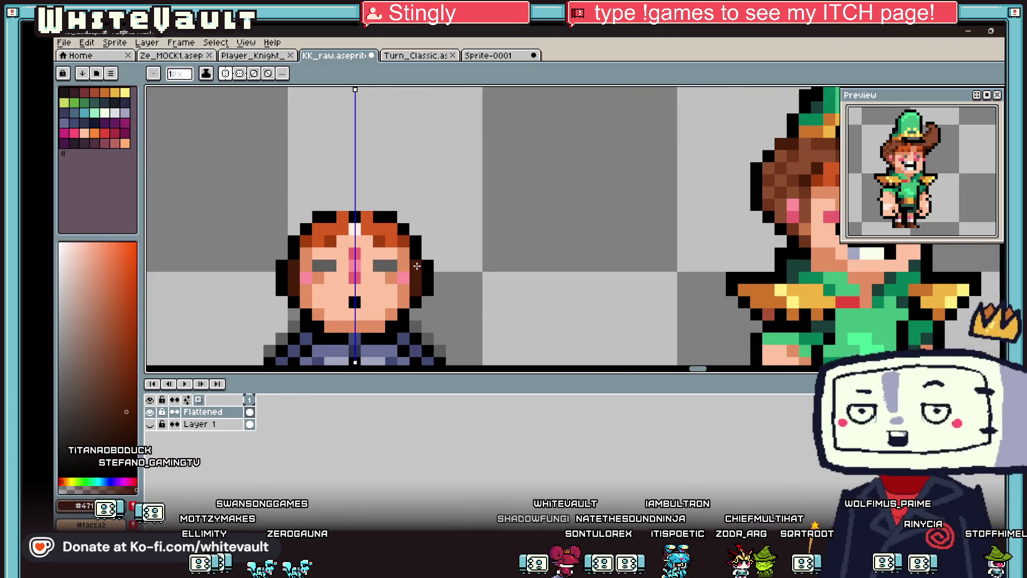
Step: Pick the pink cheek colour, choose a darker pink, and add a mirrored dark-pink ear pixel
key(i)
scroll(515, 236, down, 3)
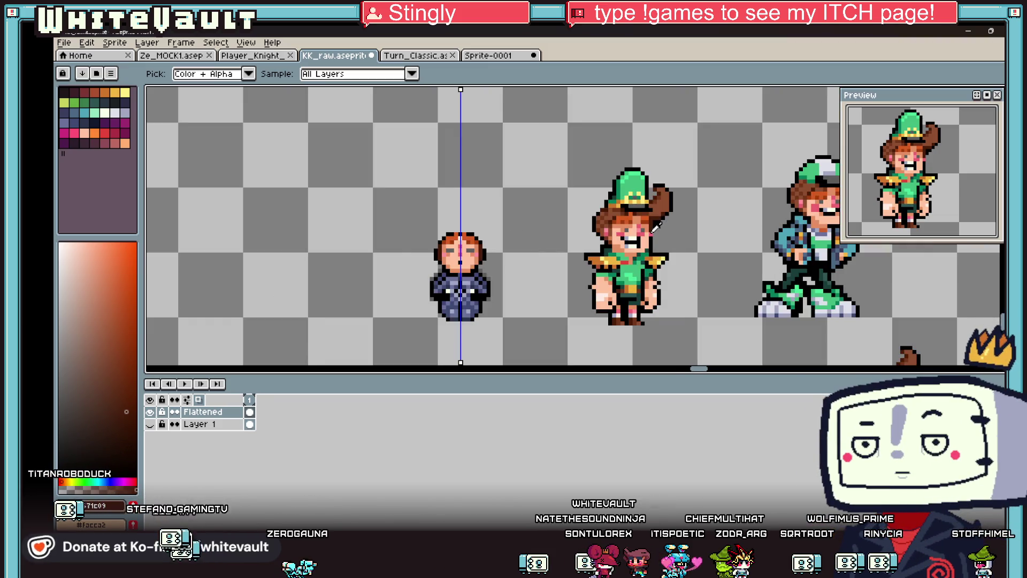
click(612, 226)
key(b)
scroll(481, 245, up, 3)
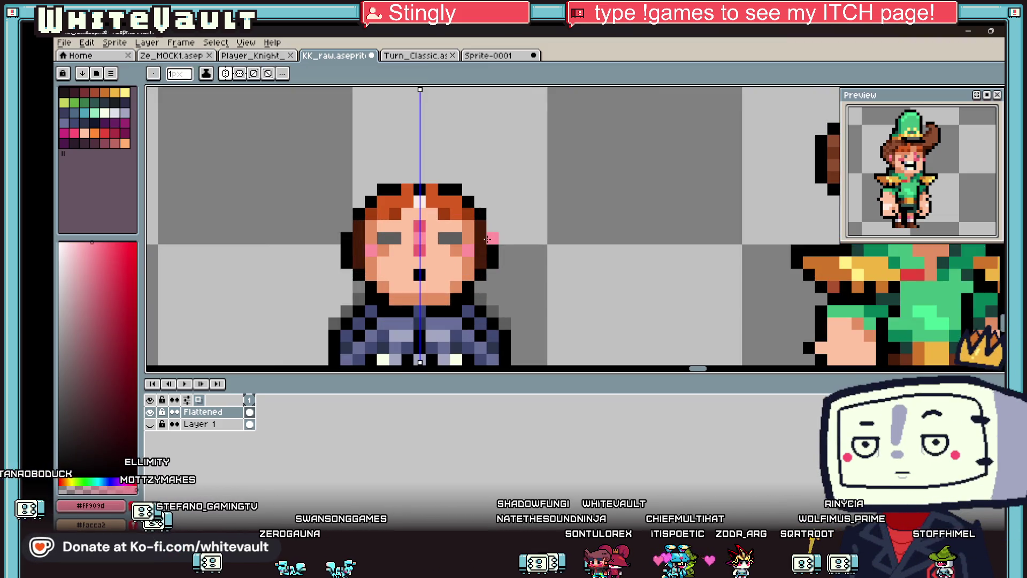
alt+click(419, 250)
click(503, 251)
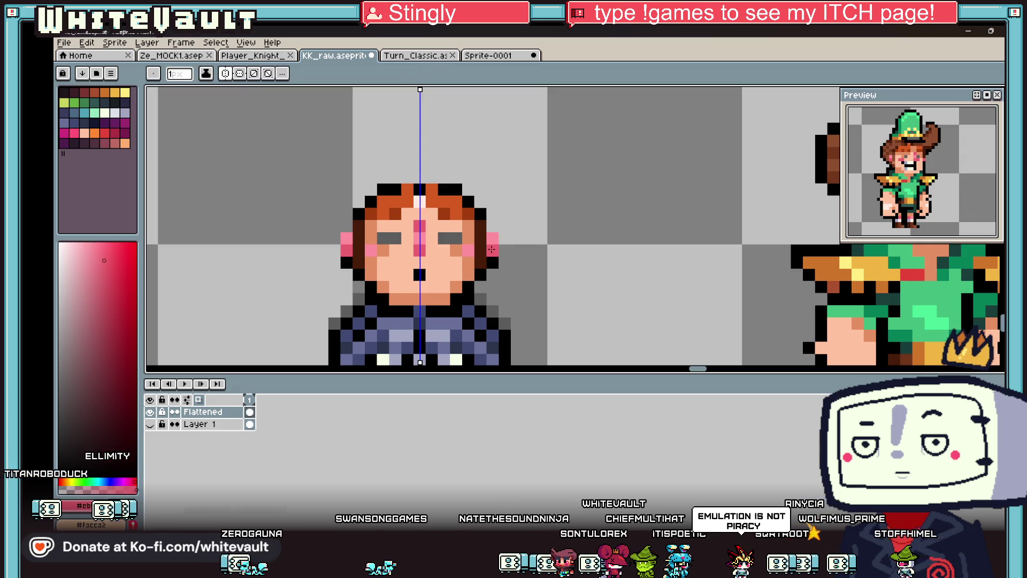
Step: Sample the brown hair colour and switch back to the Pencil
key(i)
scroll(493, 220, down, 3)
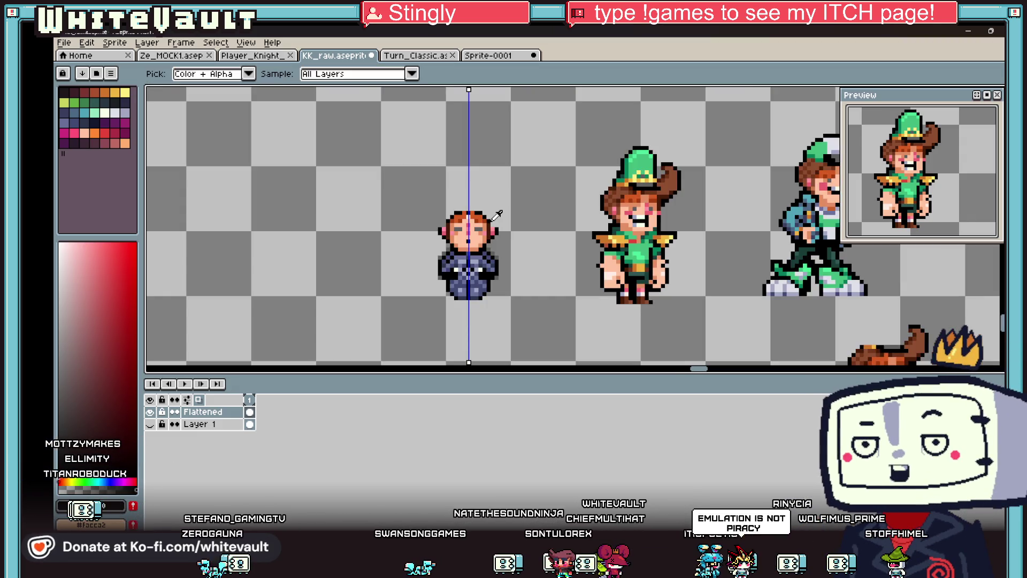
click(677, 184)
key(b)
scroll(488, 220, up, 2)
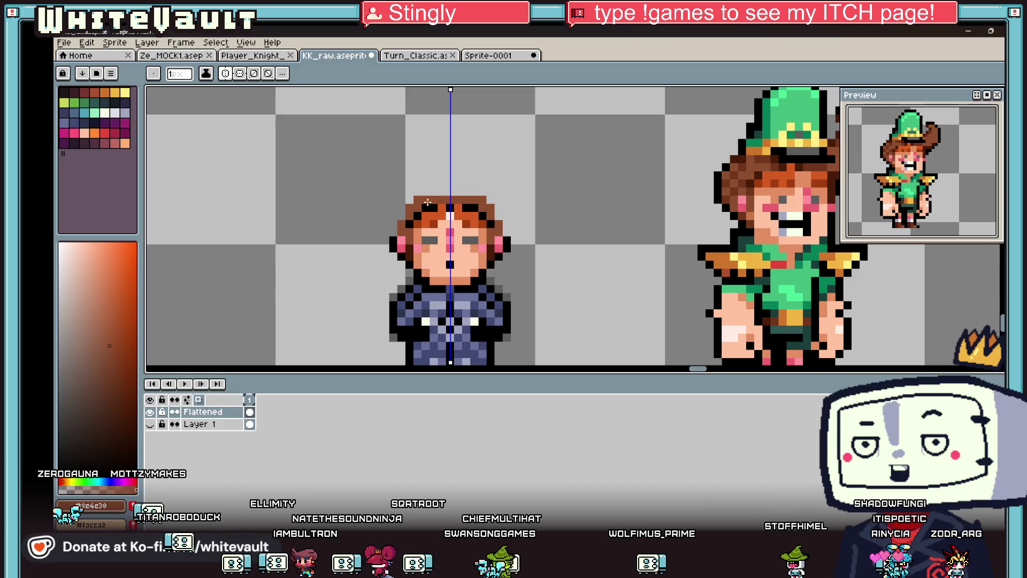
Step: Add a row of brown hair on top and outline the ears and hair top in black
mouse_move(431, 192)
mouse_down()
mouse_move(459, 191)
mouse_move(448, 183)
mouse_up()
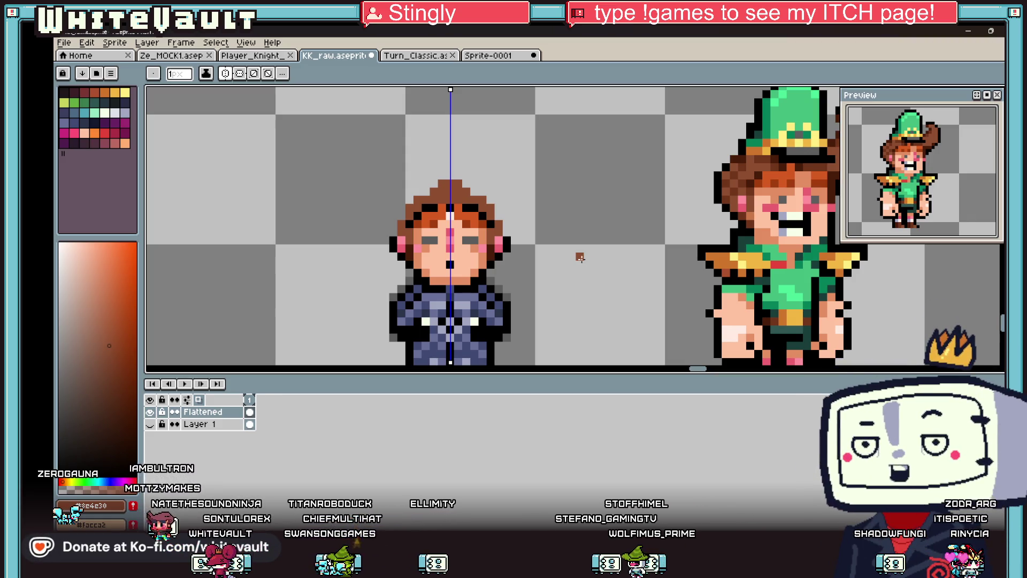
key(b)
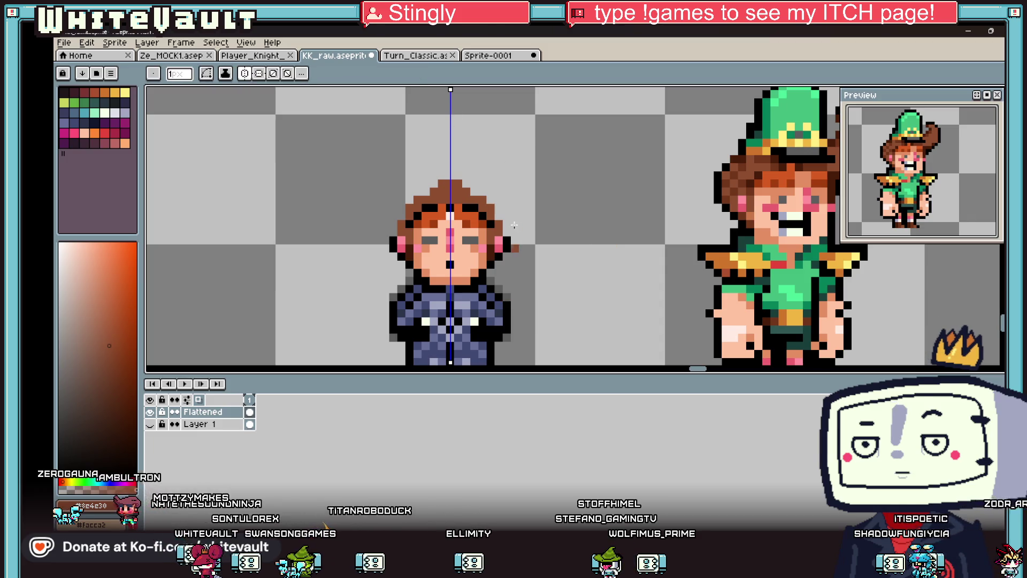
scroll(515, 246, up, 1)
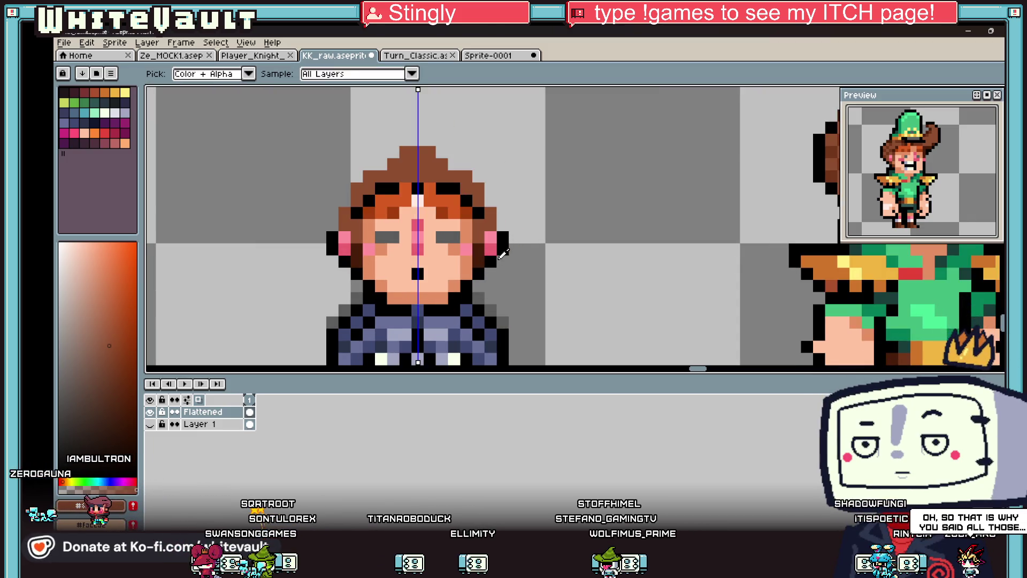
alt+click(503, 245)
drag(503, 223, 506, 207)
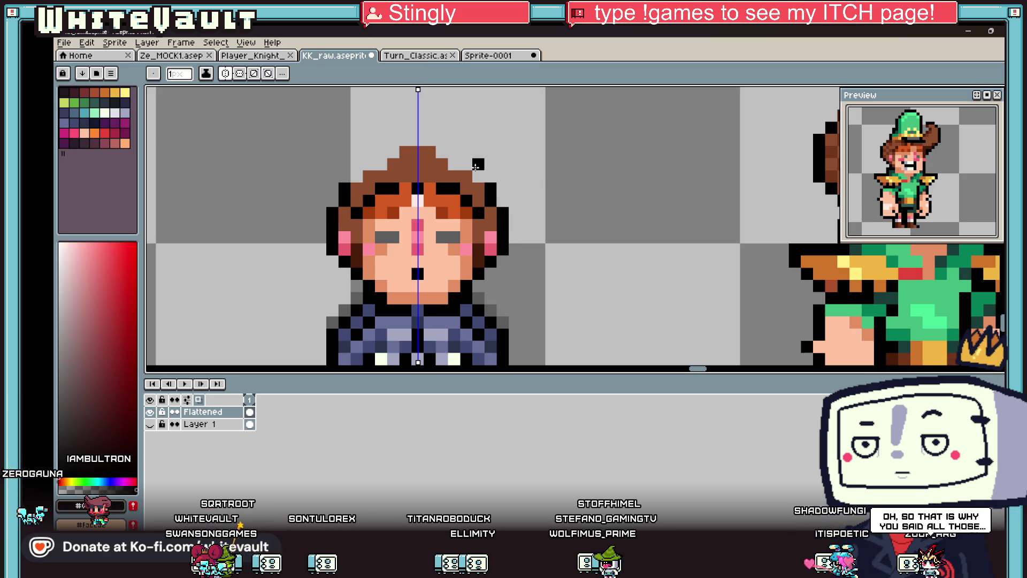
click(459, 163)
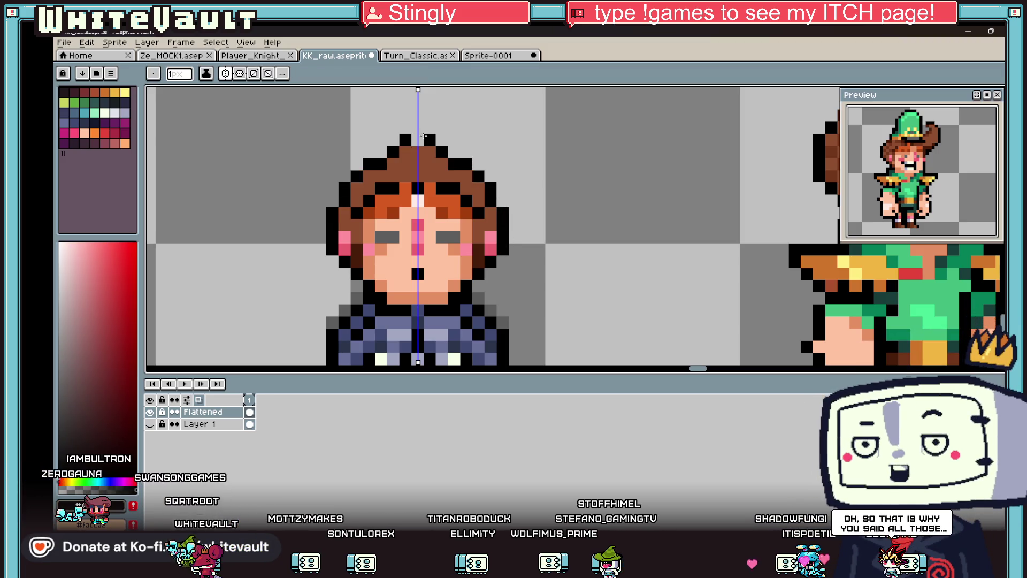
Step: Recolour the black pixels beside the eyebrows with dark brown and lighter hair brown
key(i)
scroll(472, 186, down, 3)
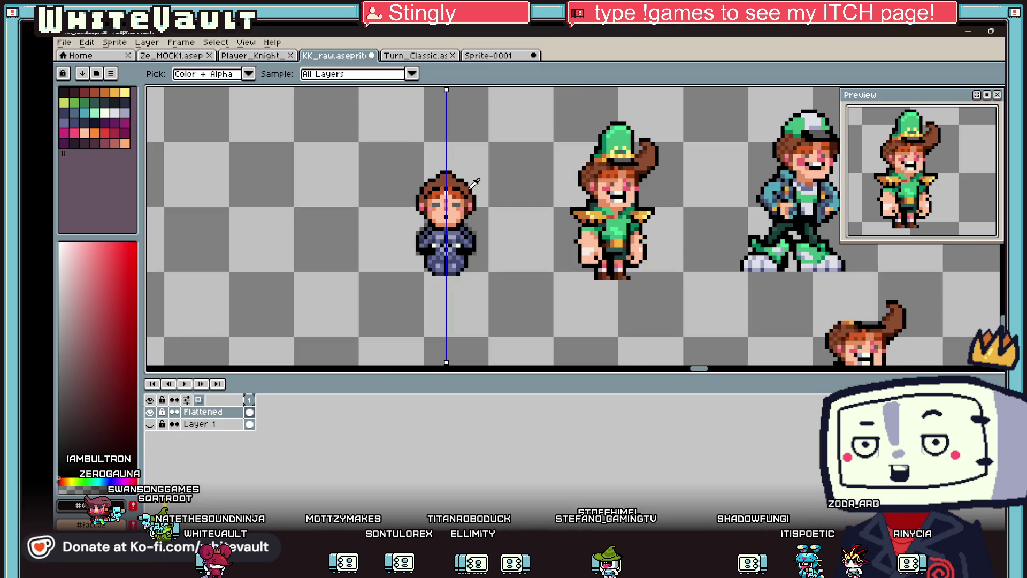
scroll(470, 182, up, 4)
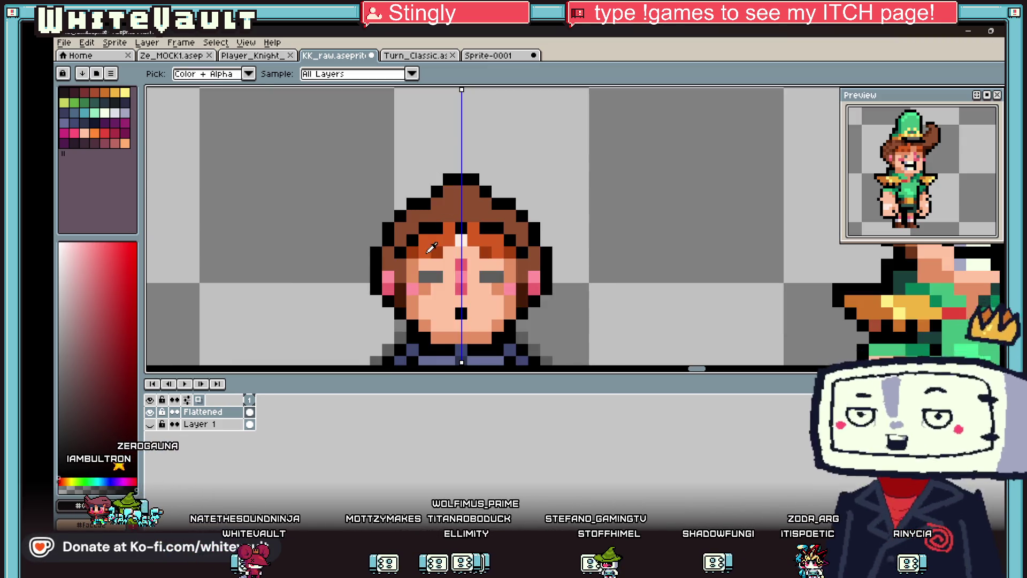
click(406, 297)
key(b)
click(423, 213)
drag(430, 200, 458, 174)
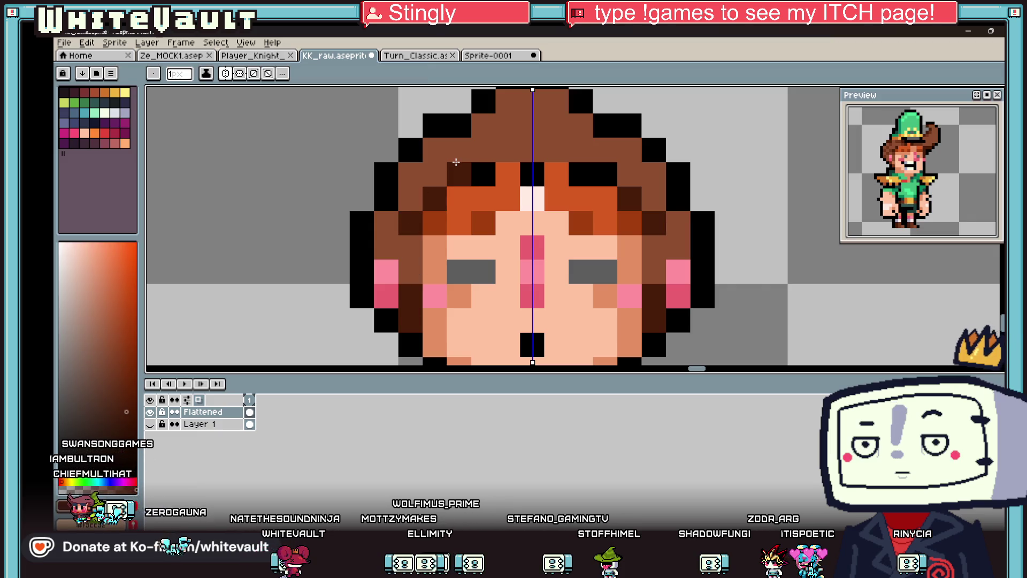
alt+click(505, 138)
click(465, 169)
scroll(563, 216, down, 5)
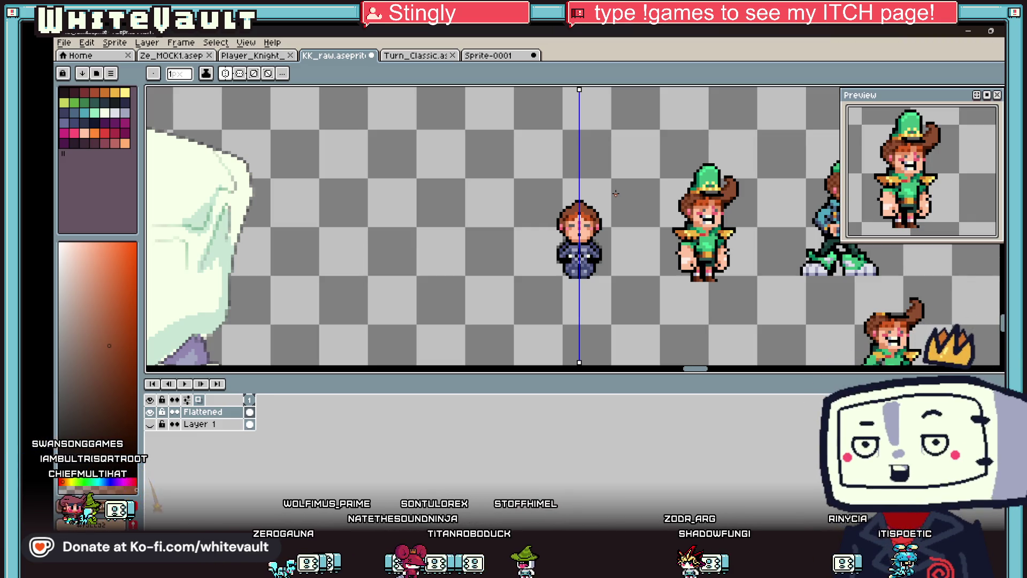
Step: Sample dark brown from the sprite and paint it down the hair column beside the right cheek
key(alt)
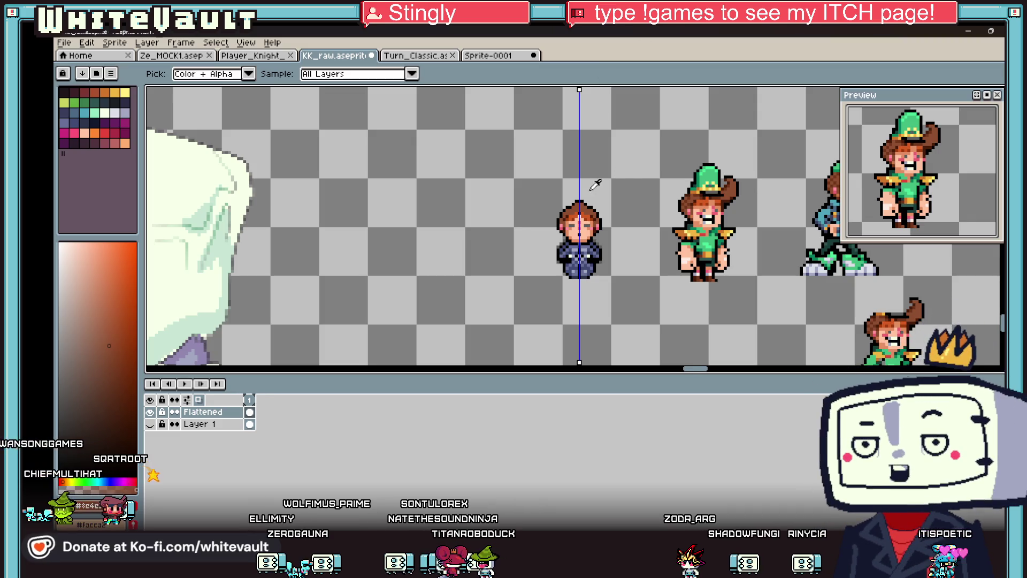
scroll(609, 203, up, 1)
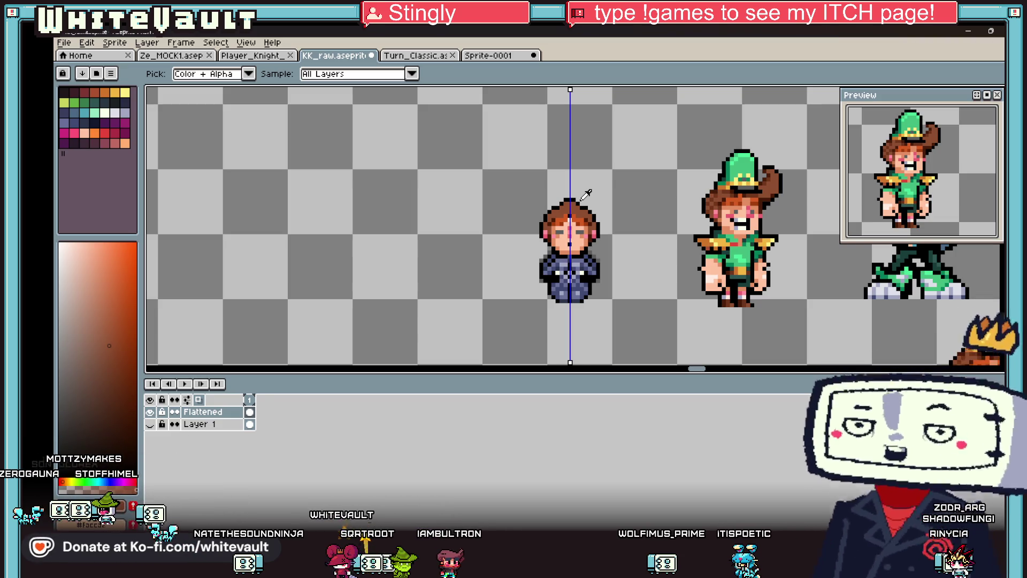
scroll(568, 191, up, 2)
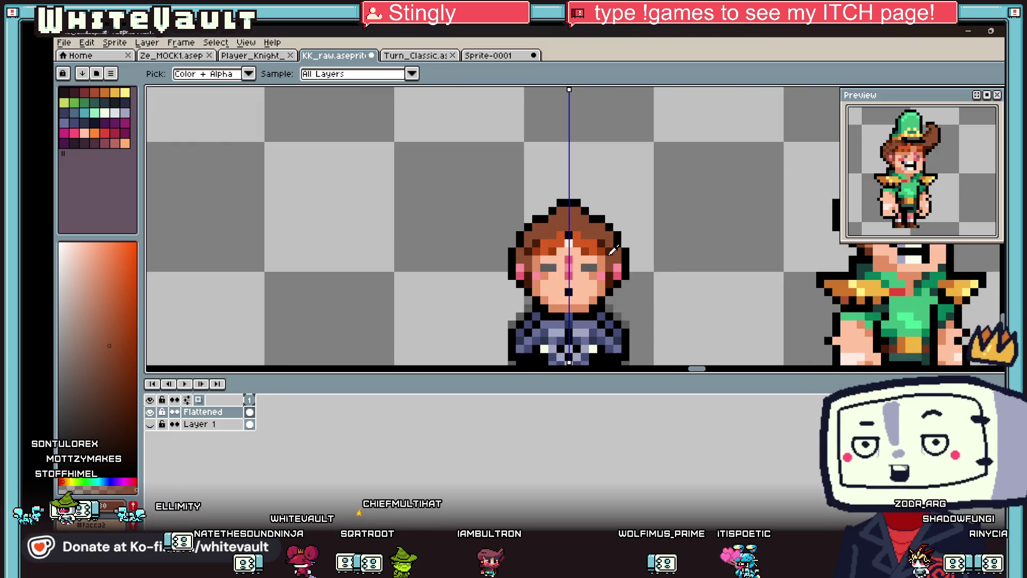
alt+click(615, 242)
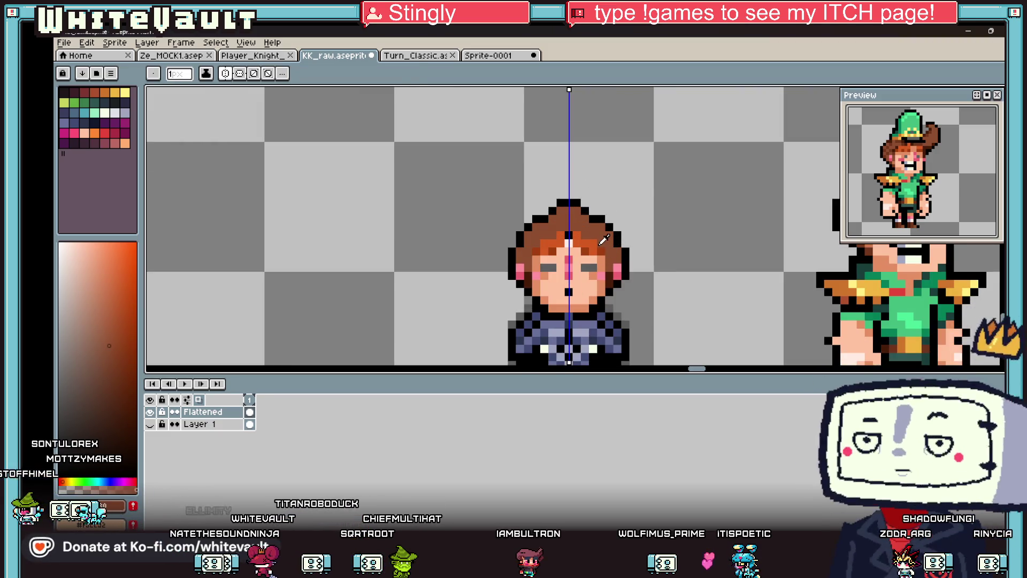
scroll(598, 245, down, 2)
scroll(603, 254, up, 2)
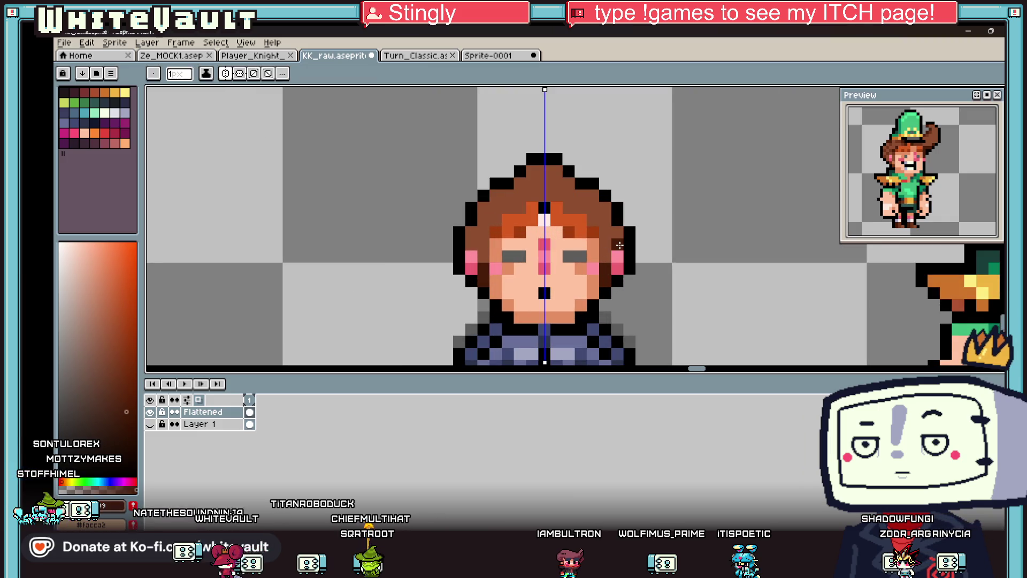
scroll(618, 257, down, 3)
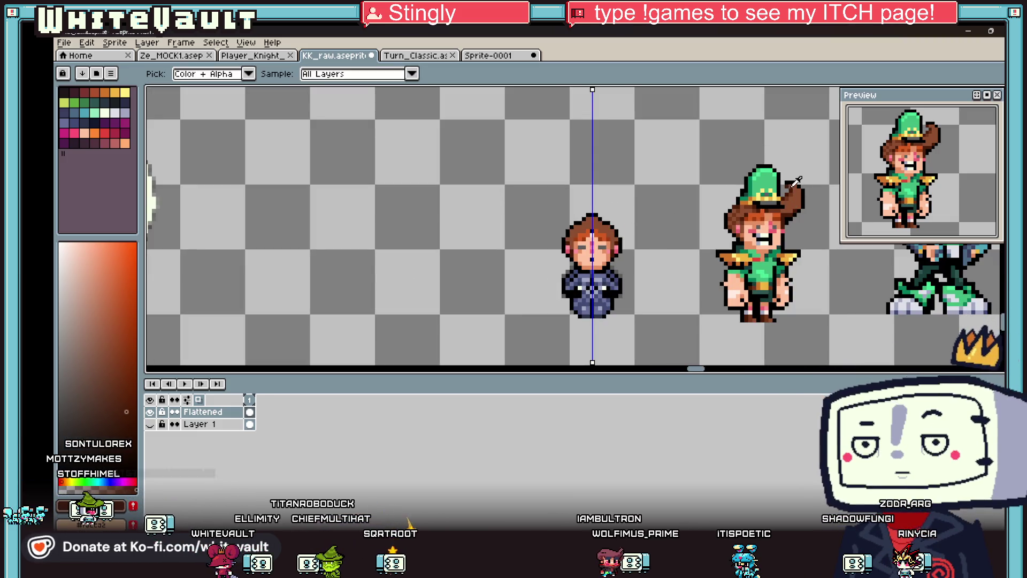
key(b)
scroll(606, 230, up, 3)
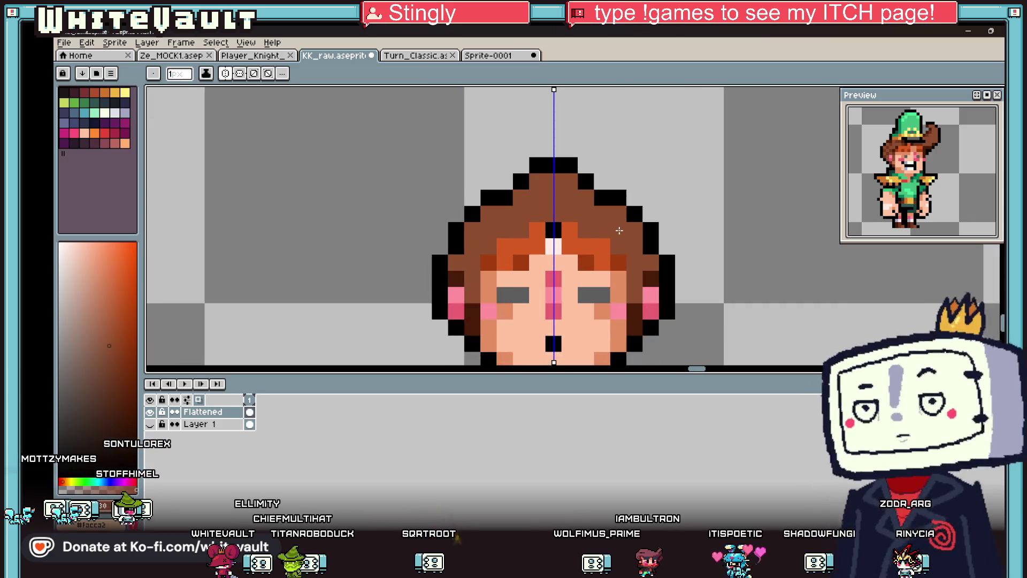
scroll(644, 247, down, 3)
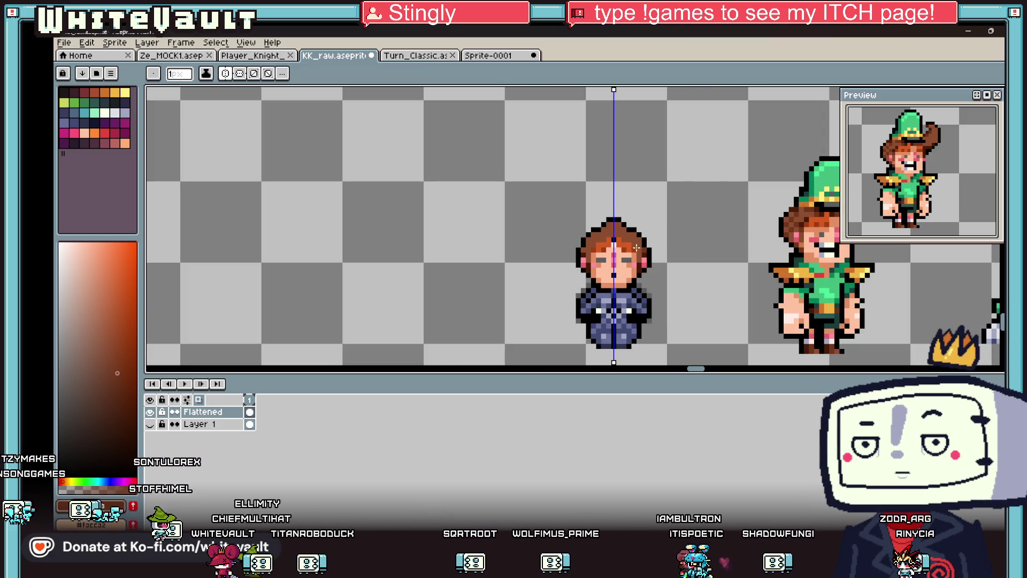
scroll(644, 247, up, 3)
drag(633, 273, 633, 323)
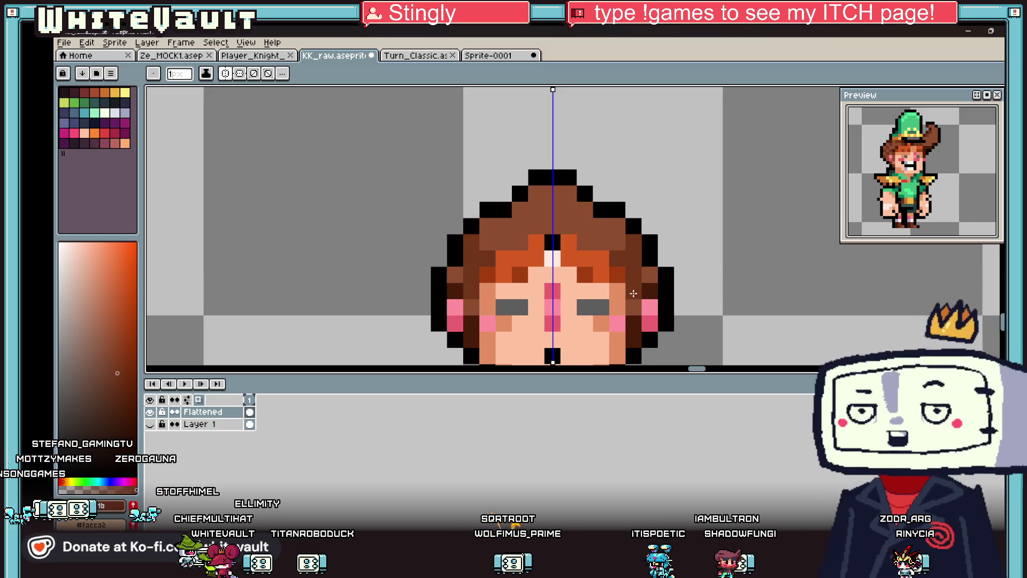
key(i)
scroll(648, 271, down, 5)
scroll(671, 263, up, 2)
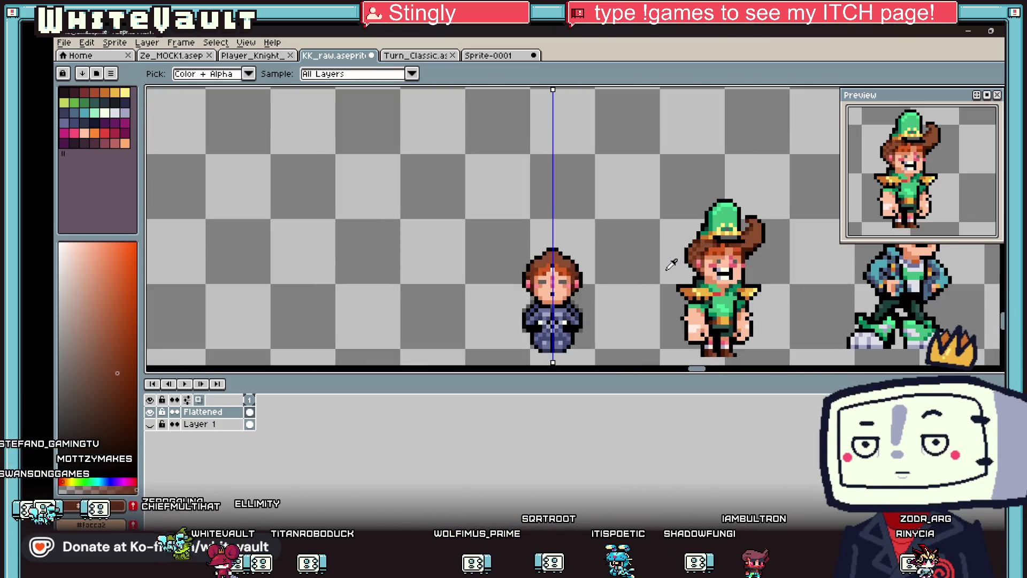
scroll(567, 247, up, 1)
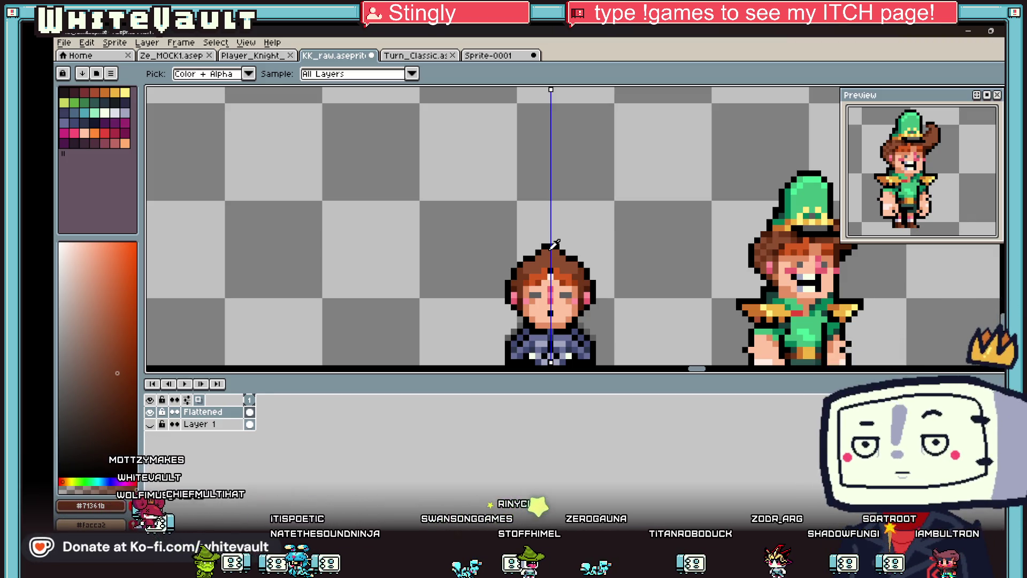
Step: Sample the orange skin tone from the face and paint a mirrored light highlight beside the centre line
scroll(664, 316, down, 2)
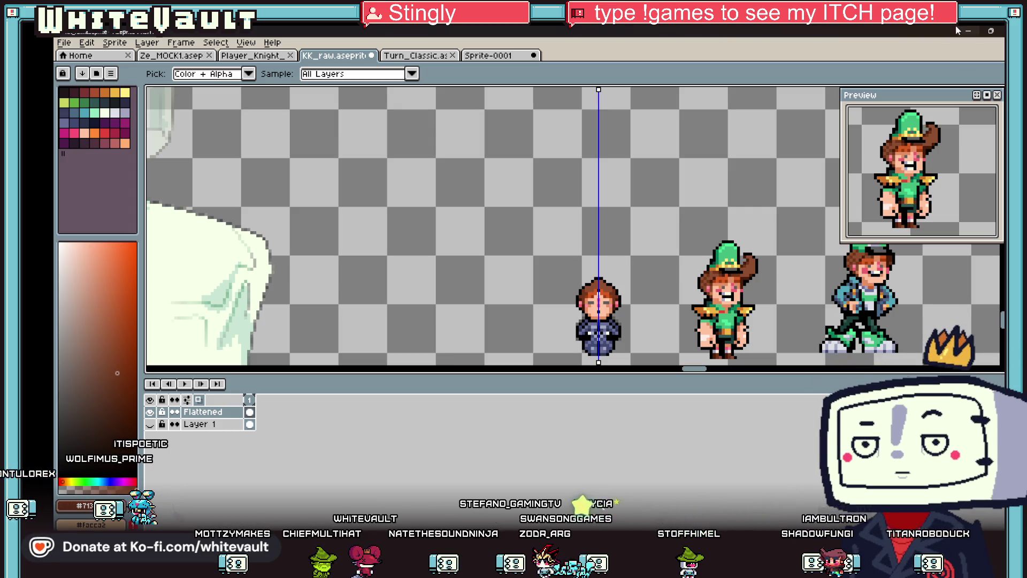
scroll(593, 333, up, 5)
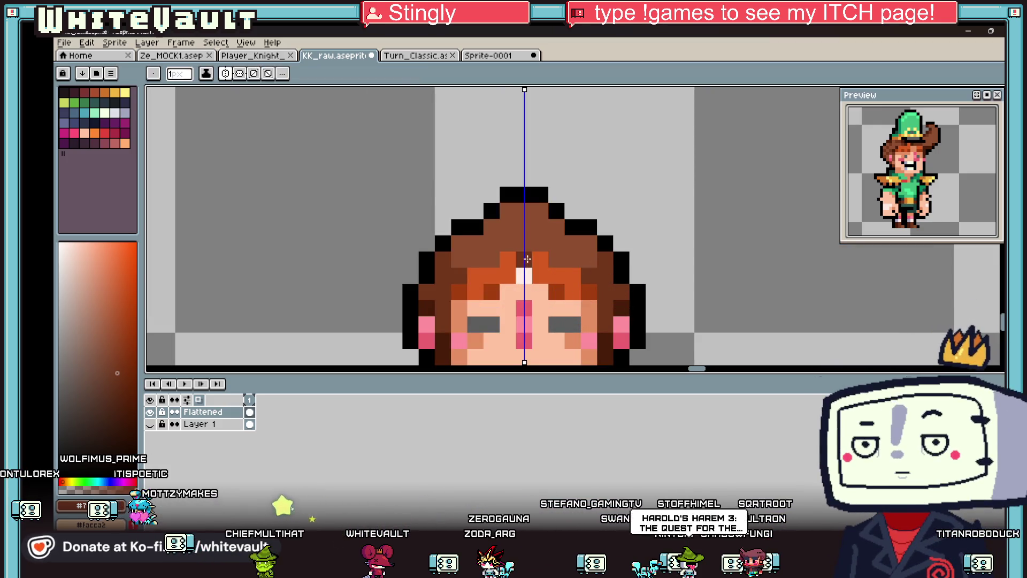
alt+click(593, 310)
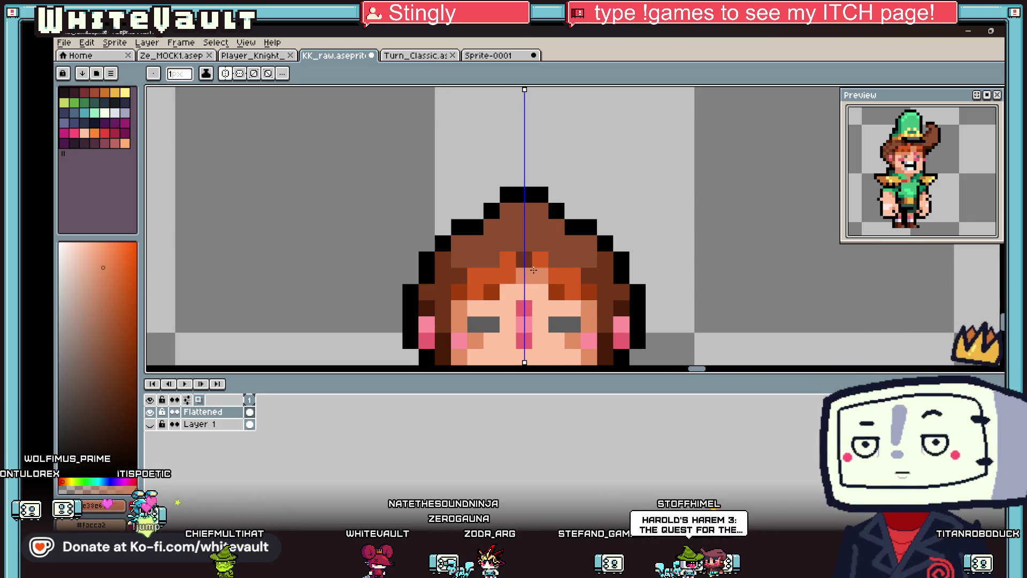
scroll(544, 284, down, 5)
key(alt)
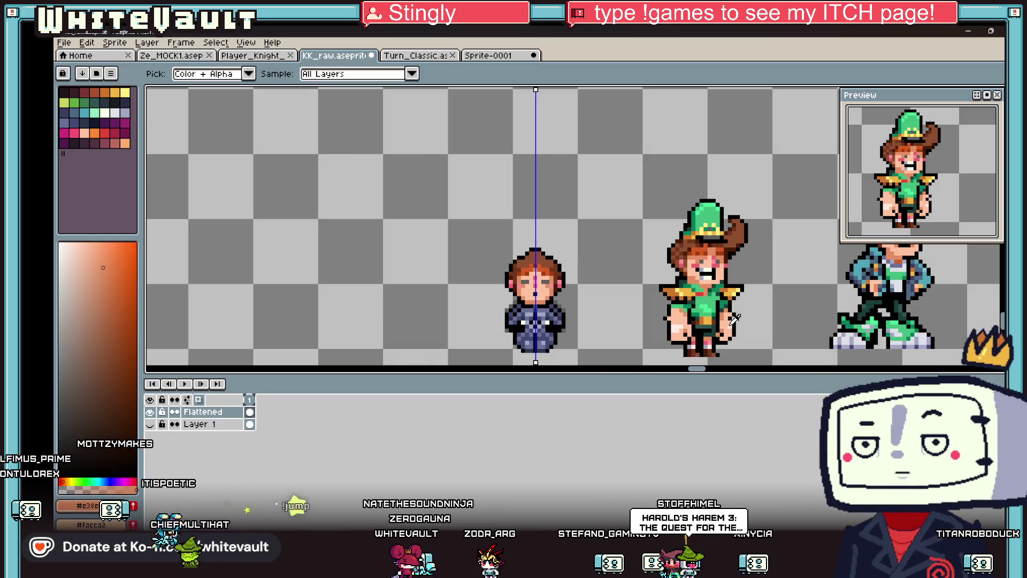
scroll(545, 244, up, 5)
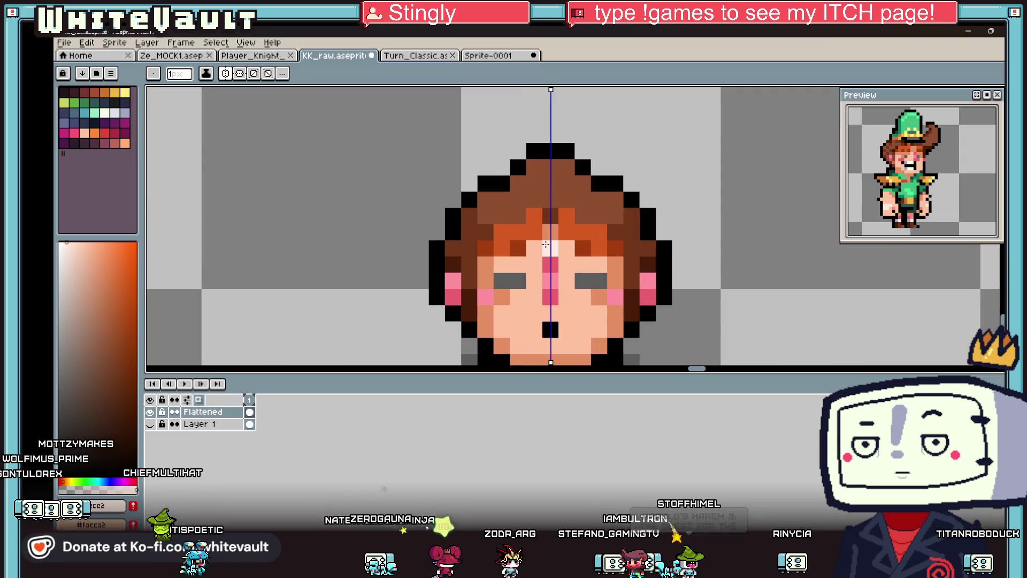
click(533, 264)
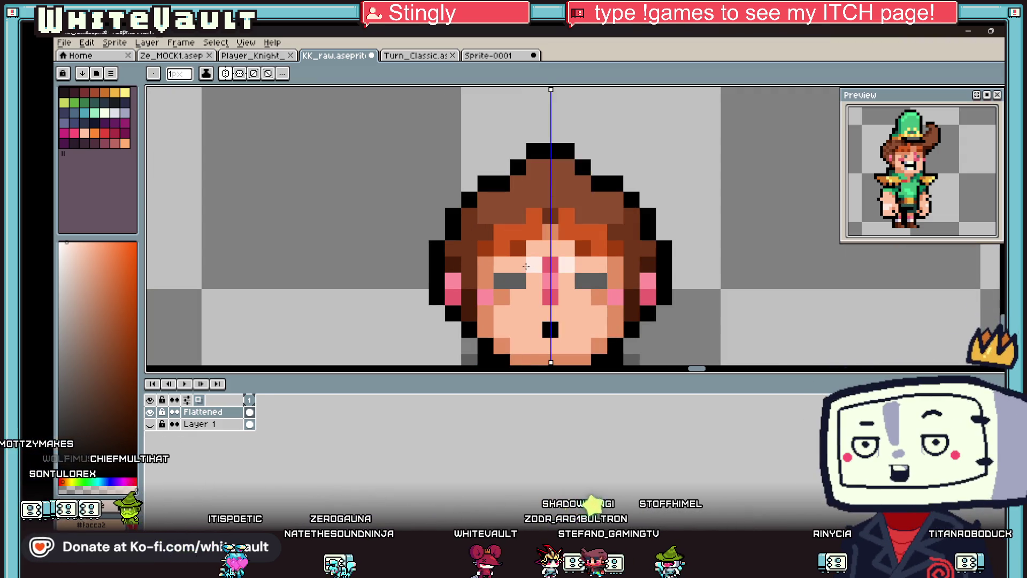
scroll(524, 267, down, 4)
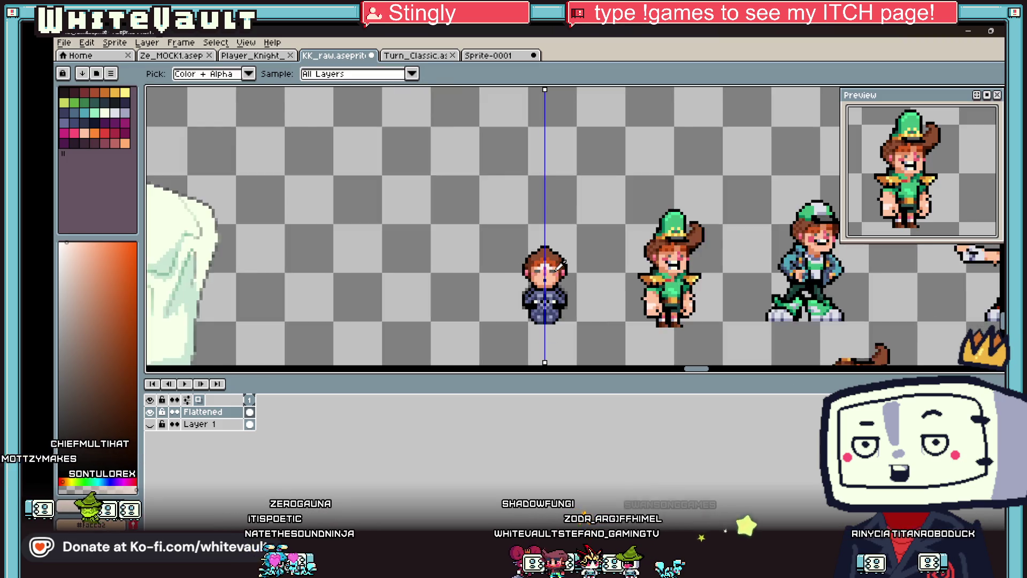
Step: Repaint three light brow pixels with skin tone and add a light cheek highlight beside the eyes
scroll(532, 271, up, 6)
click(559, 256)
click(530, 232)
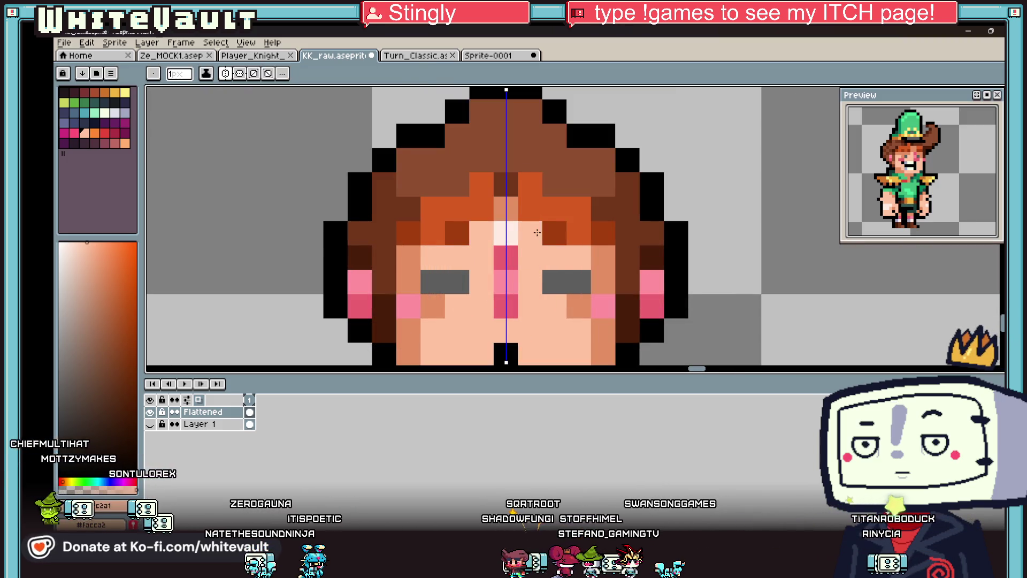
alt+click(506, 233)
scroll(558, 309, down, 5)
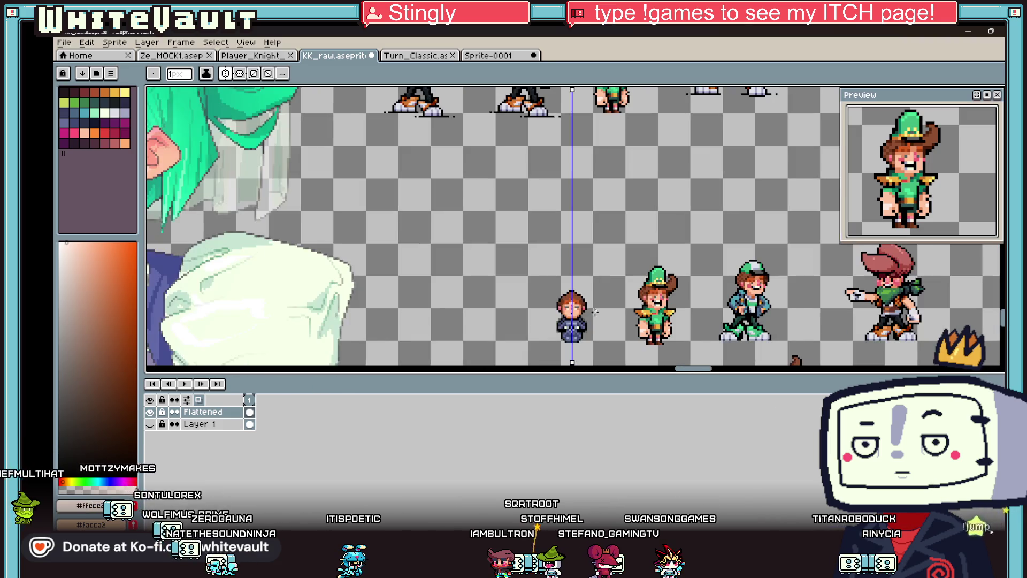
scroll(521, 278, up, 4)
click(522, 278)
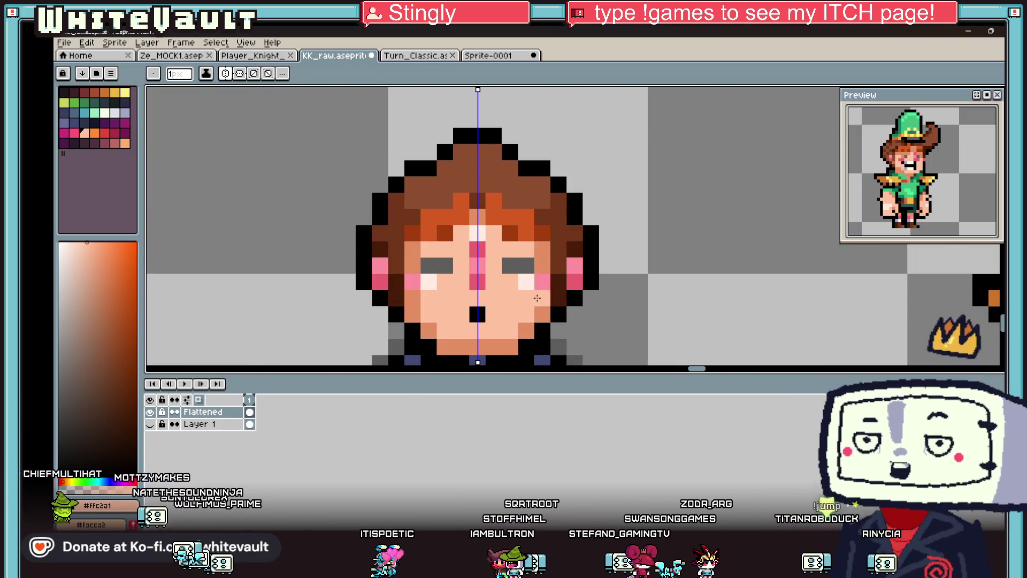
Step: Shade beside the mouth with orange #e38e61, then sample black and #e38e61 again
scroll(535, 284, down, 5)
key(alt)
scroll(559, 294, up, 5)
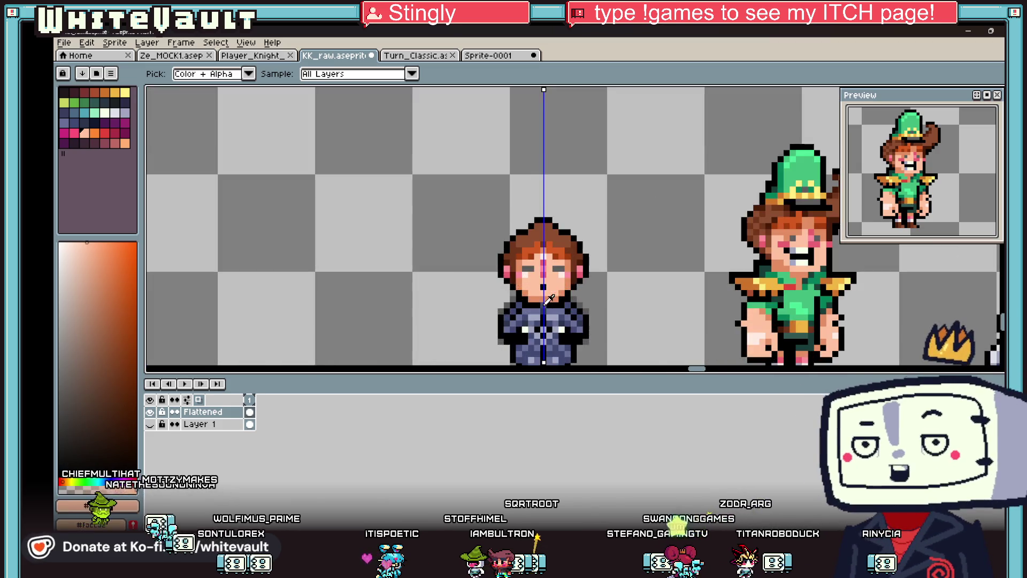
alt+click(628, 247)
click(568, 265)
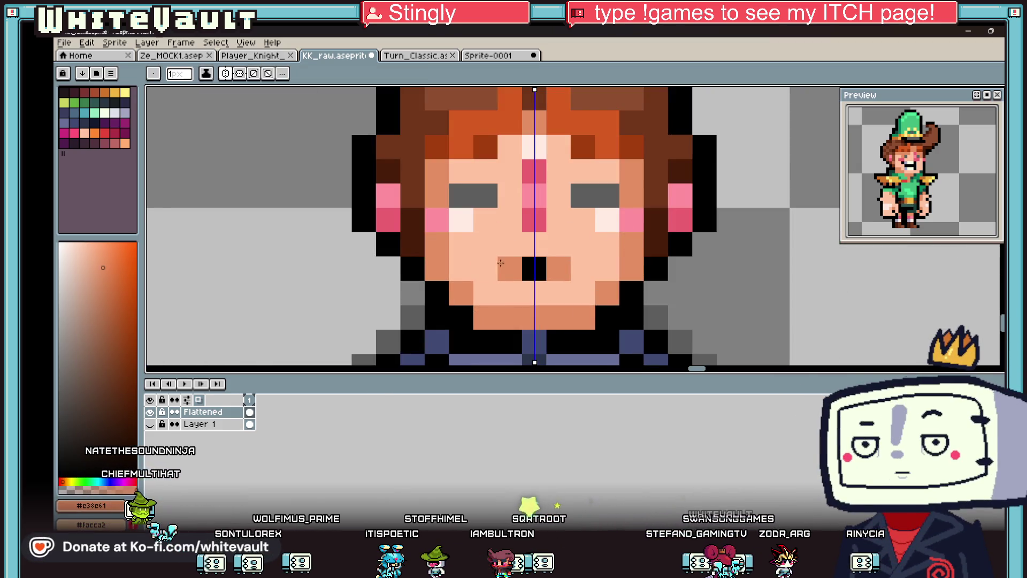
scroll(594, 249, down, 5)
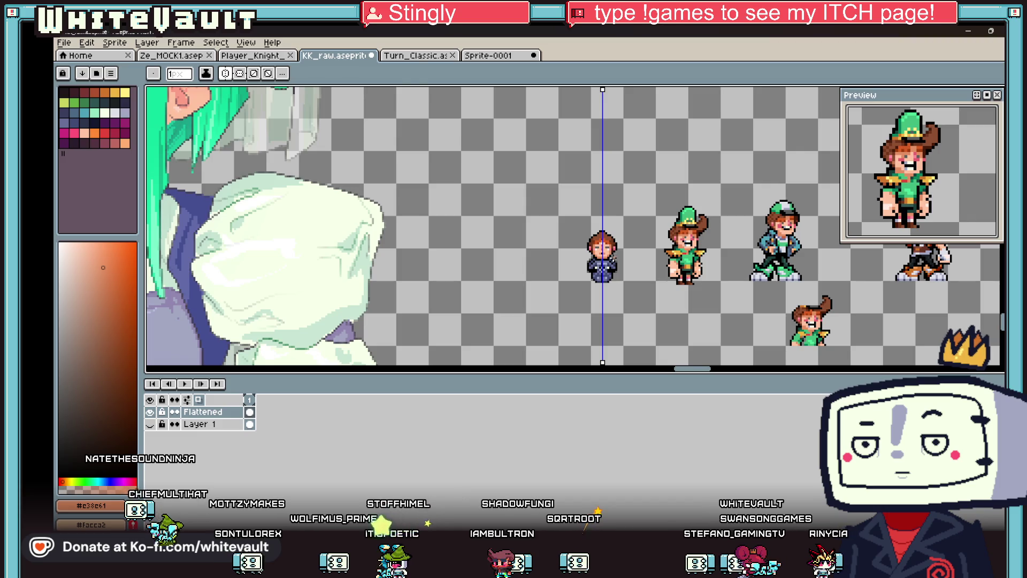
key(alt)
scroll(609, 251, up, 5)
alt+click(596, 233)
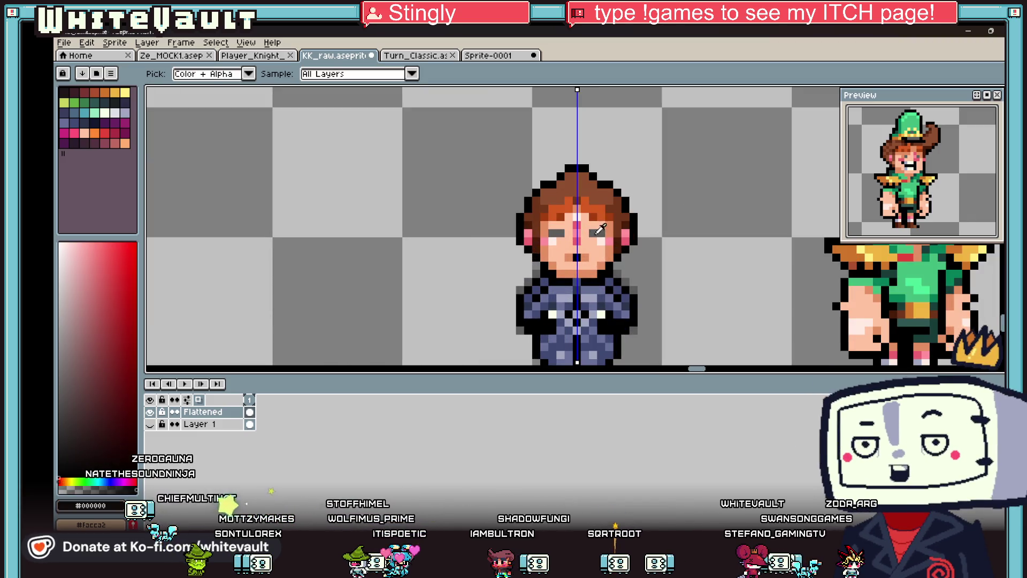
scroll(602, 236, up, 5)
alt+click(605, 237)
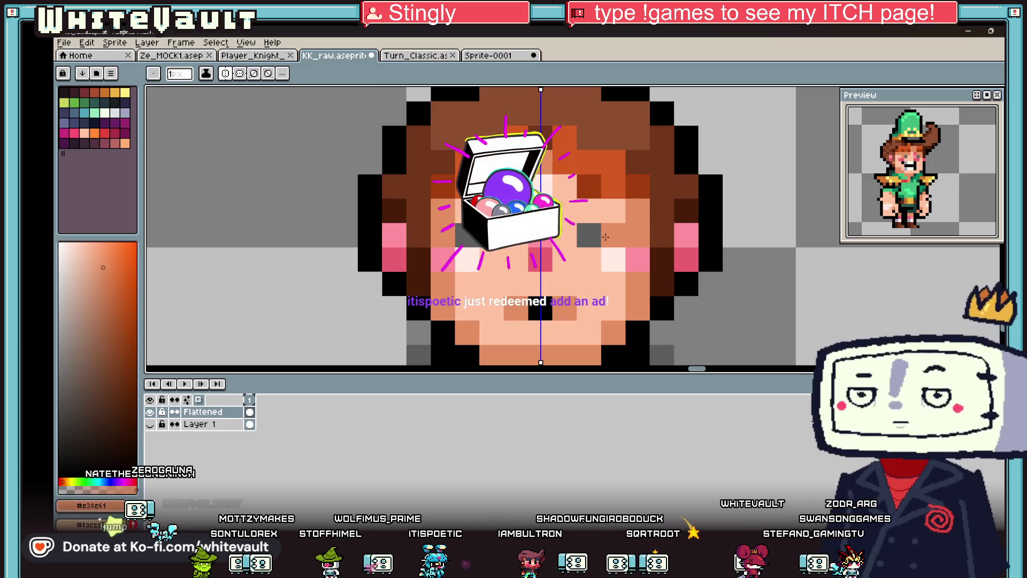
key(alt)
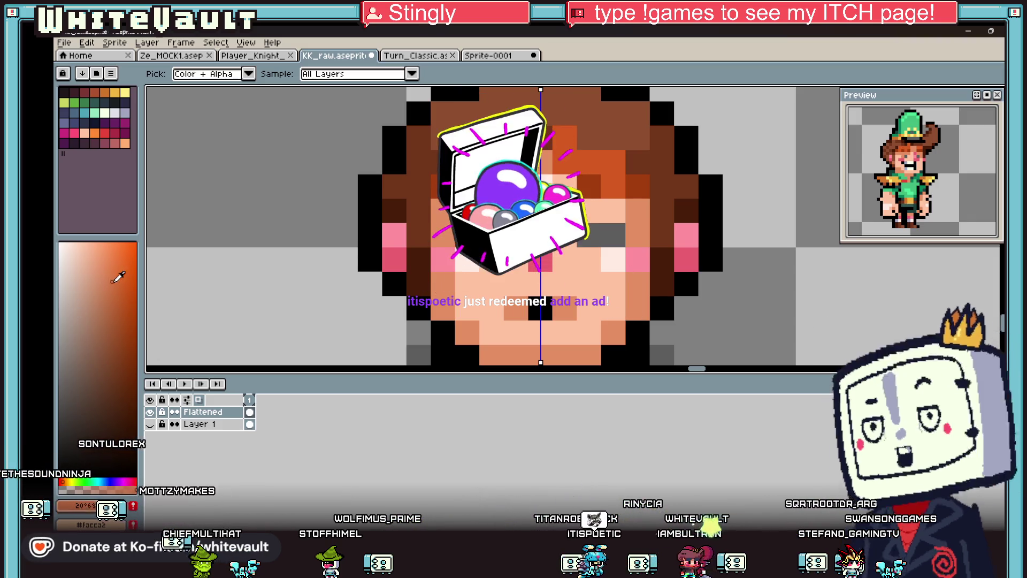
Step: Sample a darker orange and a lighter skin tone from the sleepy character's face
alt+click(573, 267)
scroll(572, 266, down, 10)
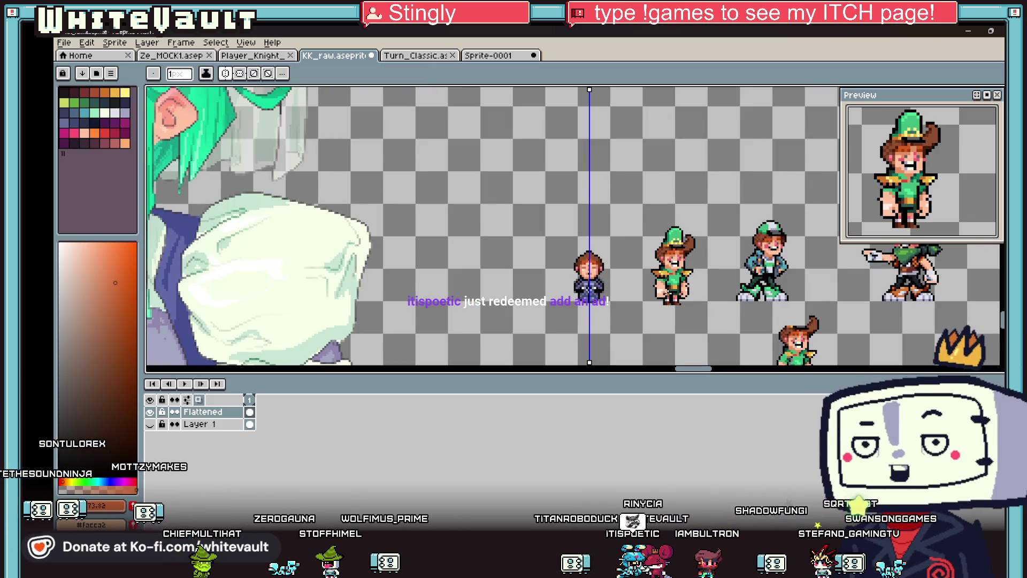
scroll(534, 198, up, 10)
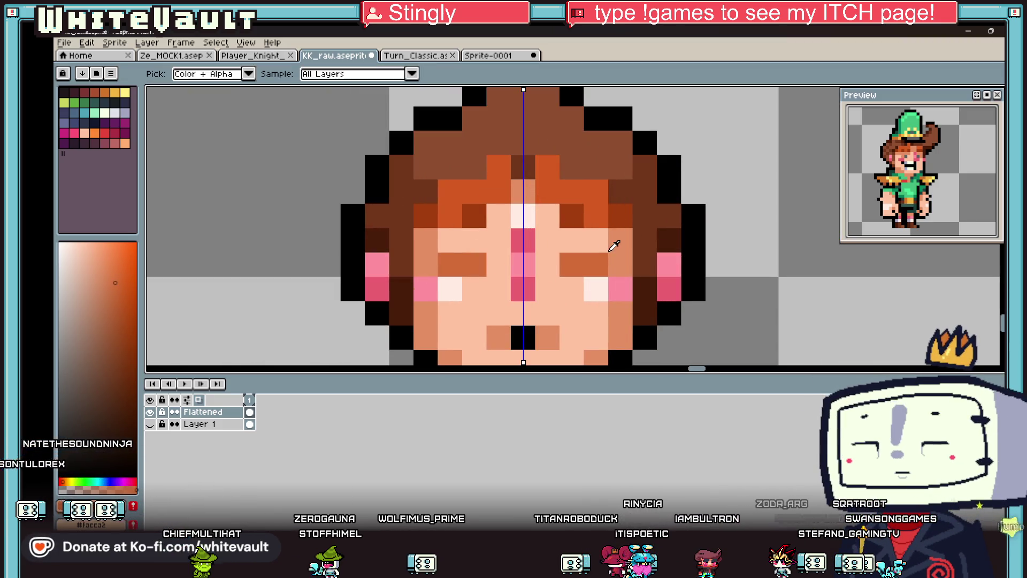
alt+click(614, 245)
scroll(546, 210, down, 5)
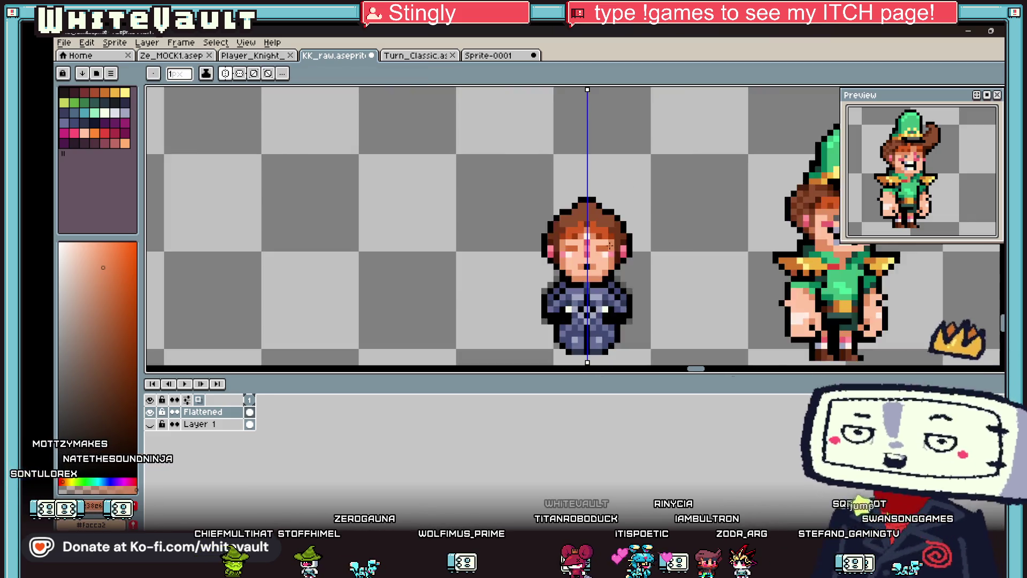
scroll(622, 239, up, 4)
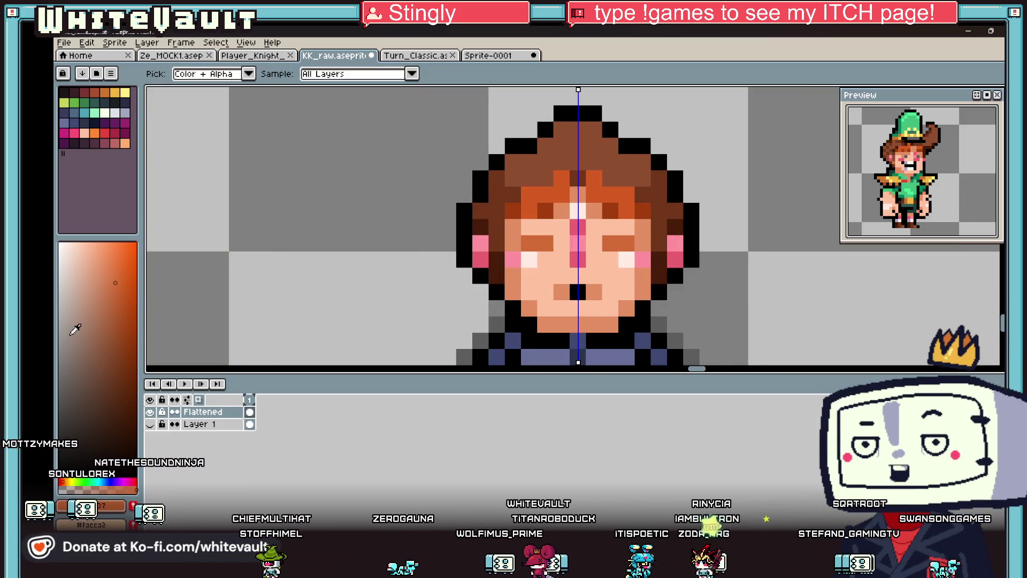
Step: Paint over the grey closed-eye lines in warm orange-brown, re-sampling colours as needed
key(b)
scroll(663, 265, down, 4)
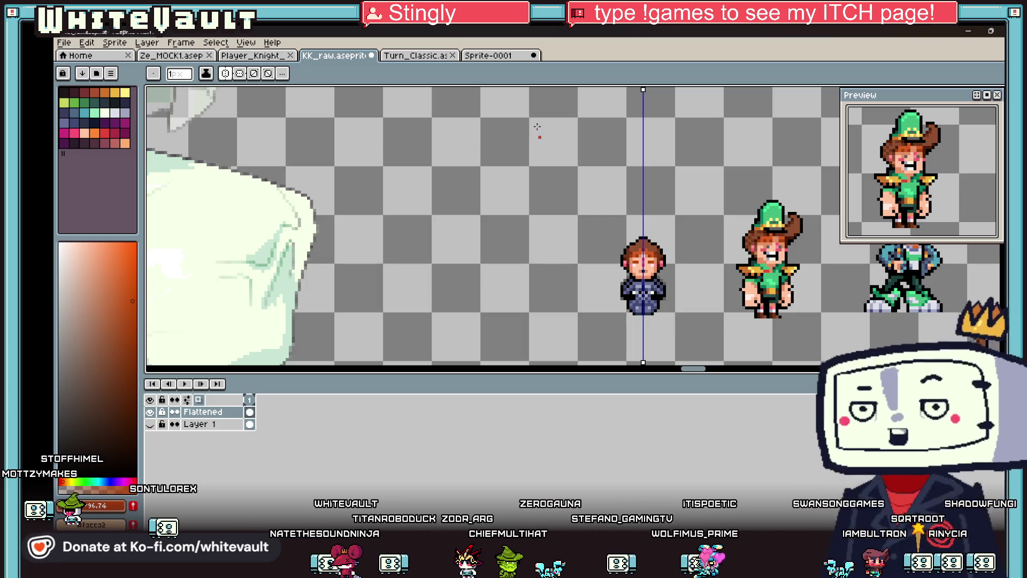
scroll(679, 271, down, 2)
scroll(674, 273, up, 4)
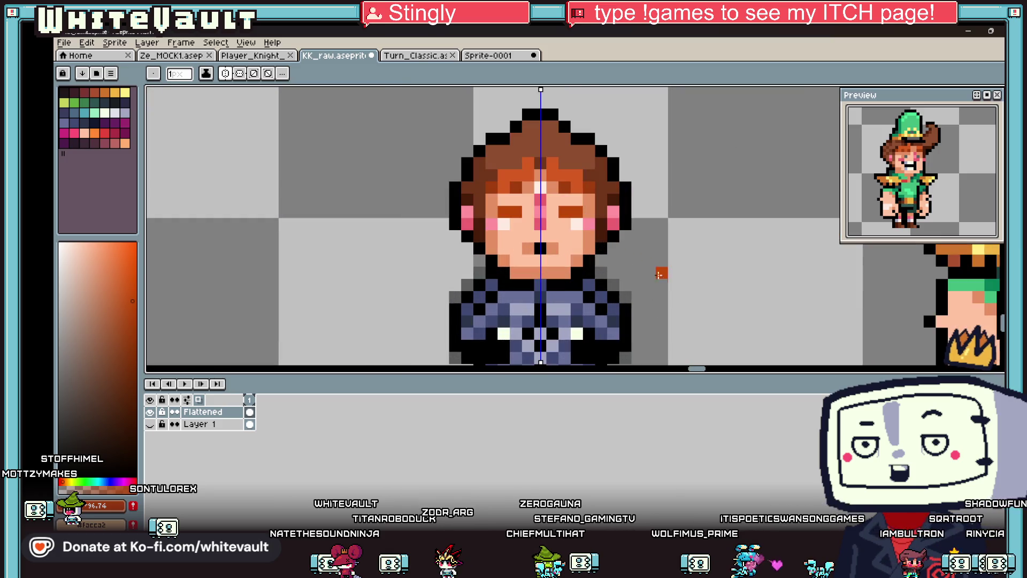
key(i)
scroll(671, 275, up, 1)
key(b)
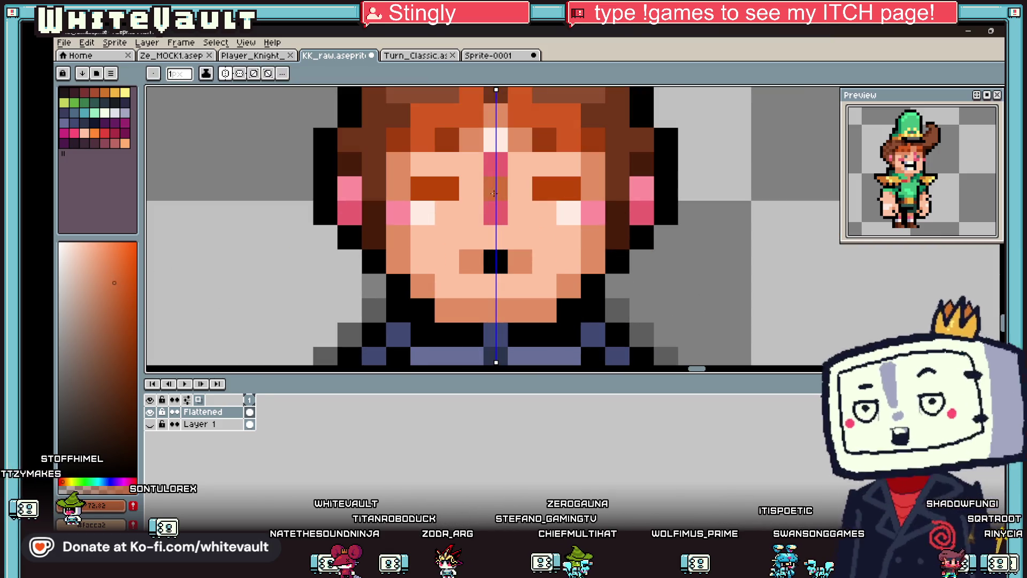
scroll(532, 235, down, 5)
scroll(547, 237, down, 2)
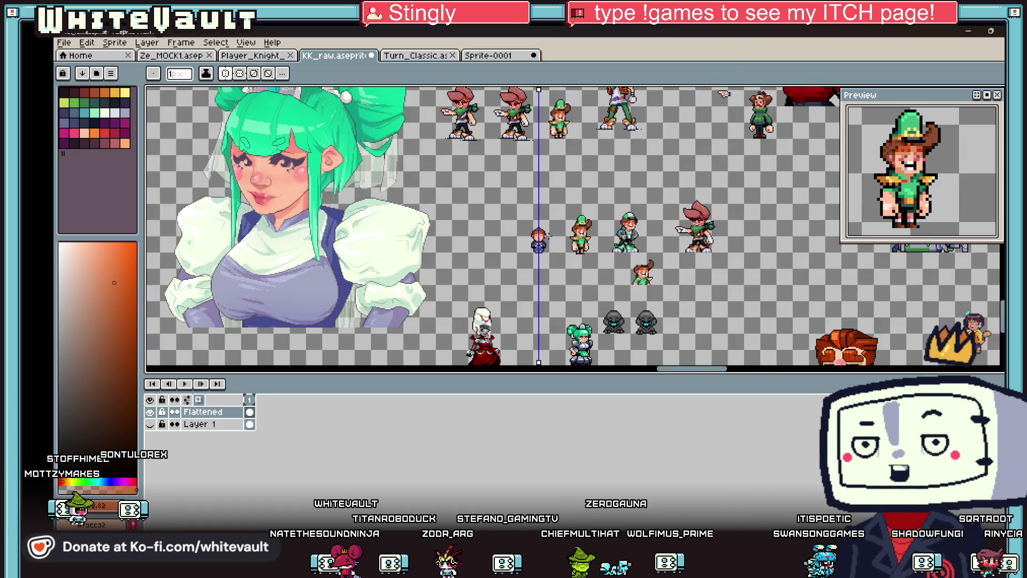
key(i)
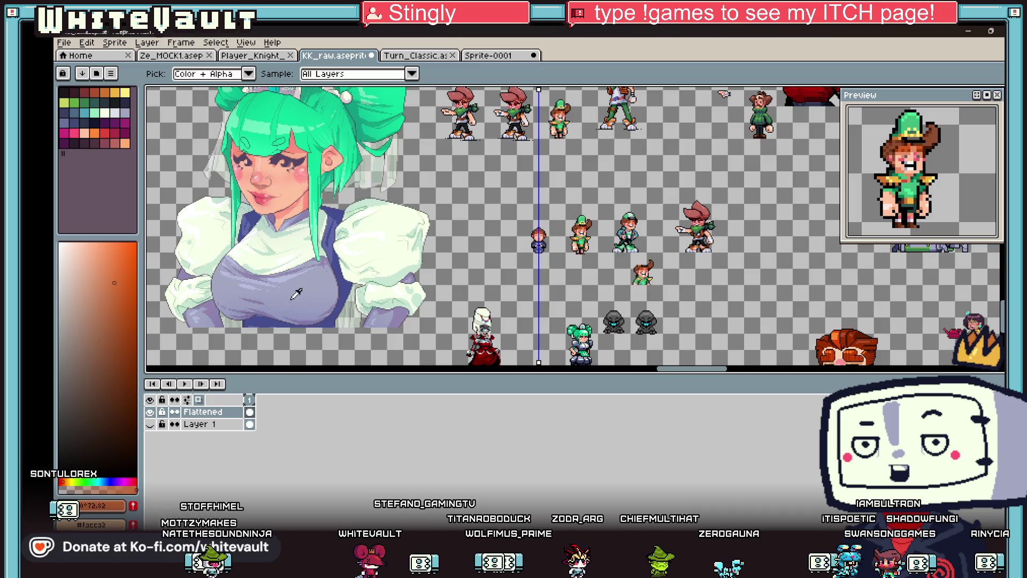
scroll(539, 236, up, 5)
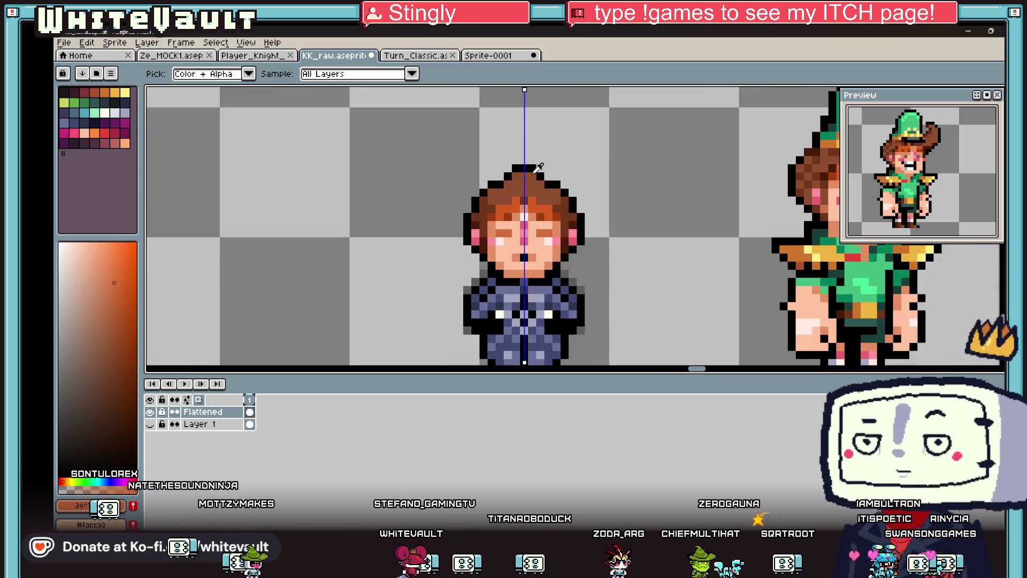
Step: Eyedrop the hair brown and zoom around the KK_raw sprite sheet
alt+click(524, 177)
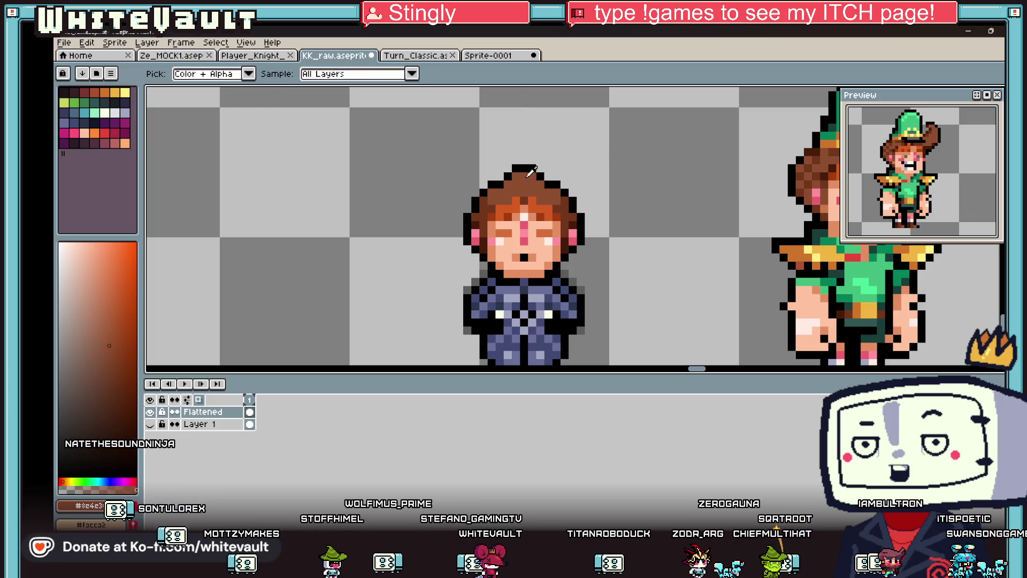
scroll(583, 225, down, 5)
scroll(583, 224, down, 2)
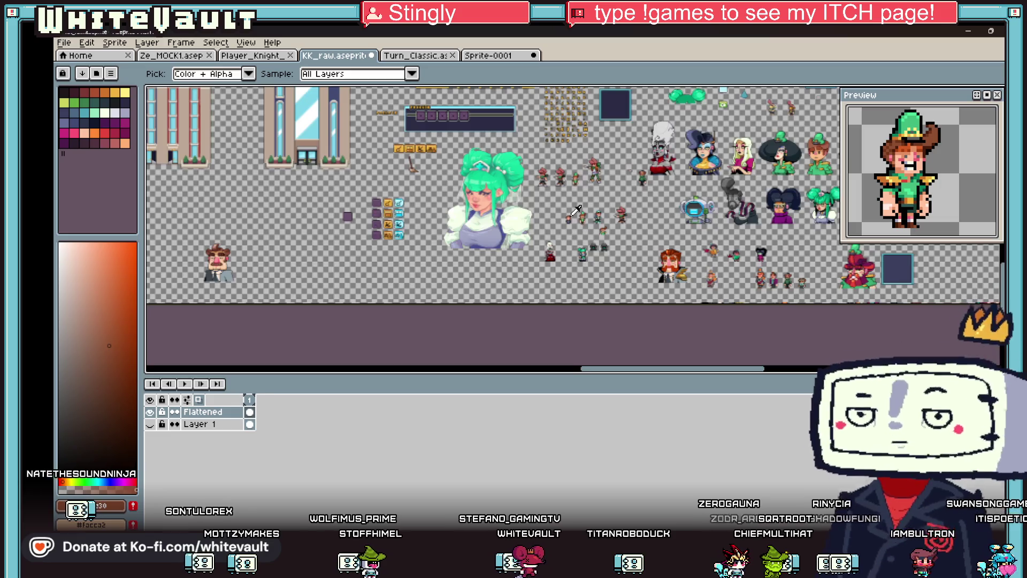
scroll(636, 229, up, 3)
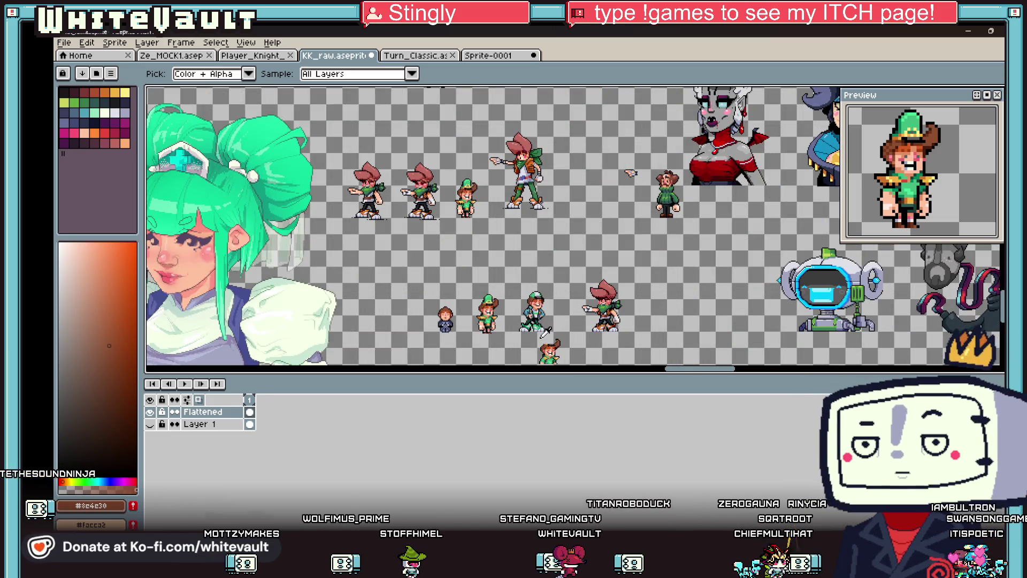
scroll(465, 347, down, 2)
scroll(449, 326, up, 3)
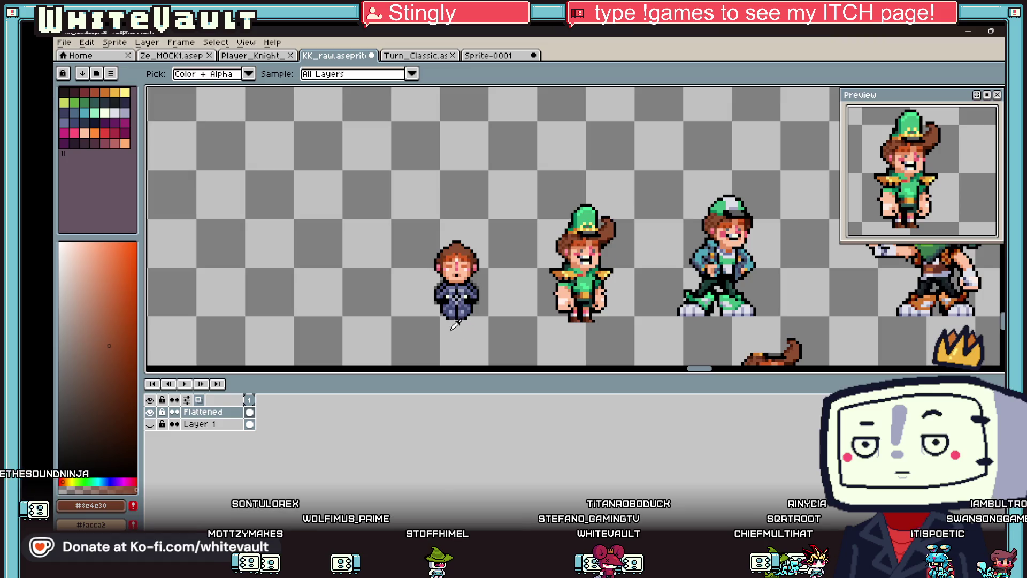
scroll(458, 327, up, 2)
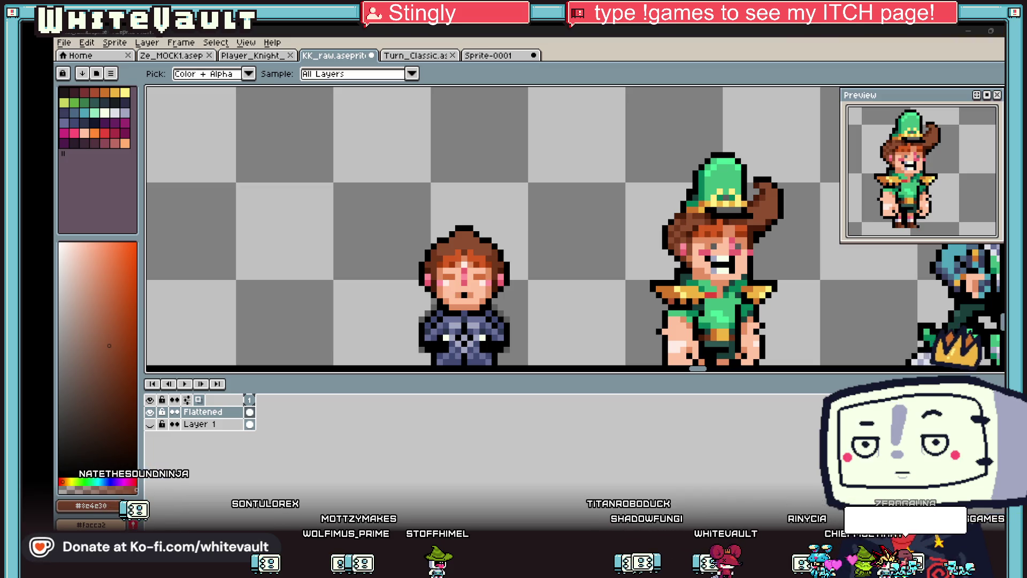
scroll(503, 266, down, 2)
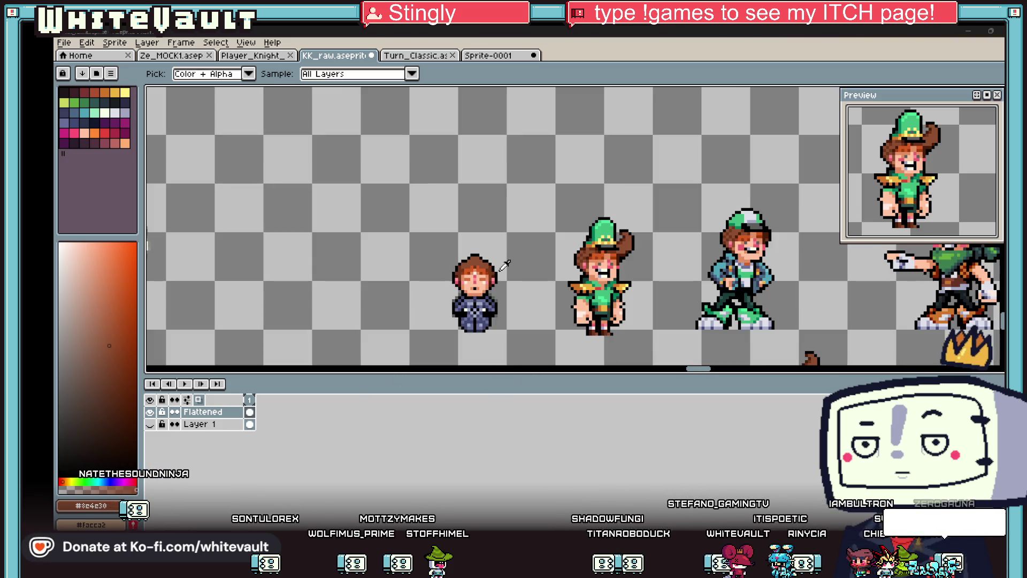
scroll(486, 270, up, 2)
scroll(563, 218, down, 4)
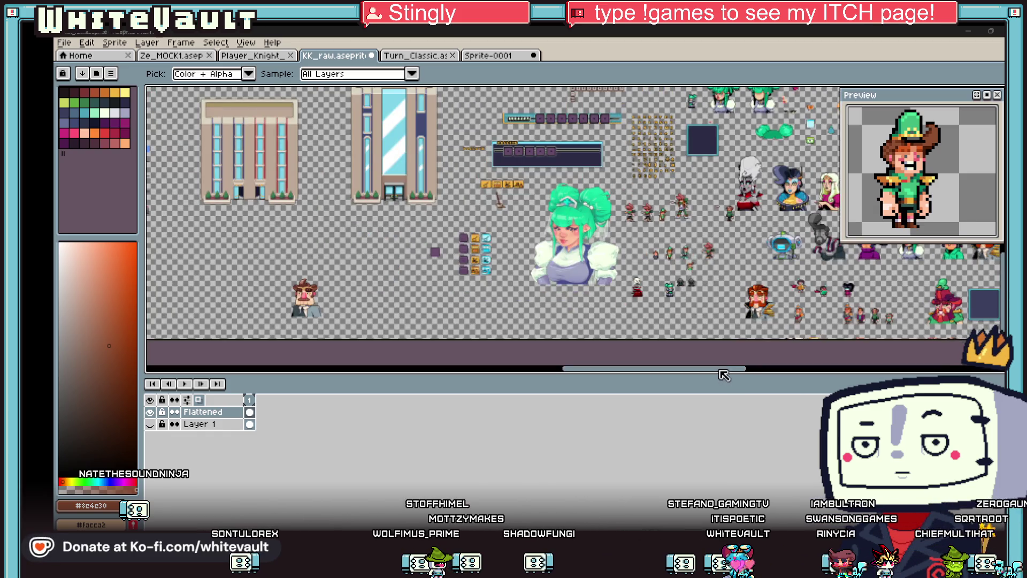
Step: Pan the KK_raw sheet until the blue-suited sprite sits in view for comparison
drag(723, 374, 835, 374)
scroll(802, 214, down, 3)
drag(885, 166, 885, 246)
drag(702, 270, 702, 245)
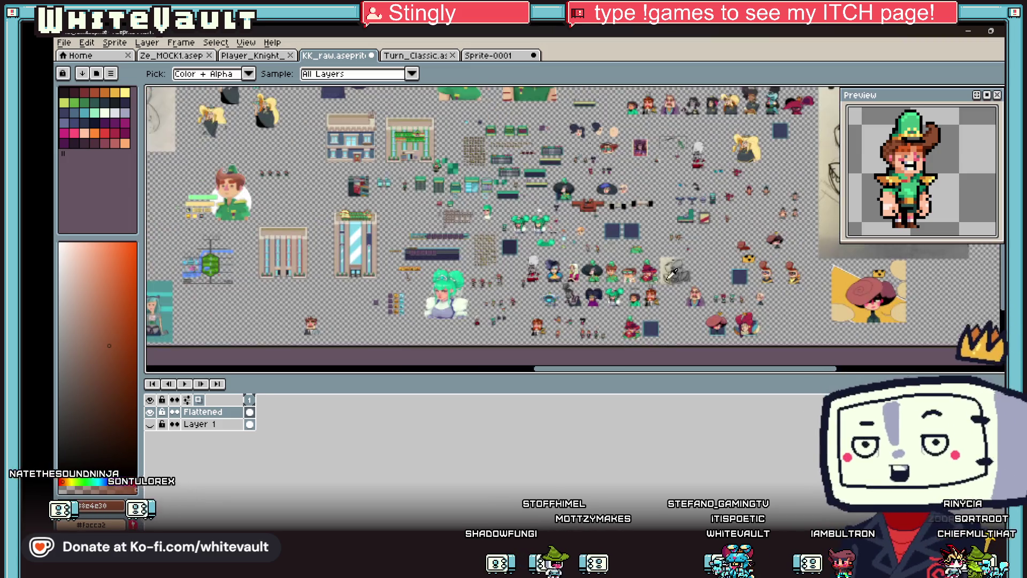
scroll(702, 245, up, 2)
drag(416, 283, 416, 317)
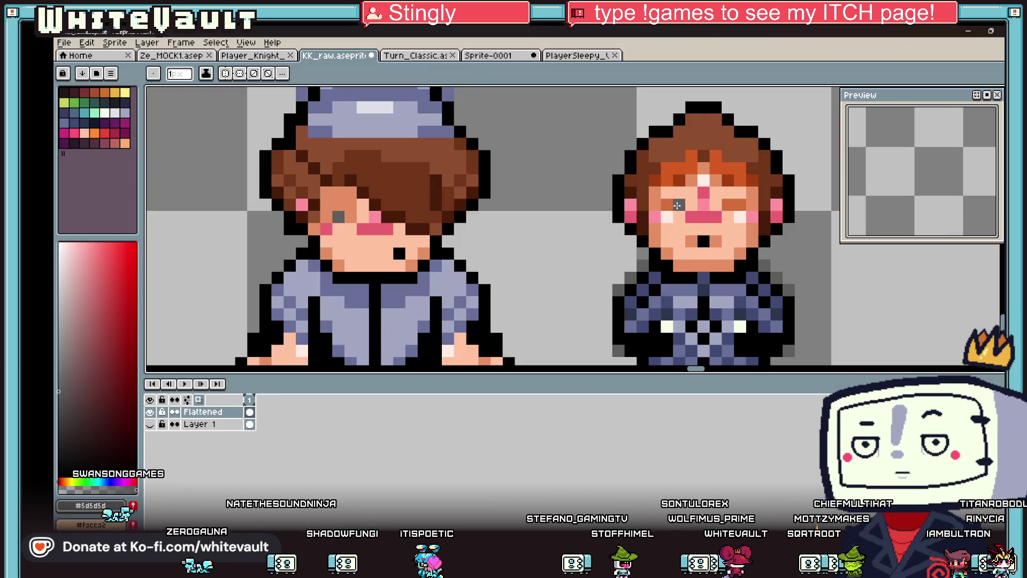
Step: Close the blue-suited character's eyes by repainting both grey eye pixels with orange skin shades
alt+click(669, 206)
scroll(669, 206, down, 3)
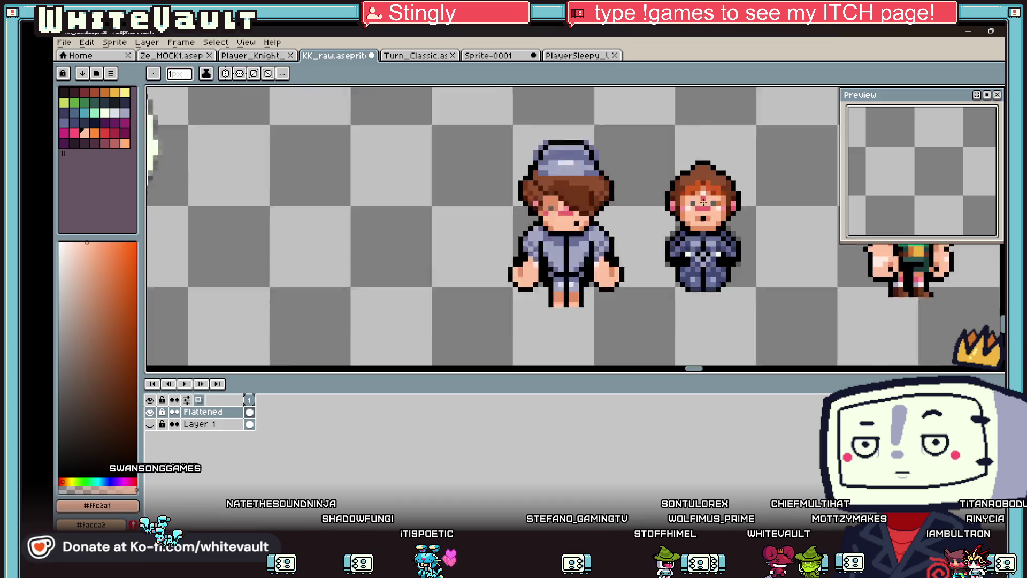
scroll(724, 201, up, 2)
scroll(723, 201, up, 3)
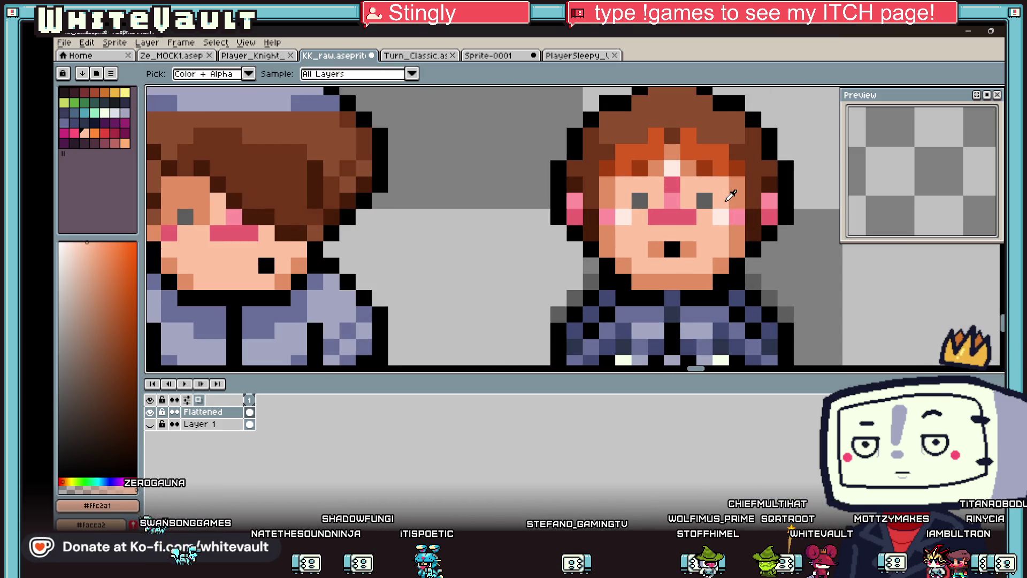
alt+click(178, 263)
click(128, 289)
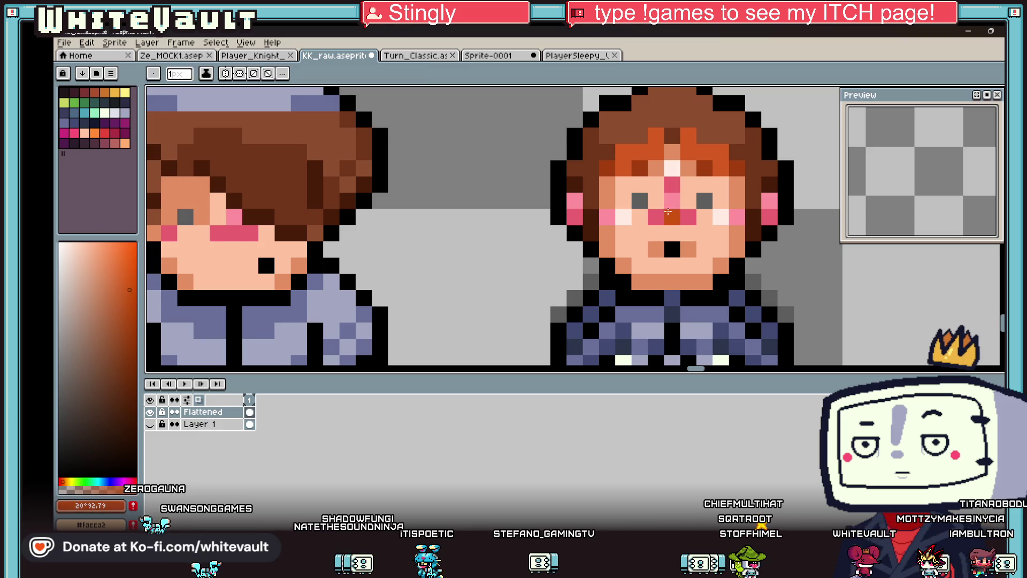
click(639, 200)
click(708, 201)
scroll(709, 201, down, 4)
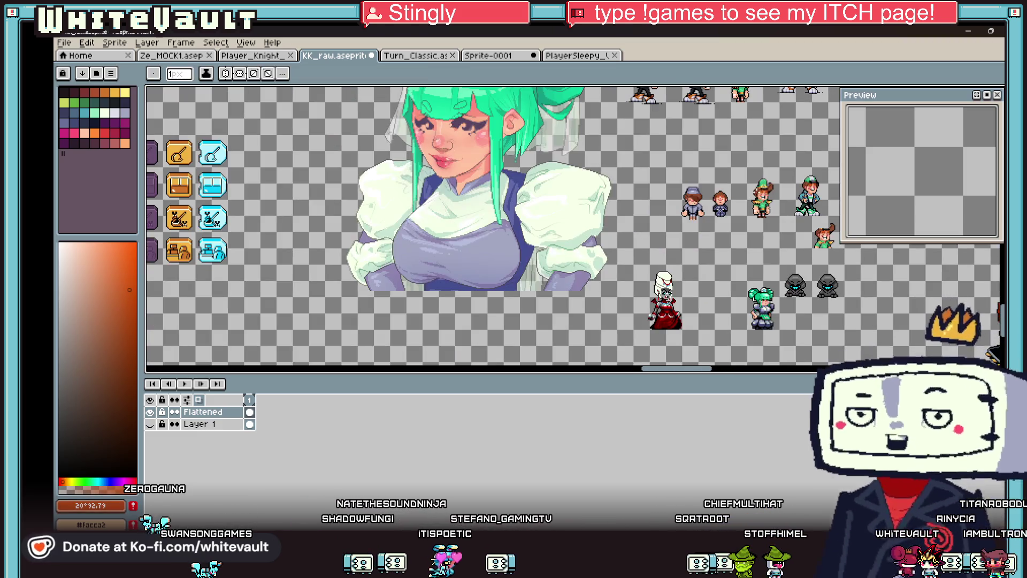
scroll(681, 263, up, 2)
scroll(646, 260, up, 3)
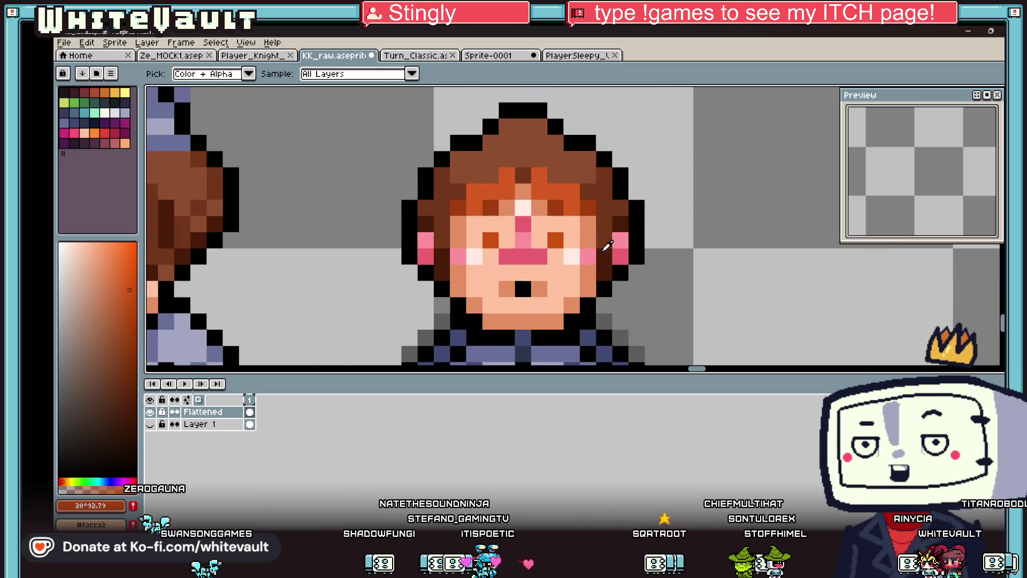
alt+click(565, 238)
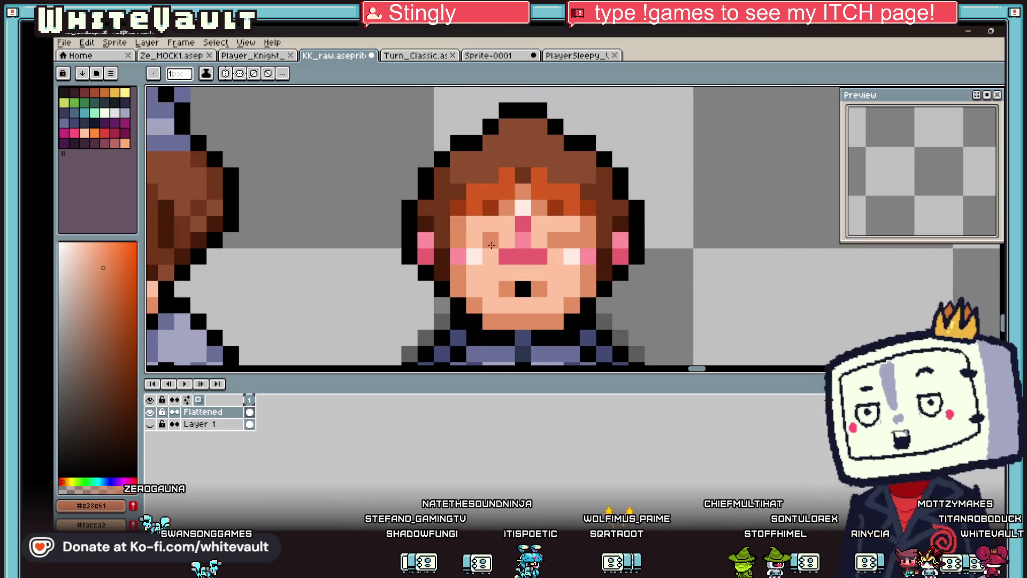
scroll(591, 237, down, 4)
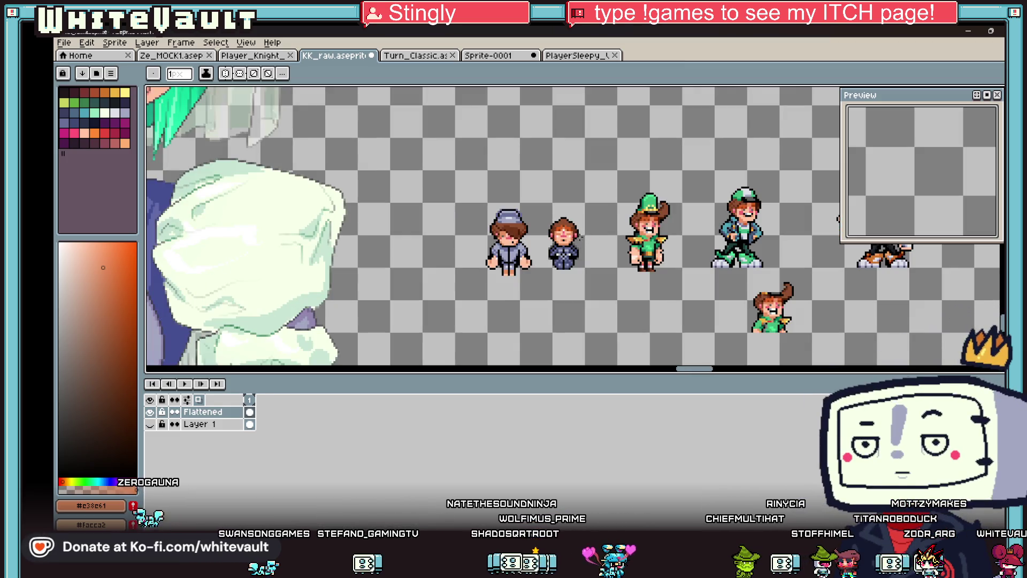
scroll(579, 236, up, 3)
Step: Pick dark hair browns and outline a taller tuft rising from the head
alt+click(444, 217)
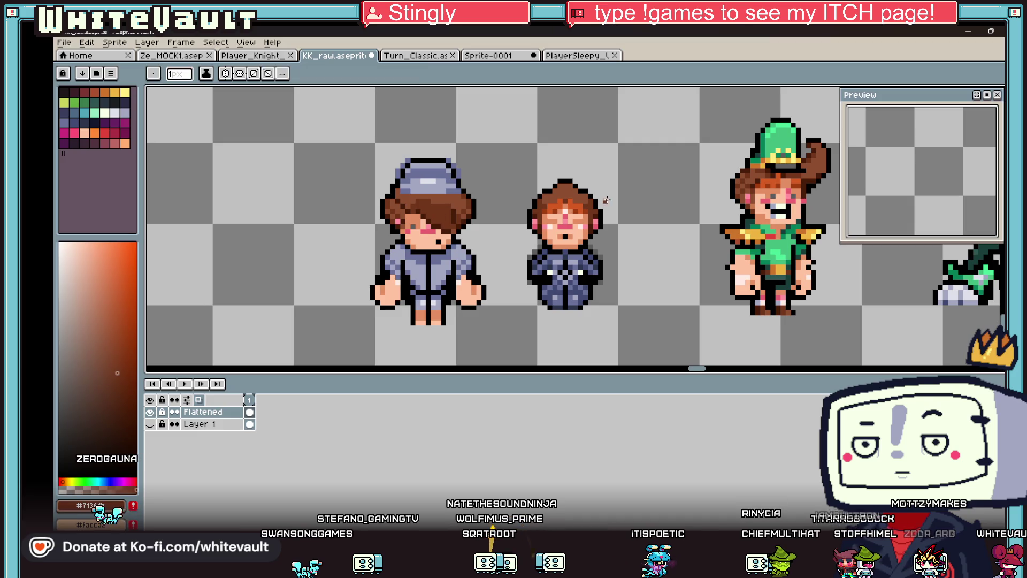
scroll(565, 182, up, 2)
scroll(561, 203, up, 2)
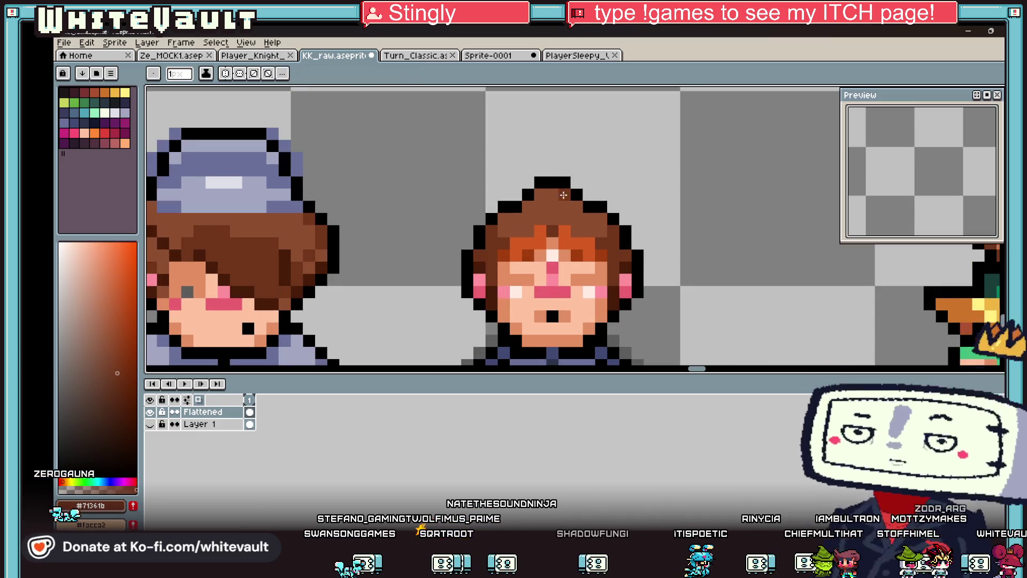
scroll(374, 241, down, 2)
alt+click(321, 243)
alt+click(319, 236)
scroll(531, 207, up, 2)
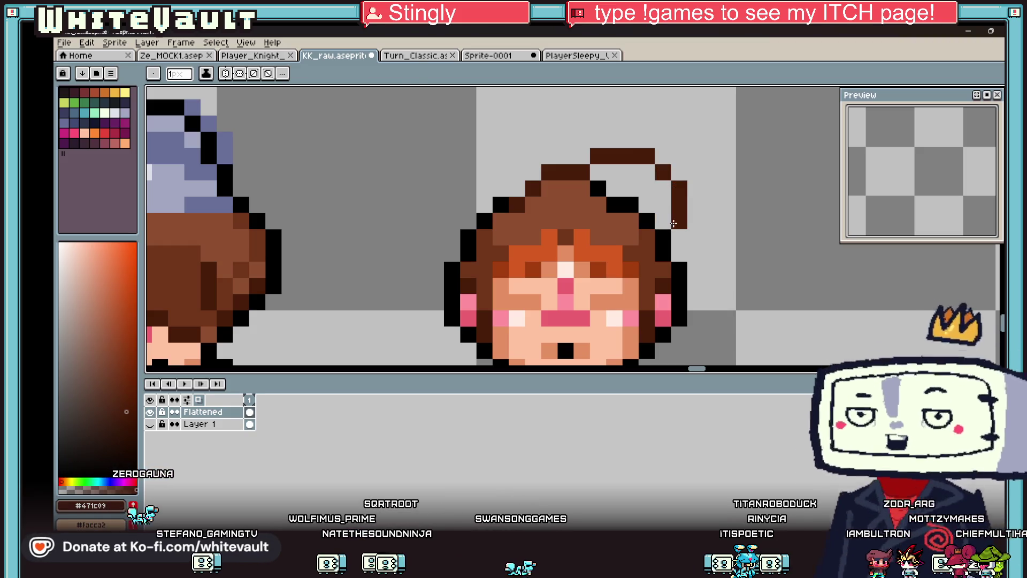
Step: Repaint the black tuft pixels mid-brown and fill the gap inside the tuft
alt+click(645, 236)
drag(647, 221, 633, 201)
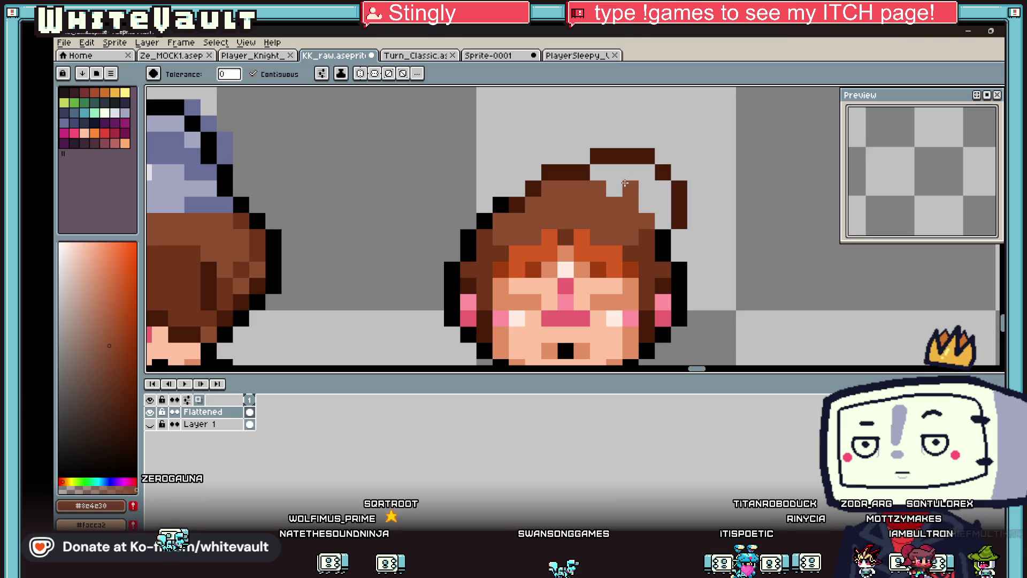
key(g)
click(625, 183)
key(b)
Step: Paint a dark-brown shading row across the hair
alt+click(558, 231)
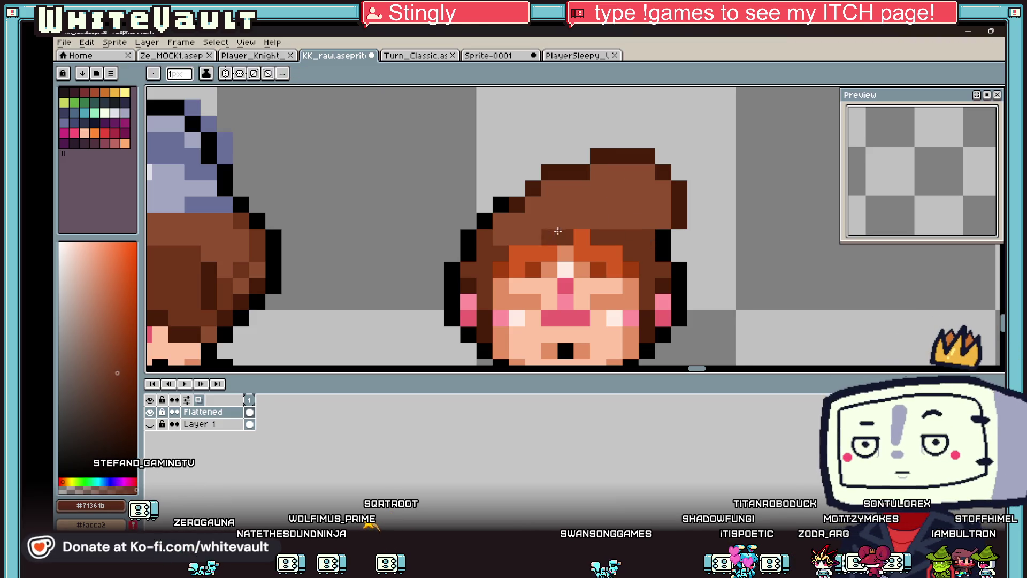
drag(551, 221, 627, 220)
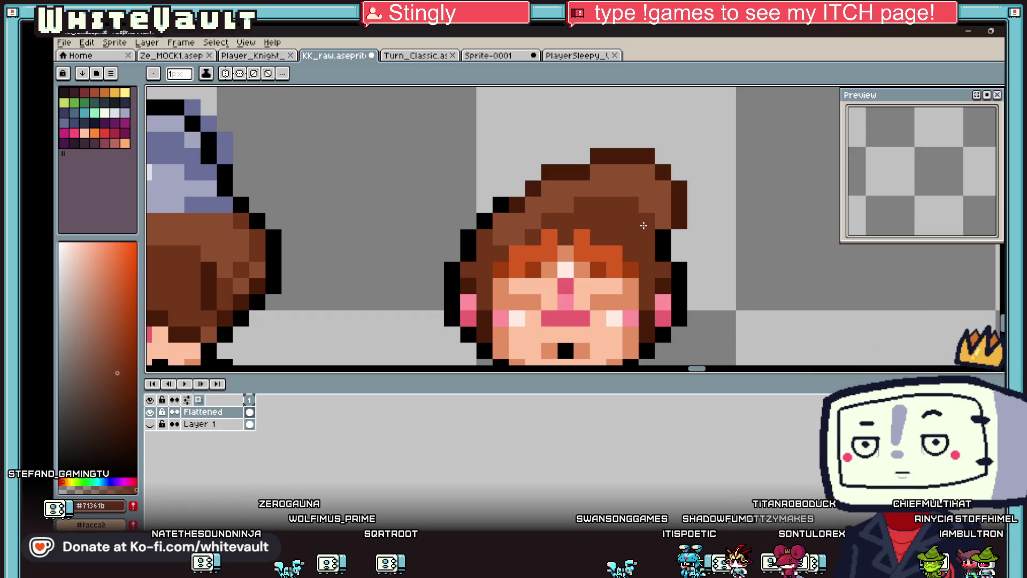
scroll(706, 224, down, 6)
scroll(688, 215, up, 3)
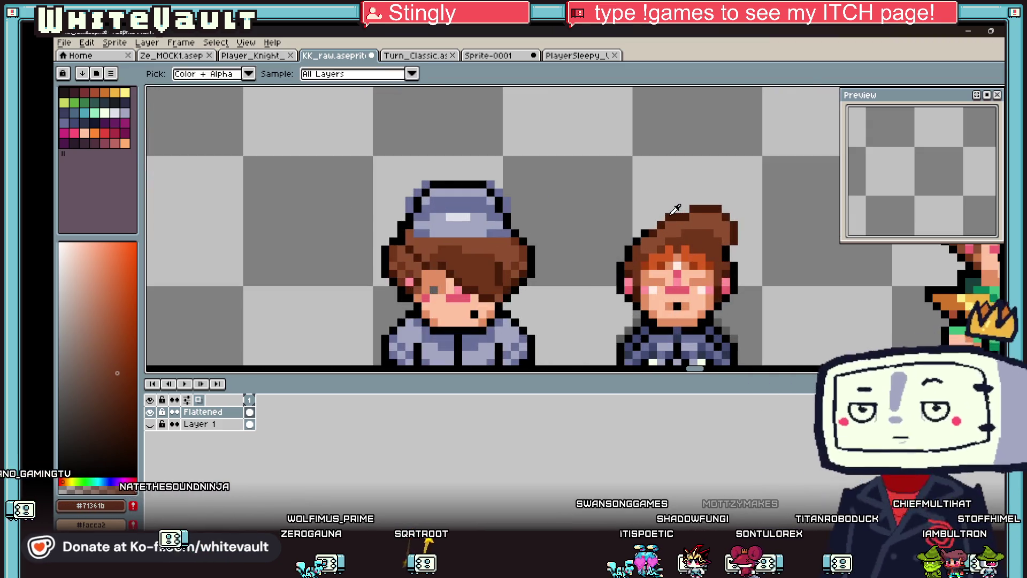
scroll(660, 219, up, 2)
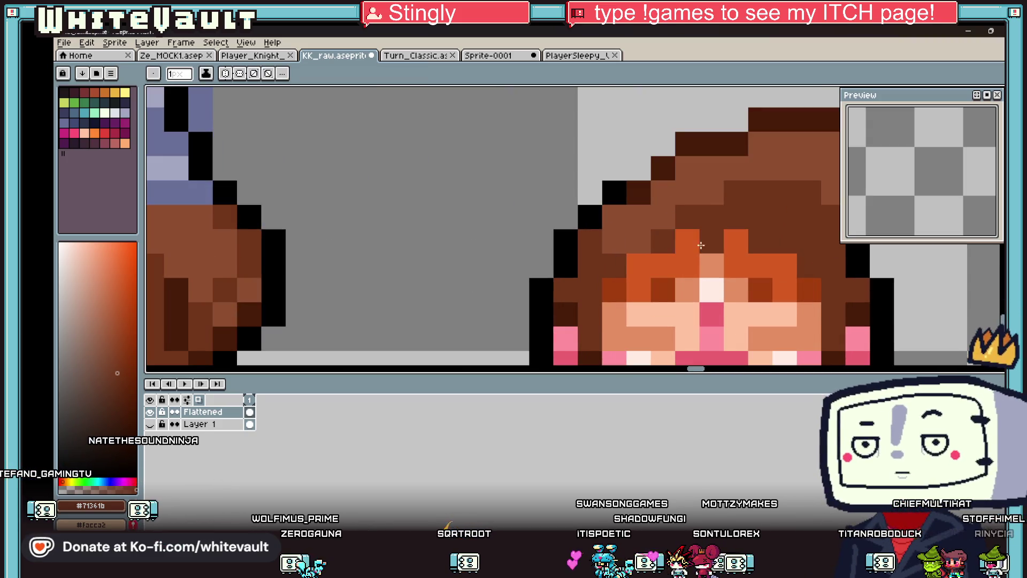
scroll(353, 274, down, 1)
Step: Add a dark-brown pixel at the tuft's tip and pick an orange-brown for touch-ups
key(b)
scroll(649, 254, up, 1)
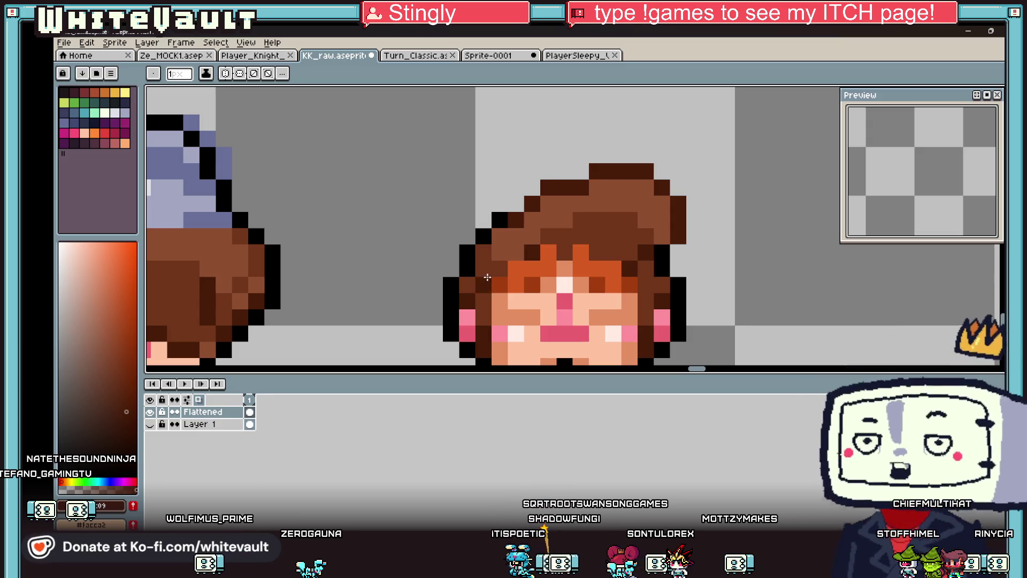
scroll(647, 238, down, 5)
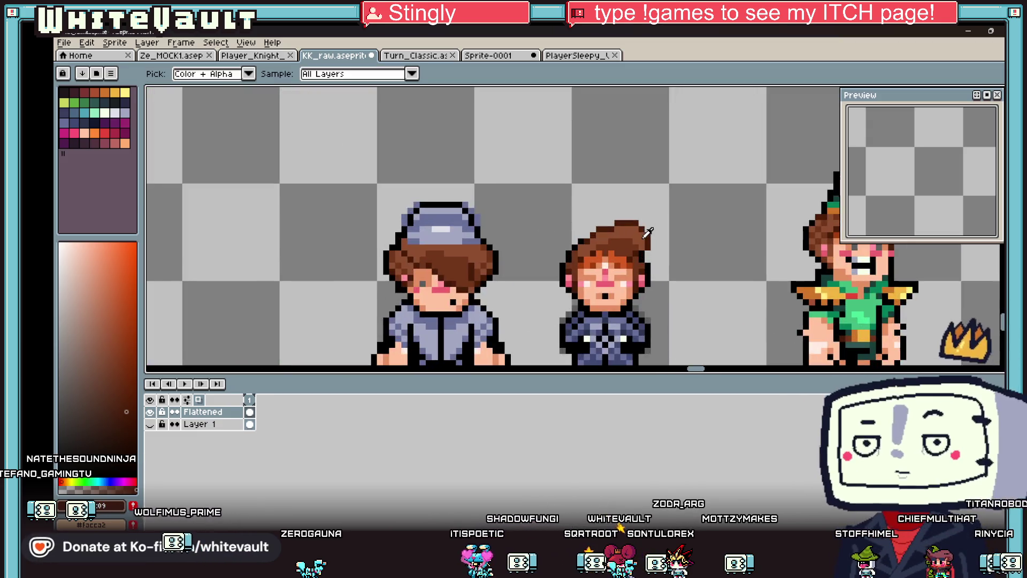
scroll(647, 238, up, 2)
scroll(646, 228, up, 2)
click(648, 204)
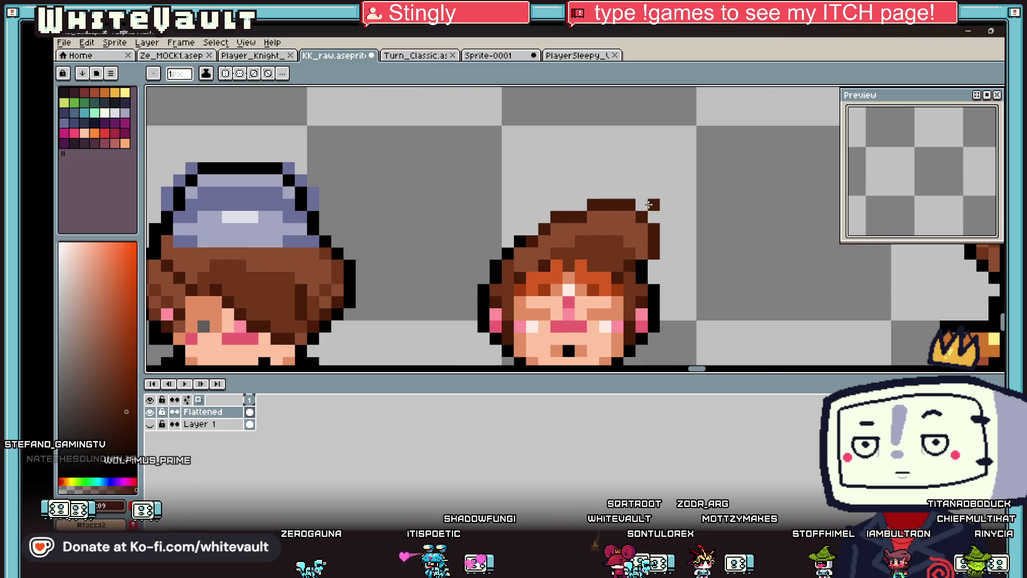
alt+click(635, 229)
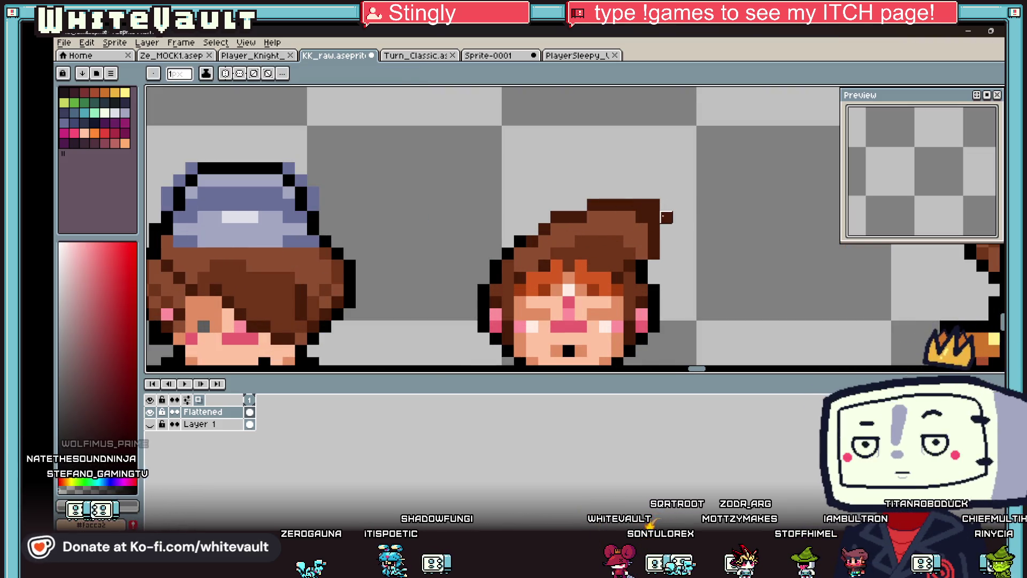
alt+click(641, 216)
scroll(656, 202, down, 5)
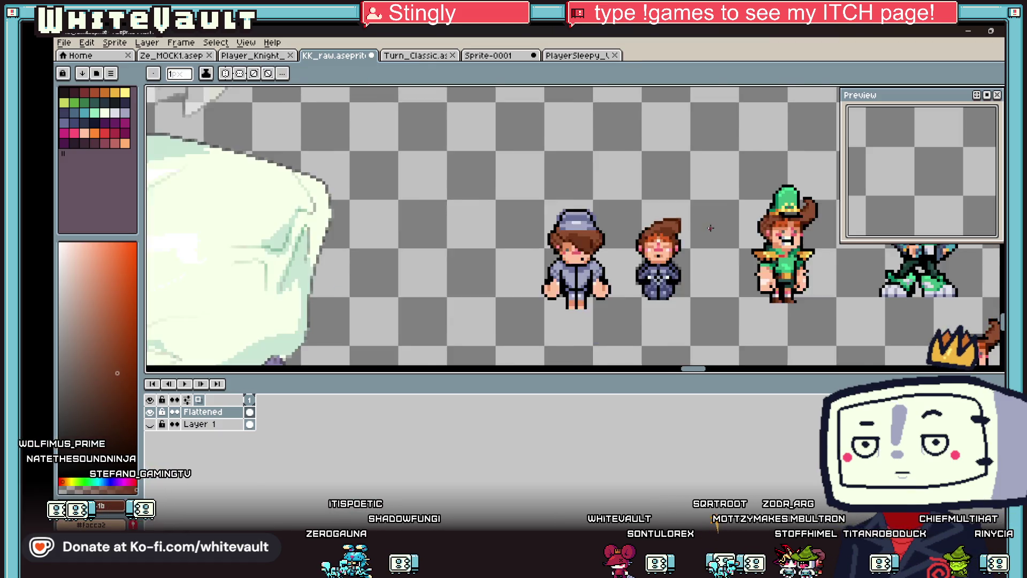
scroll(838, 194, up, 3)
click(999, 92)
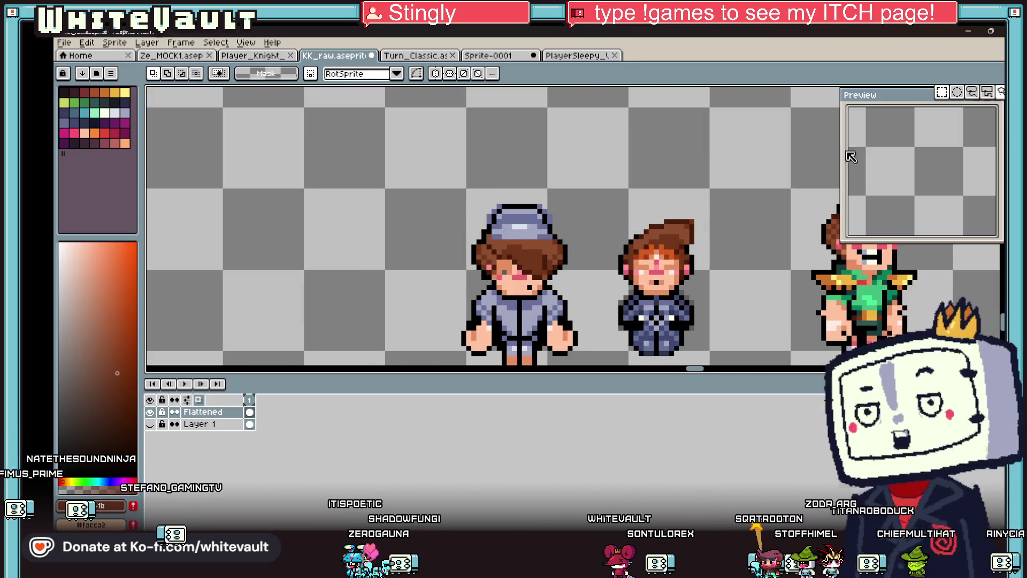
scroll(671, 241, up, 2)
drag(742, 183, 693, 250)
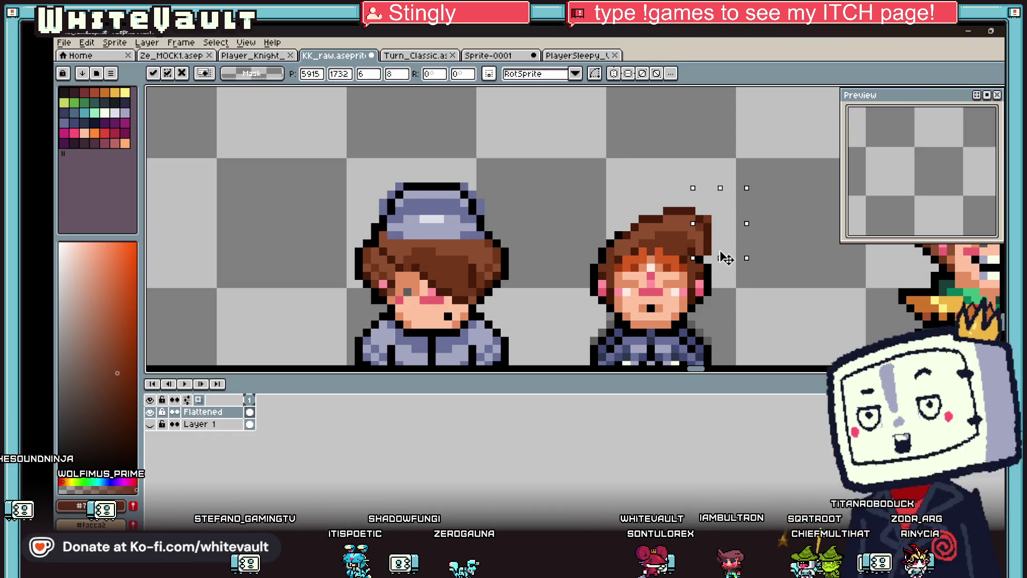
scroll(725, 252, down, 2)
click(725, 238)
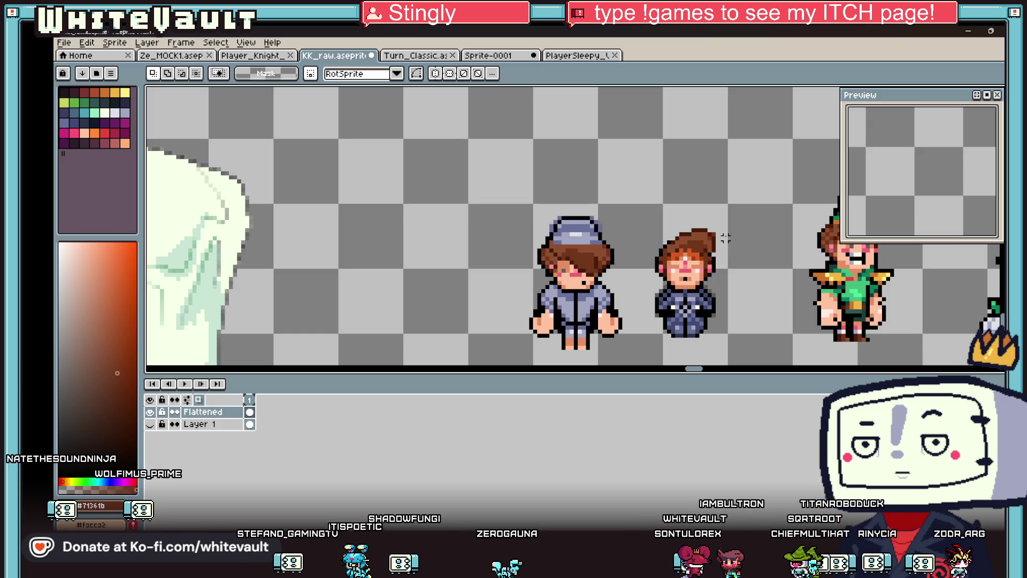
drag(705, 217, 734, 255)
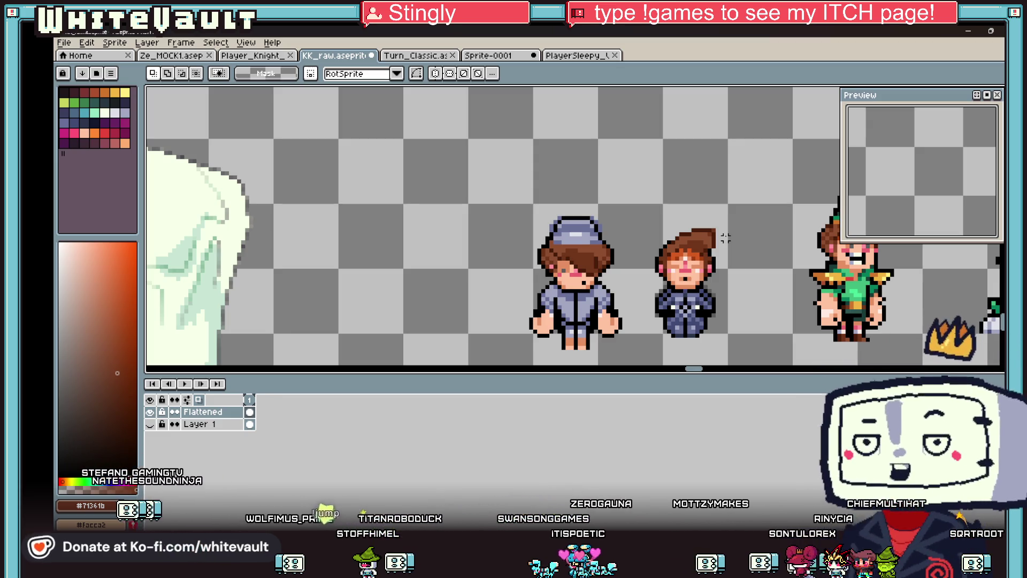
scroll(685, 258, down, 1)
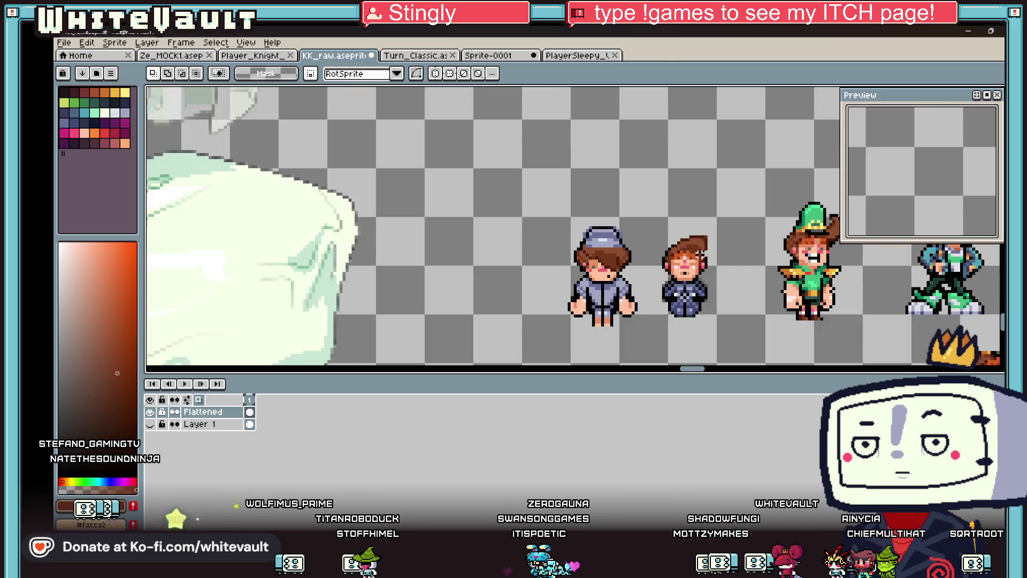
Step: Select and copy the nightcap tail from the PlayerSleepy sprite sheet
scroll(656, 274, up, 2)
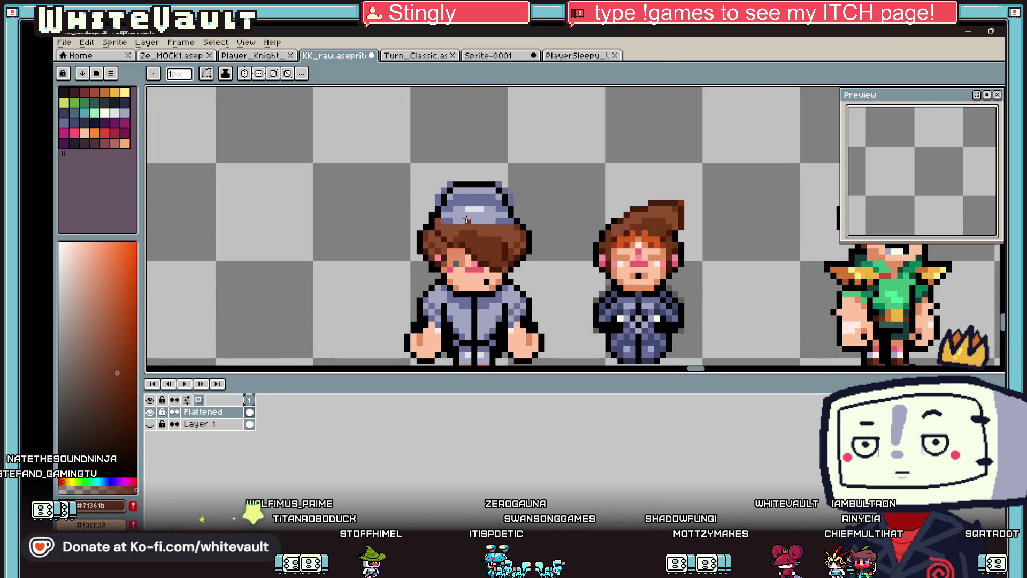
key(b)
scroll(657, 274, down, 2)
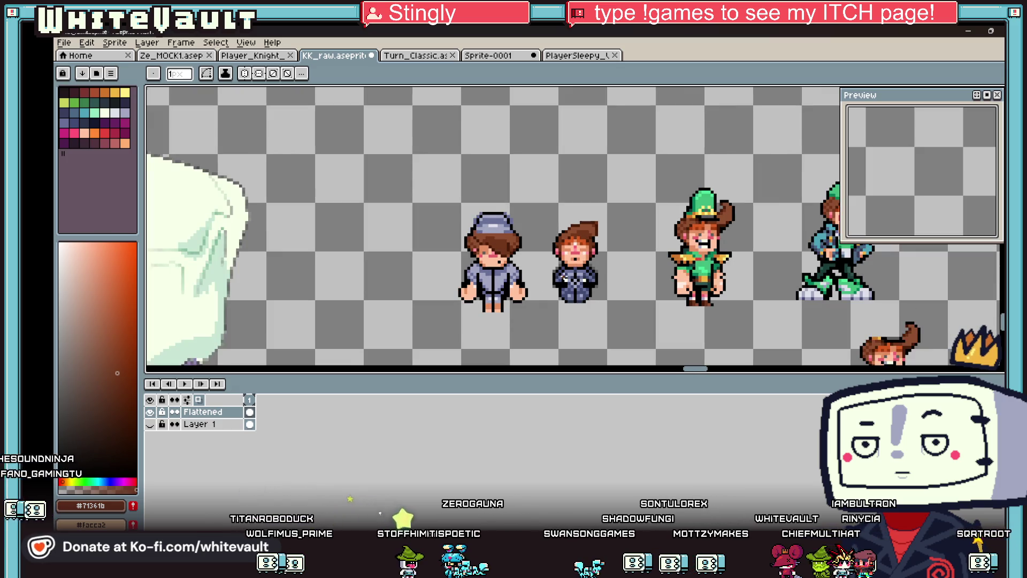
click(559, 58)
scroll(639, 250, up, 1)
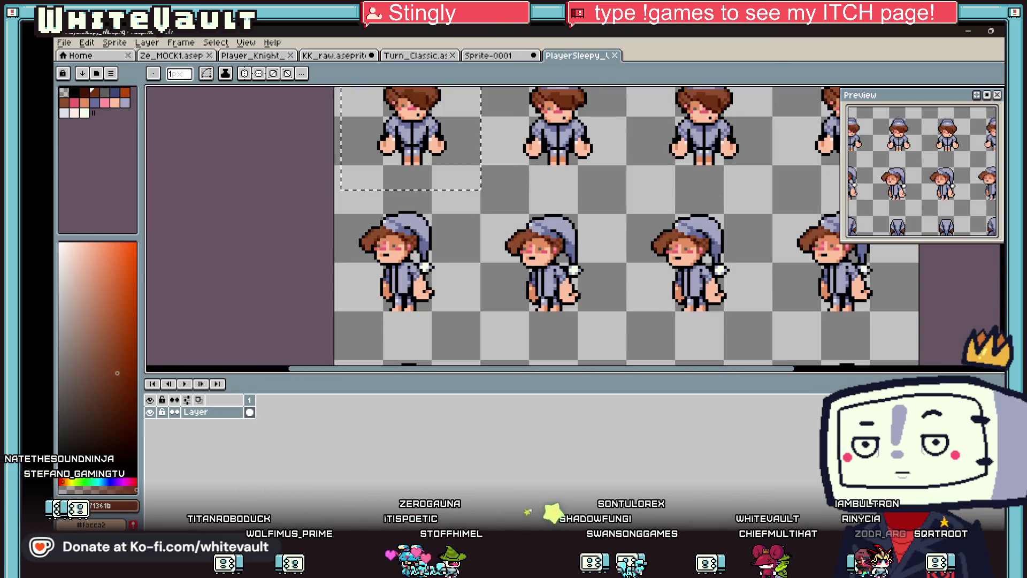
key(m)
scroll(608, 238, up, 1)
mouse_move(598, 184)
mouse_down()
mouse_move(553, 303)
mouse_move(535, 278)
mouse_up()
key(ctrl+z)
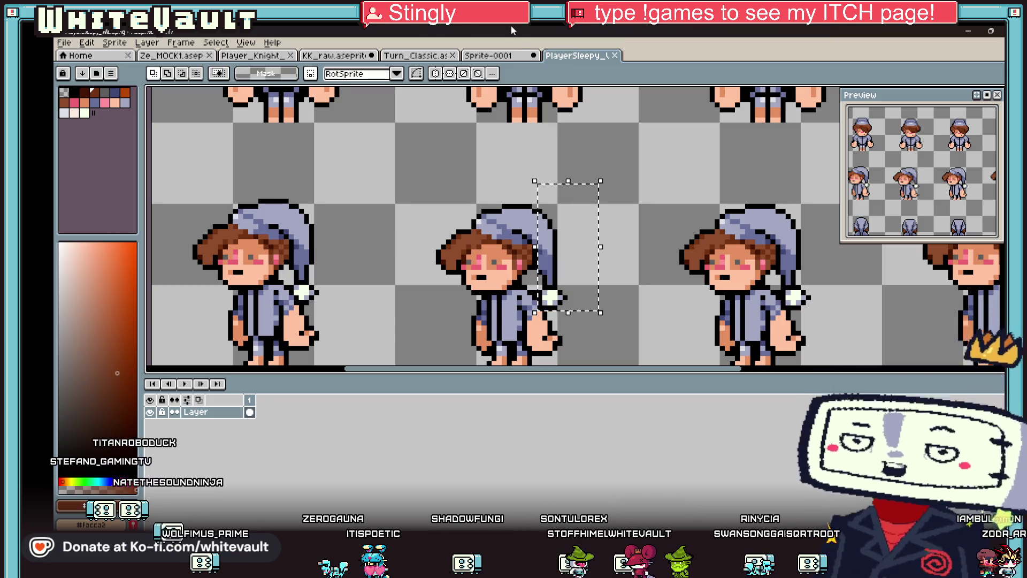
Step: Paste the nightcap tail into KK_raw, left of the suited character
click(349, 57)
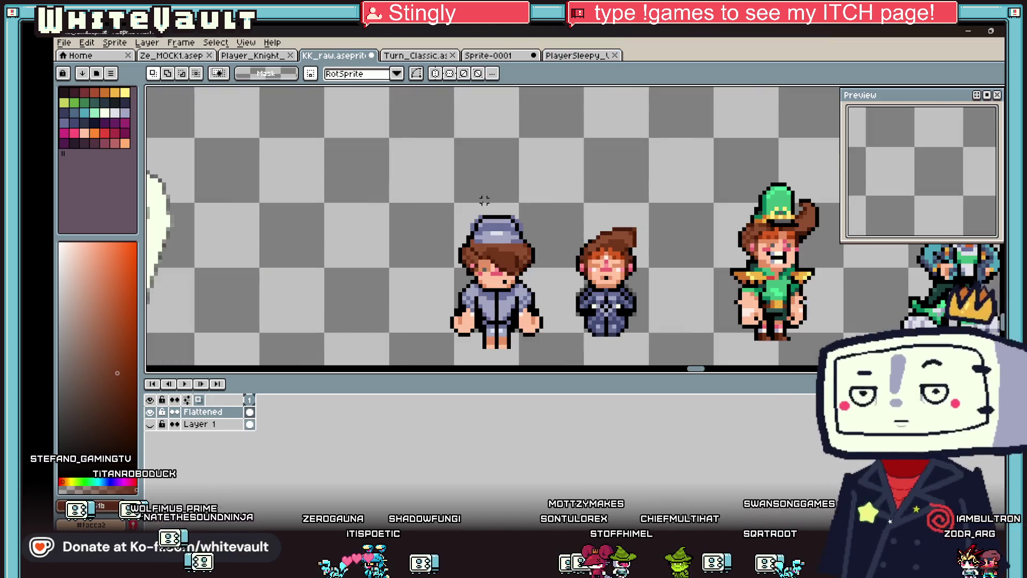
key(ctrl+v)
mouse_move(560, 250)
mouse_down()
mouse_move(399, 286)
mouse_move(422, 288)
mouse_up()
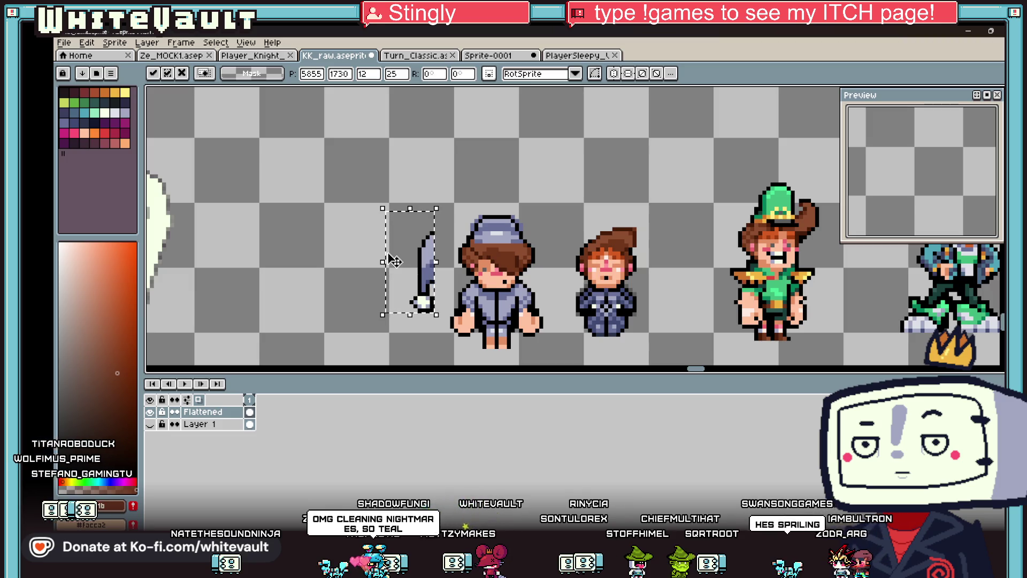
key(Return)
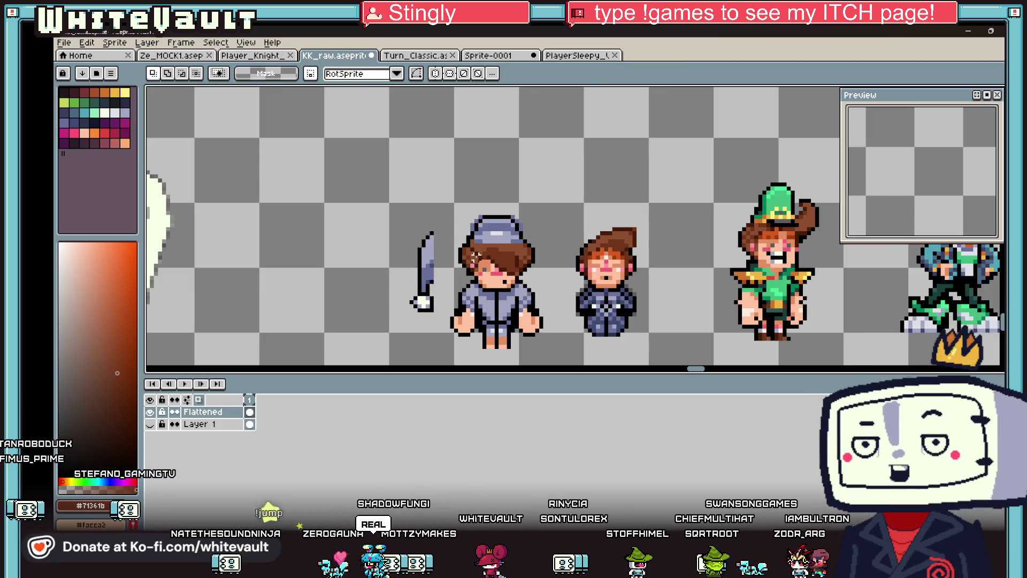
Step: Draw a nightcap tail outline on the girl and bucket-fill it blue-grey
scroll(482, 278, up, 1)
key(i)
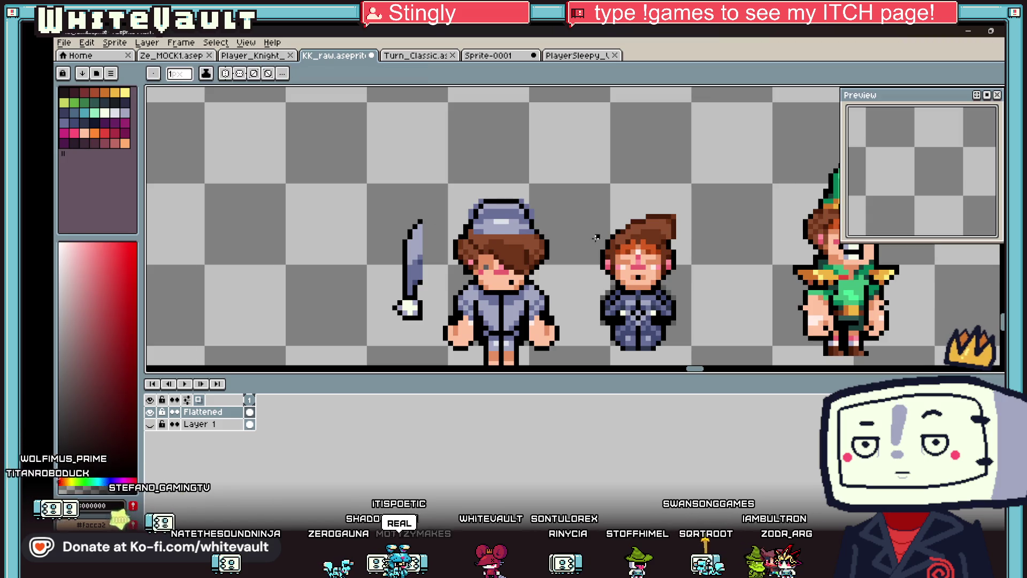
click(430, 216)
key(b)
scroll(601, 246, up, 1)
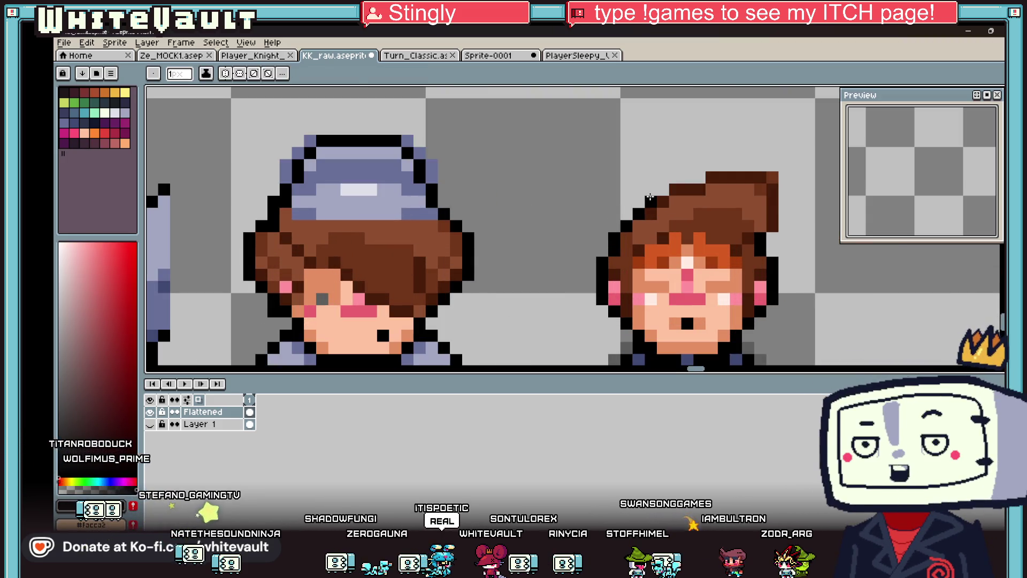
mouse_move(597, 220)
mouse_down()
mouse_move(558, 281)
mouse_move(554, 331)
mouse_up()
key(g)
click(584, 318)
Step: Shade the tail using sampled dark blue-grey and dark navy outline colours
scroll(584, 318, down, 3)
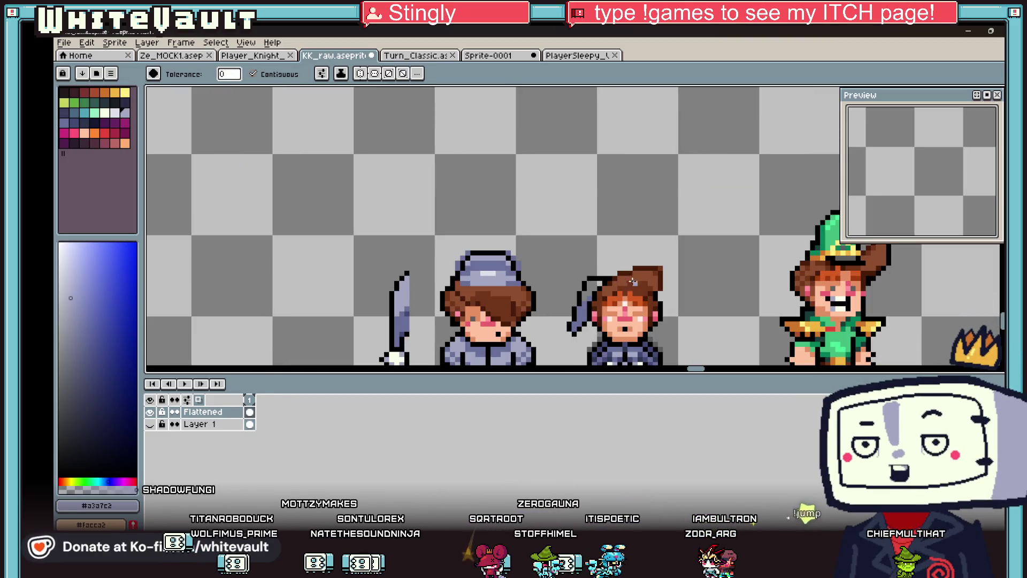
scroll(594, 286, down, 1)
key(b)
scroll(645, 315, up, 1)
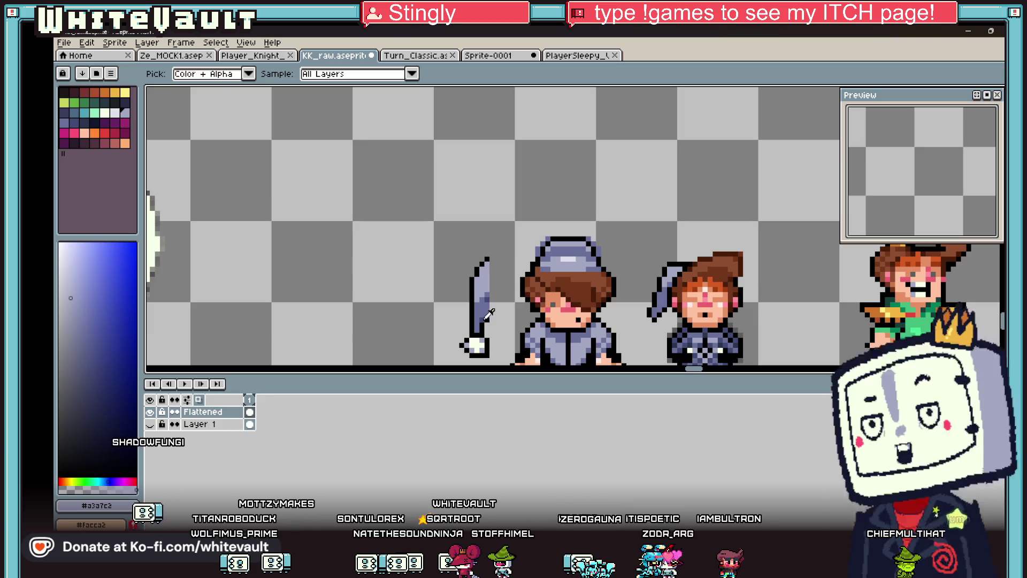
alt+click(645, 314)
scroll(645, 314, up, 3)
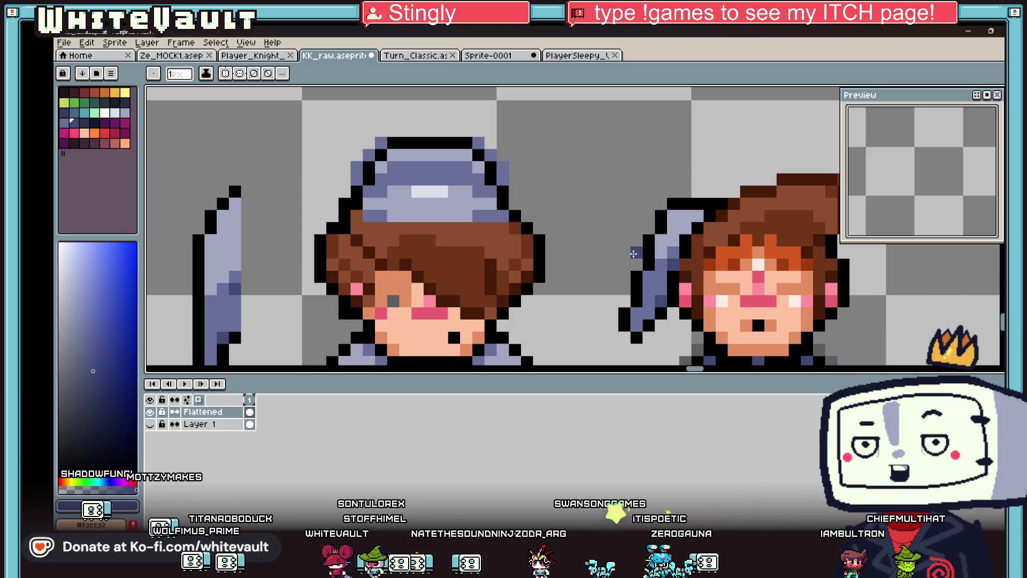
scroll(615, 176, down, 3)
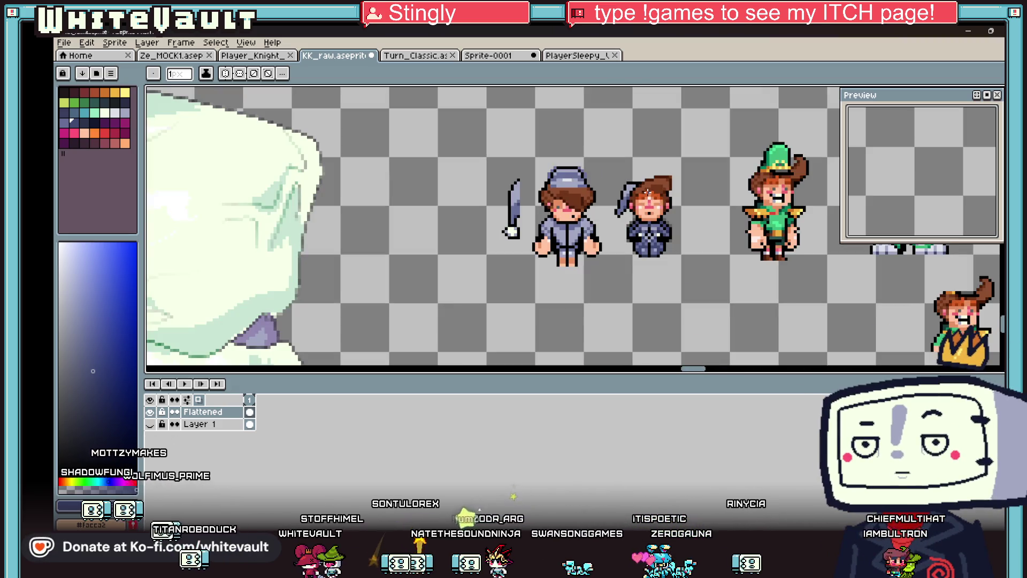
scroll(667, 191, up, 4)
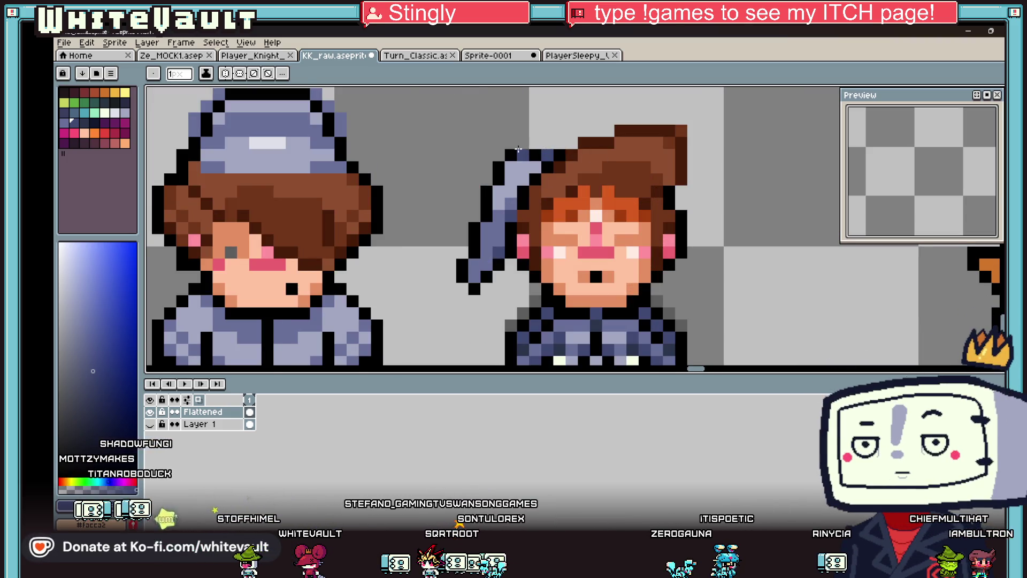
alt+click(536, 145)
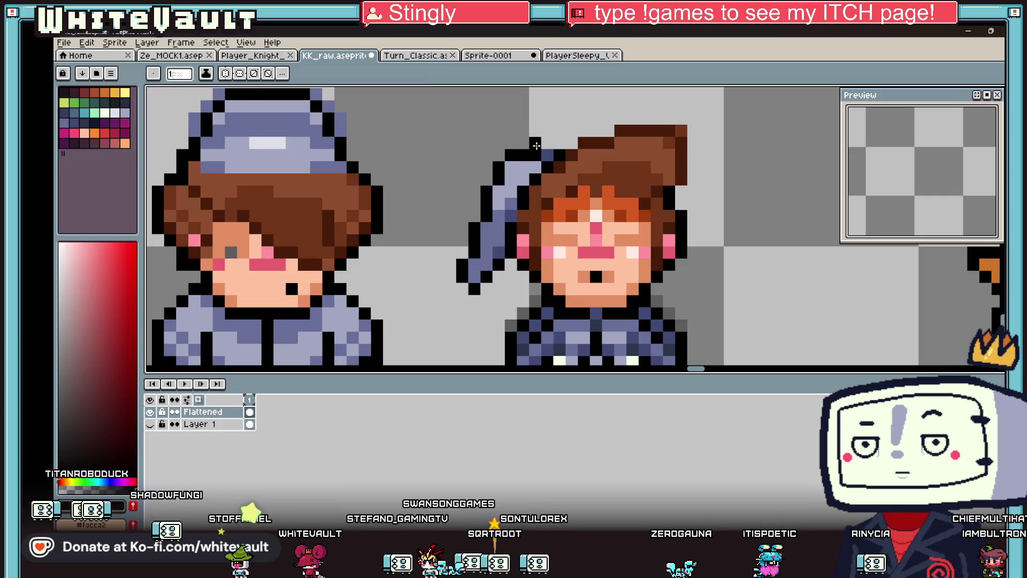
alt+click(534, 140)
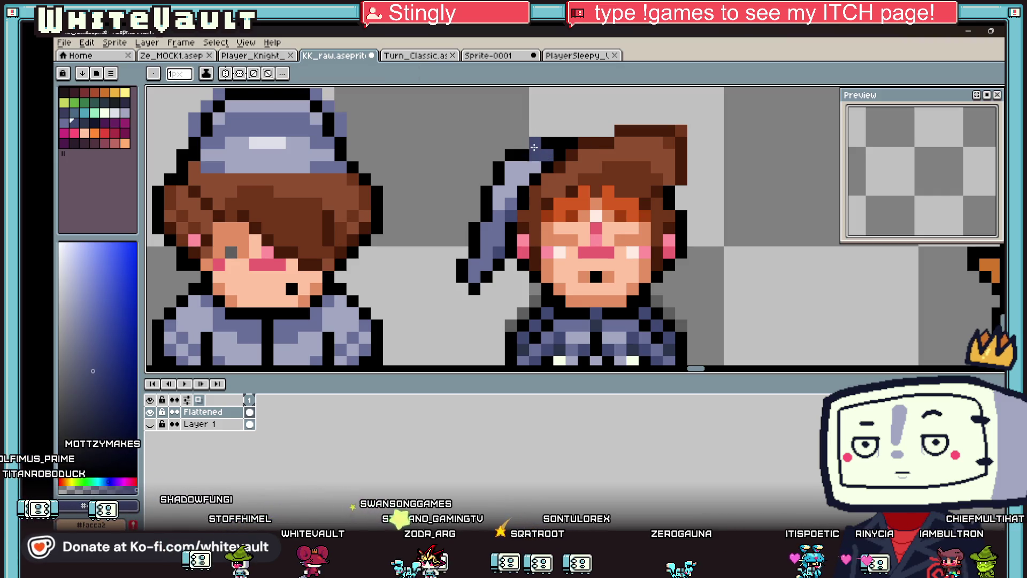
scroll(581, 181, down, 4)
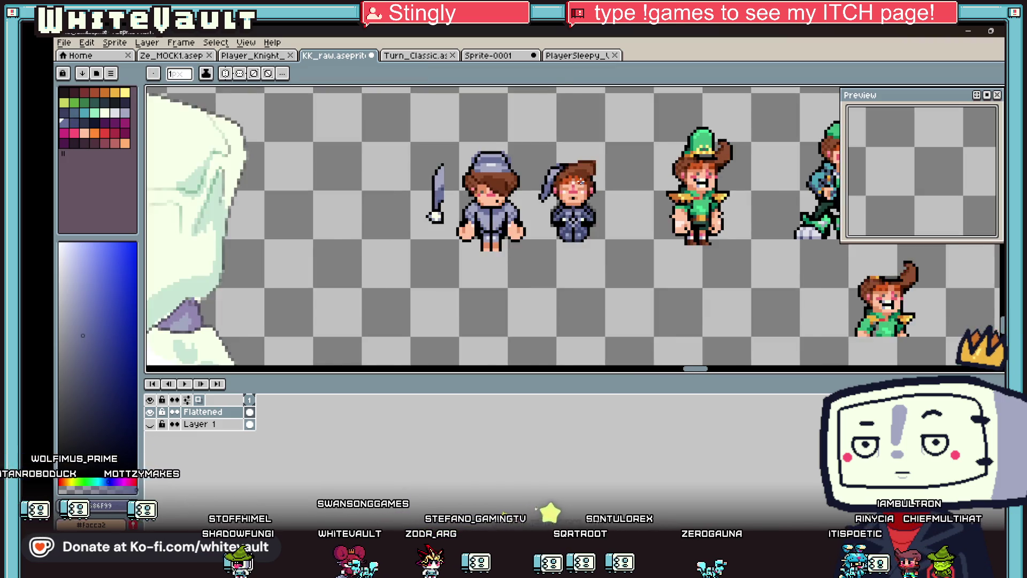
scroll(581, 181, down, 2)
scroll(459, 209, up, 3)
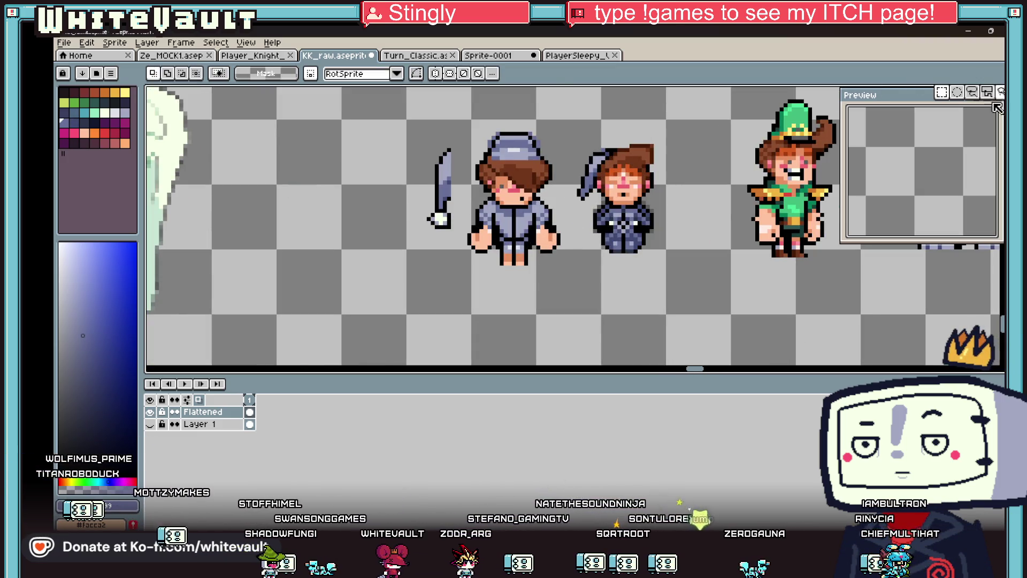
Step: Move the pompom onto the tip of the girl's nightcap tail
click(987, 91)
scroll(441, 224, up, 2)
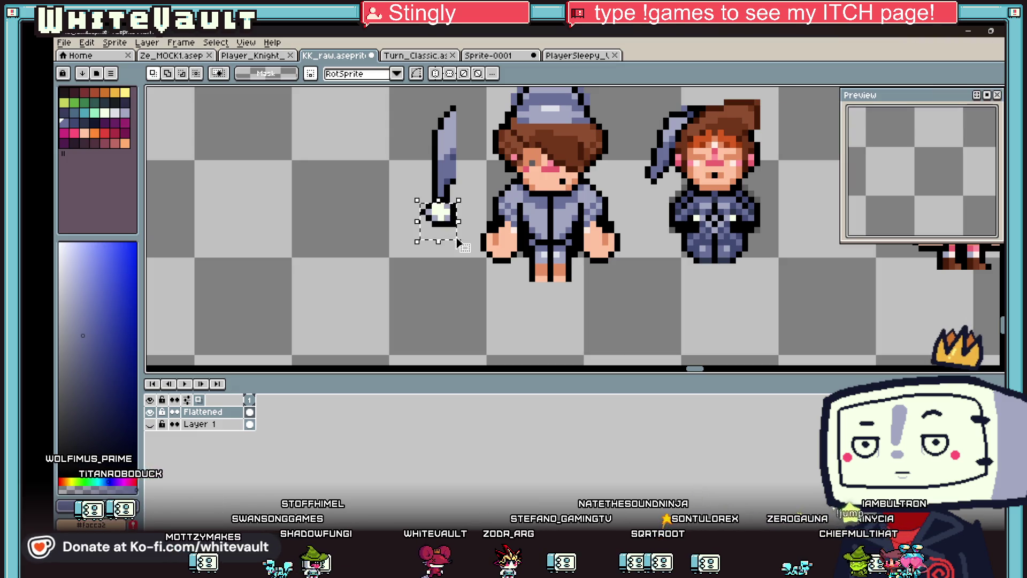
drag(459, 243, 656, 211)
key(Return)
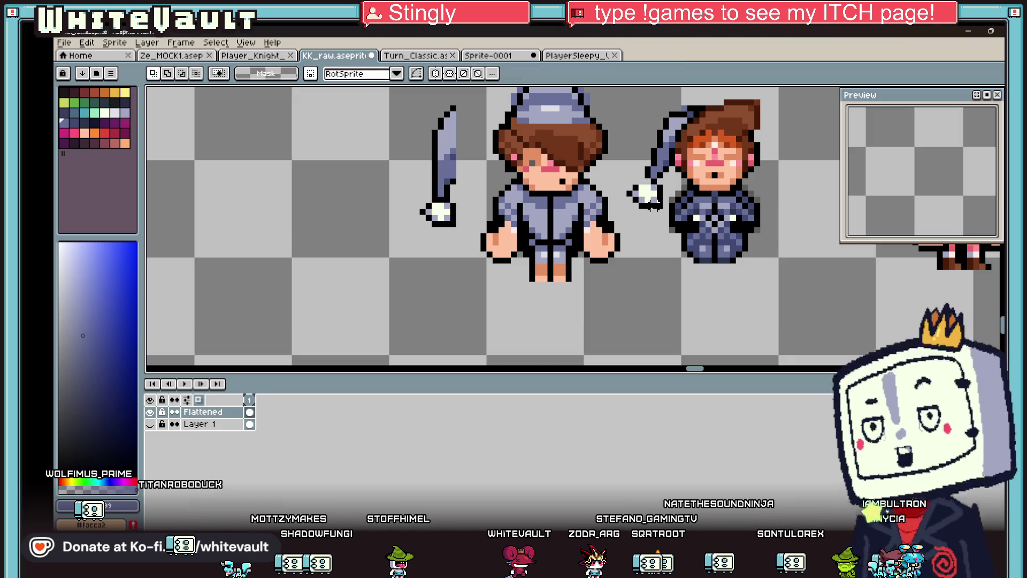
key(b)
scroll(666, 203, up, 2)
Step: Sample the pale pompom colour and peach skin tone for final touch-ups
key(i)
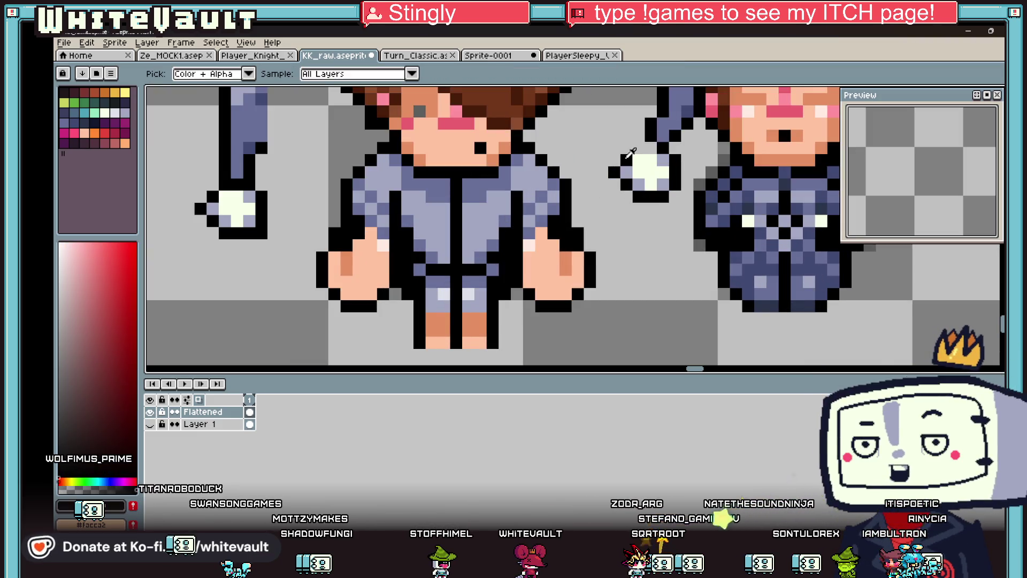
click(639, 160)
key(b)
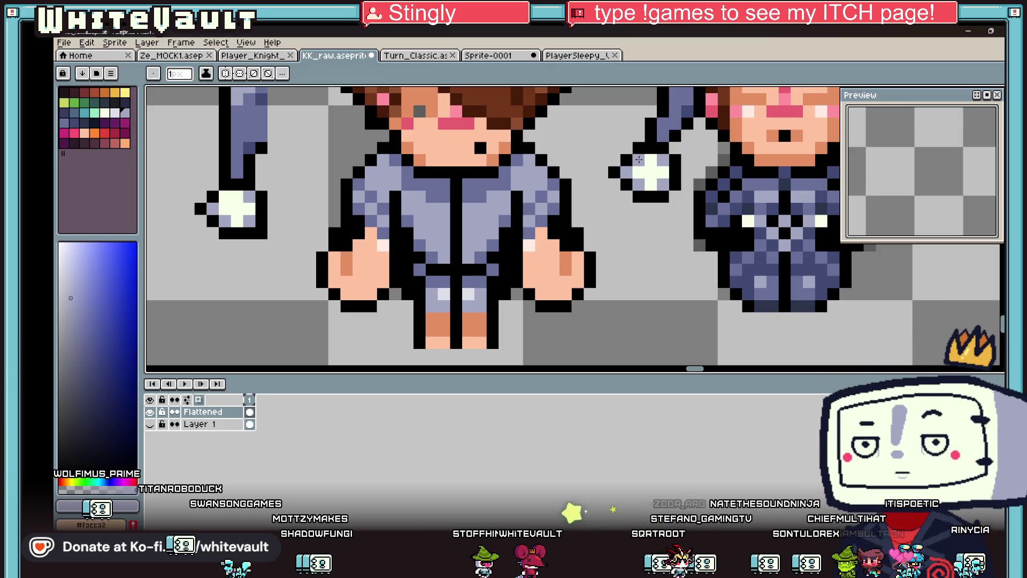
key(i)
scroll(639, 160, down, 5)
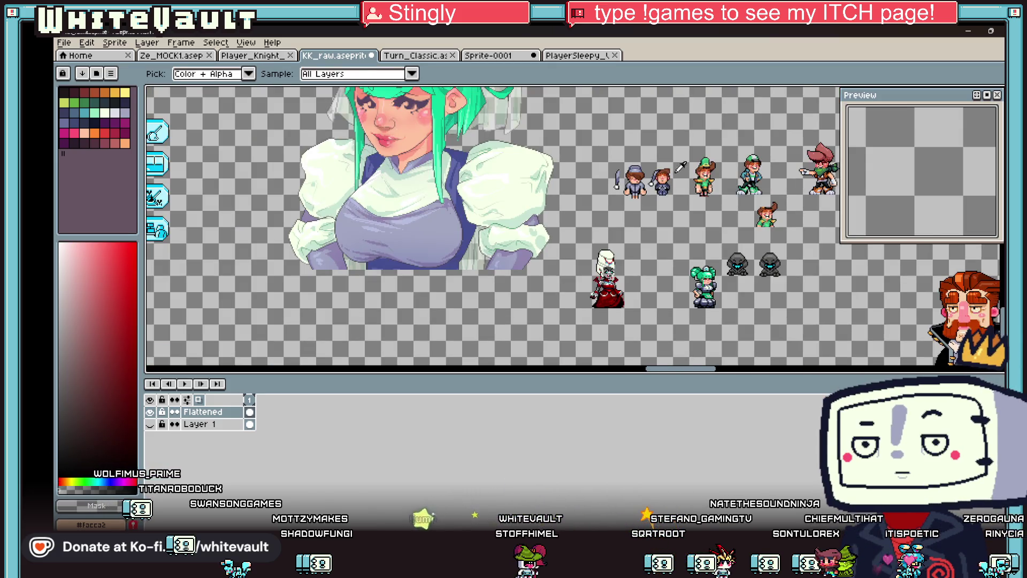
scroll(676, 169, up, 5)
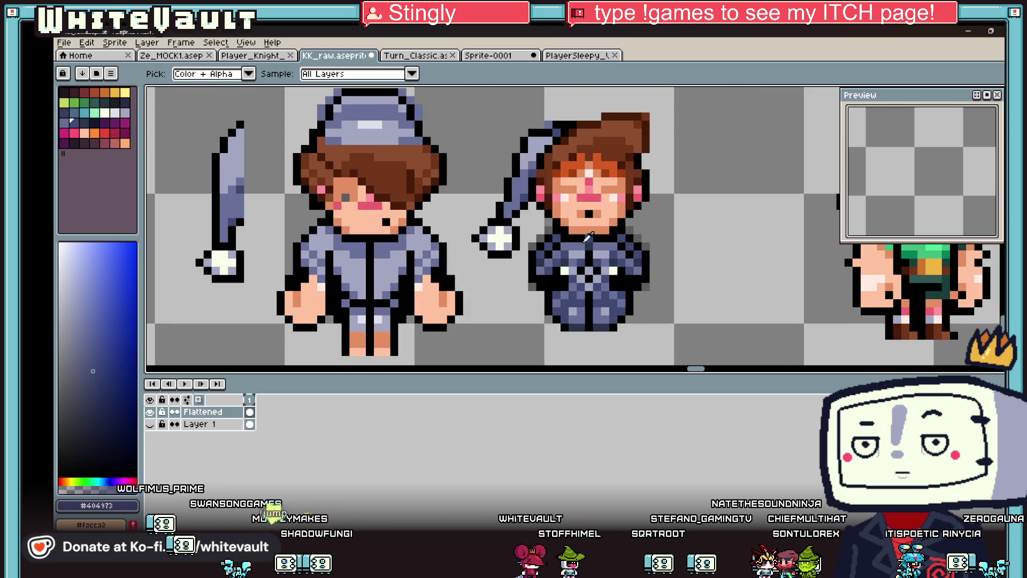
key(b)
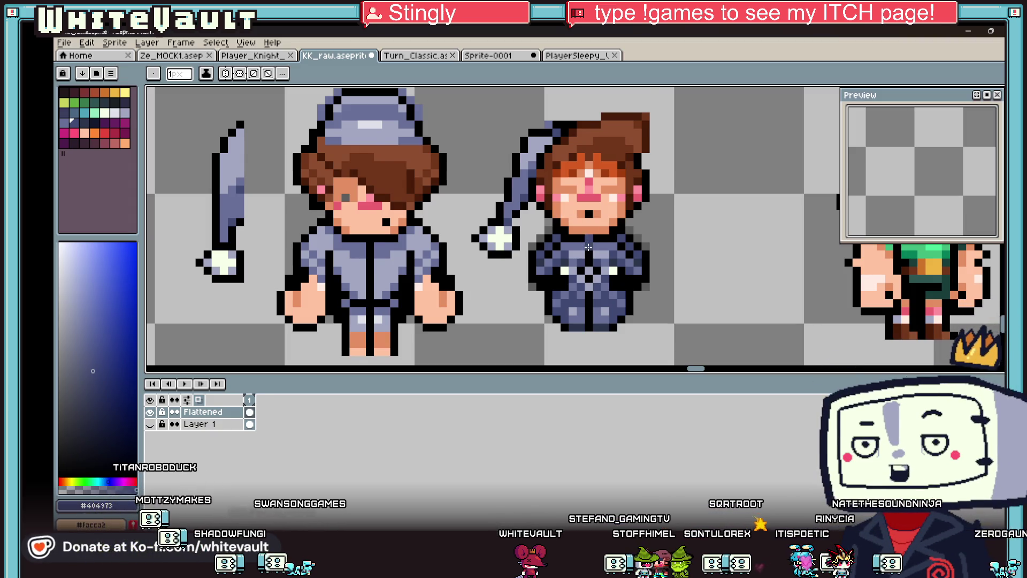
scroll(556, 212, down, 2)
alt+click(488, 283)
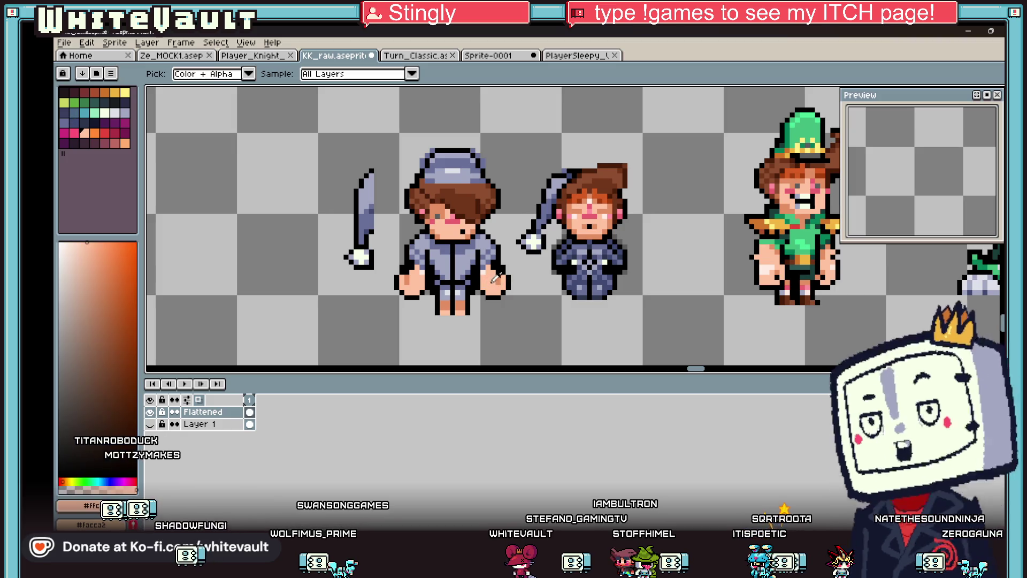
Step: Sample a sprite colour and paint peach over the collar below the chin, mirrored on both sides
scroll(591, 252, up, 4)
click(246, 75)
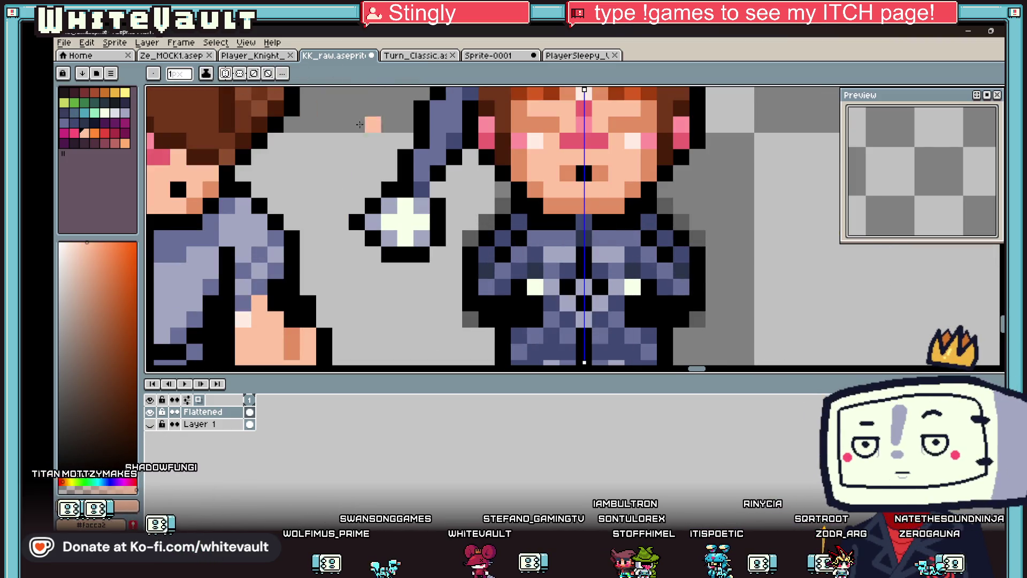
scroll(615, 216, down, 2)
scroll(615, 216, up, 2)
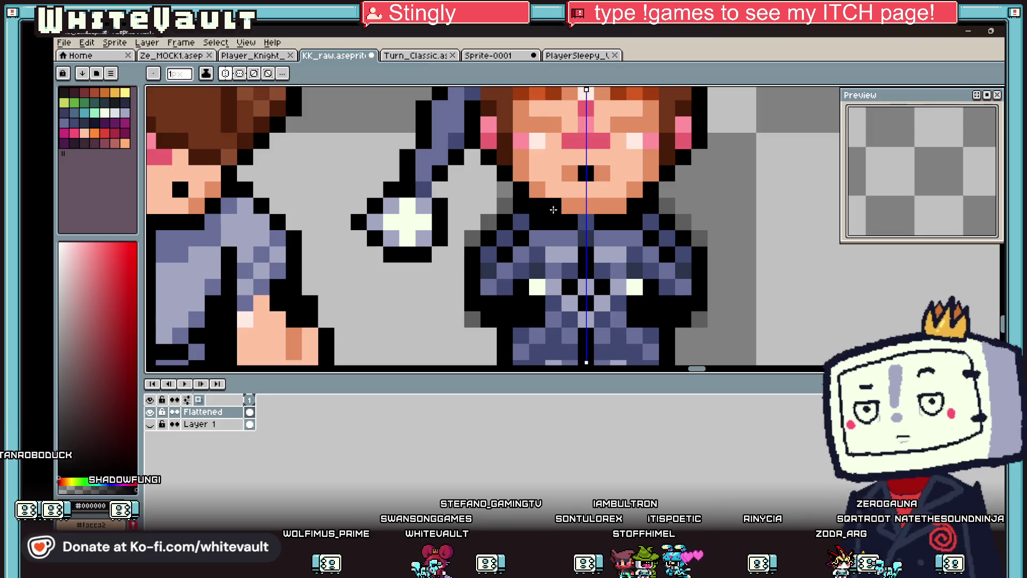
alt+click(258, 339)
click(552, 223)
mouse_move(554, 224)
mouse_down()
mouse_move(538, 238)
mouse_move(564, 268)
mouse_up()
click(506, 286)
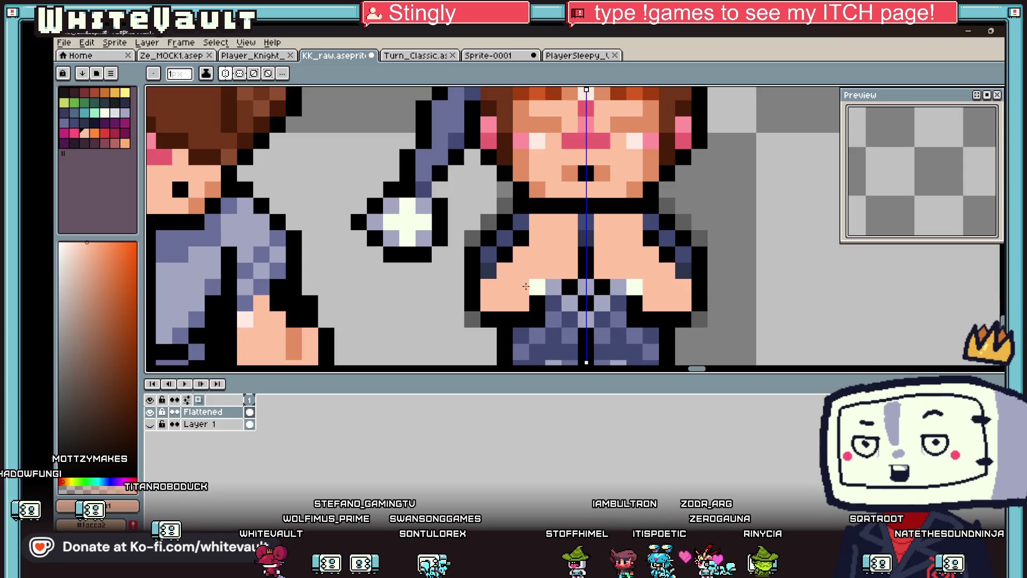
click(537, 286)
Step: Re-pick peach and black from the sprite, repaint the centre seam and add orange chest shading
scroll(535, 278, down, 3)
key(i)
scroll(572, 266, up, 1)
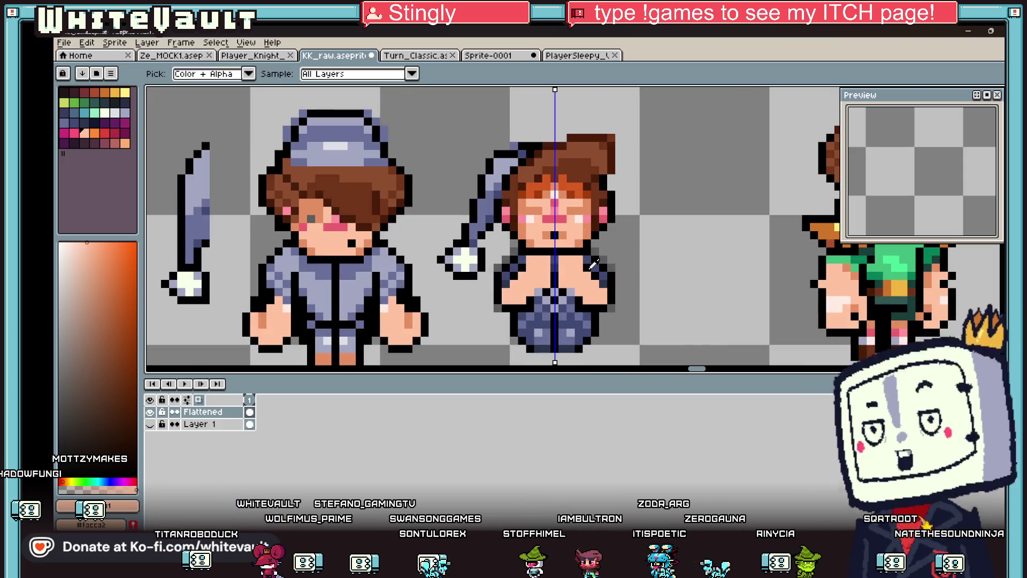
click(414, 318)
key(b)
scroll(530, 270, up, 2)
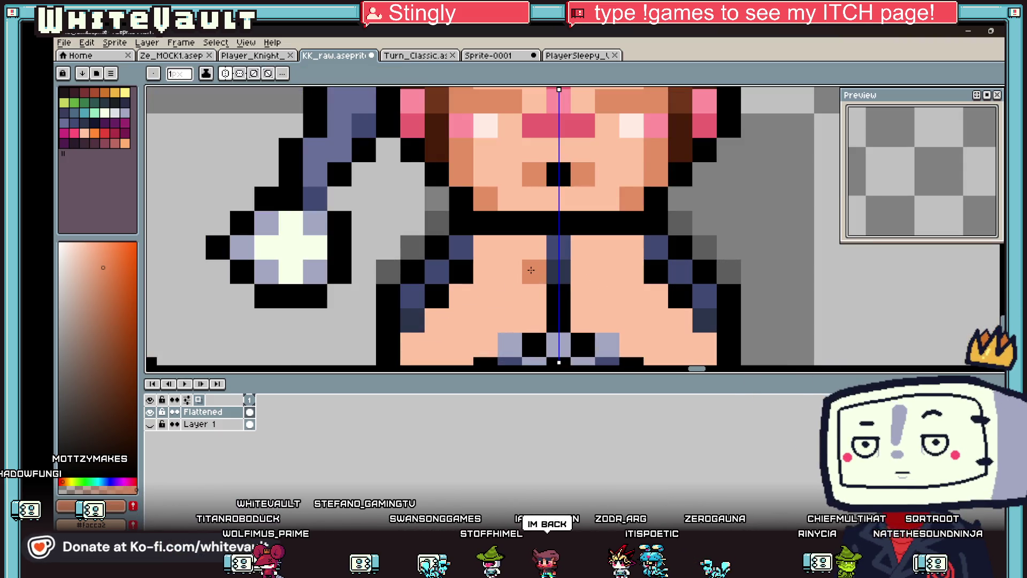
alt+click(560, 294)
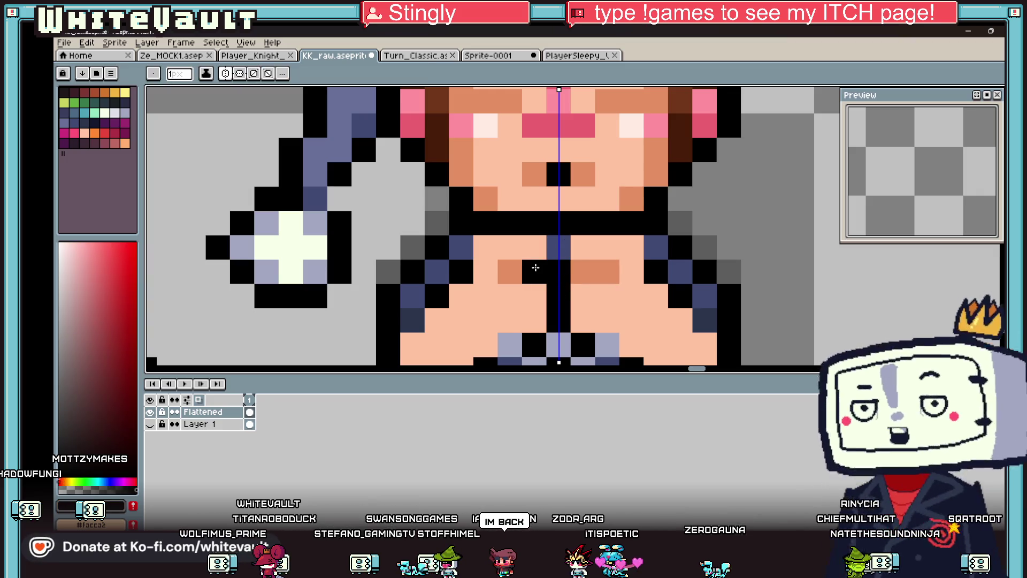
scroll(535, 260, down, 4)
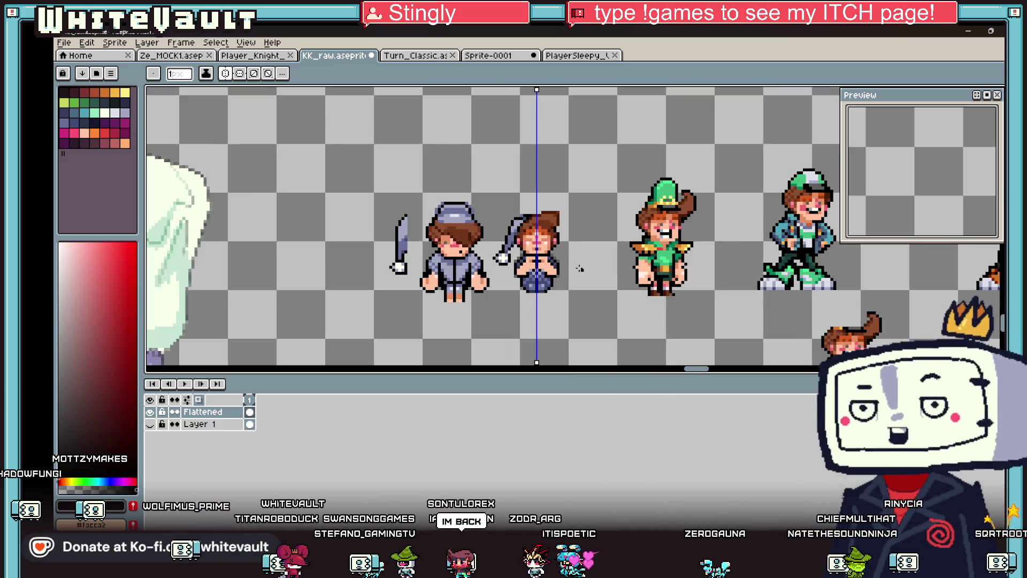
scroll(559, 265, up, 4)
alt+click(527, 259)
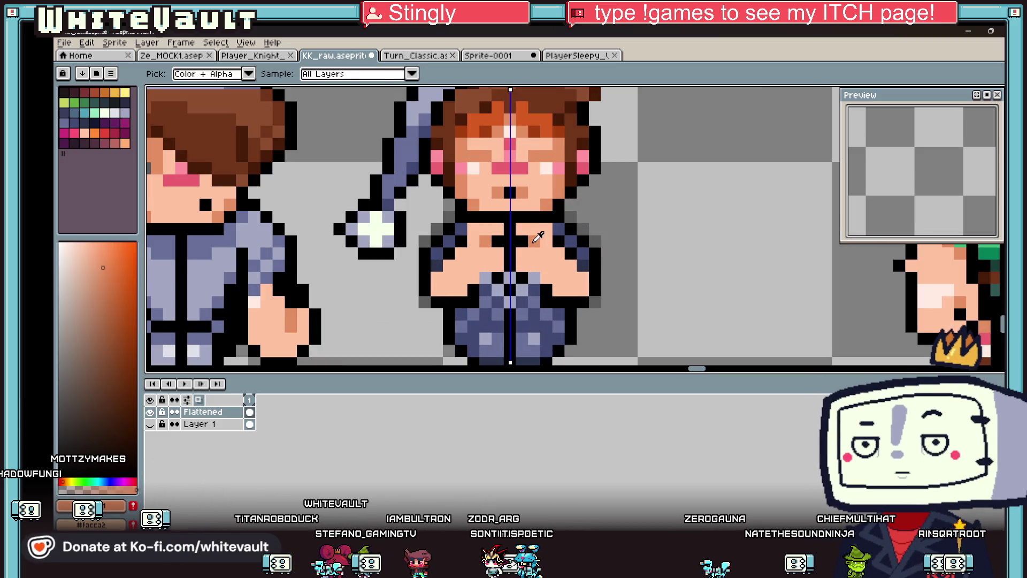
scroll(528, 258, up, 1)
click(538, 262)
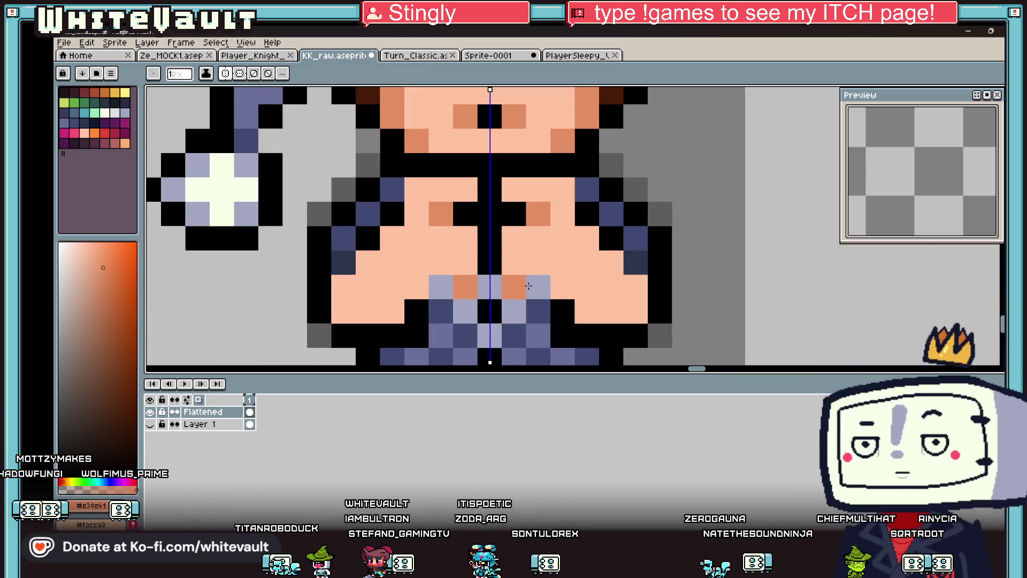
click(537, 286)
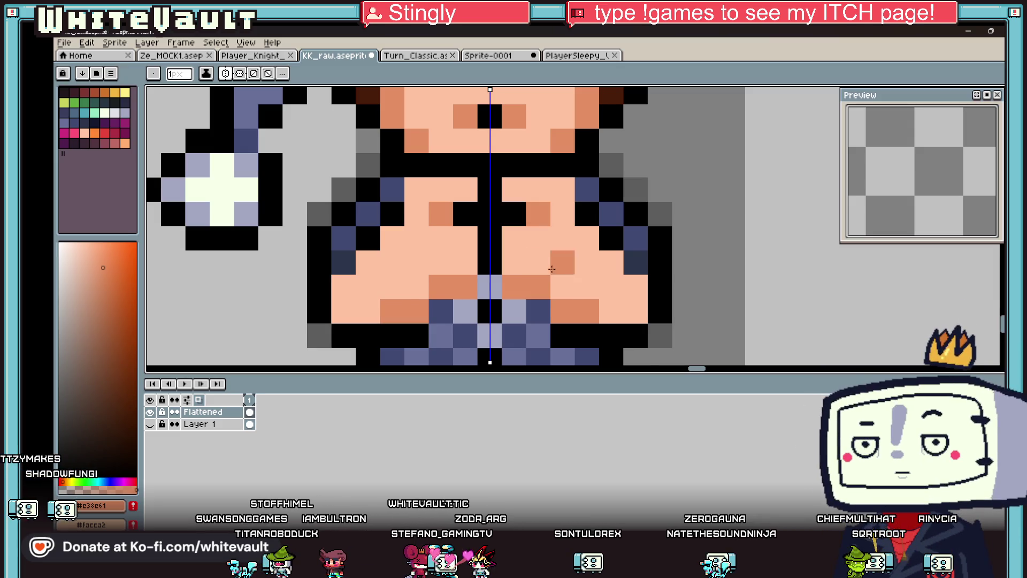
Step: Widen the orange stripes on the legs and repaint the remaining blue leg pixels orange
scroll(623, 267, down, 5)
scroll(559, 268, up, 1)
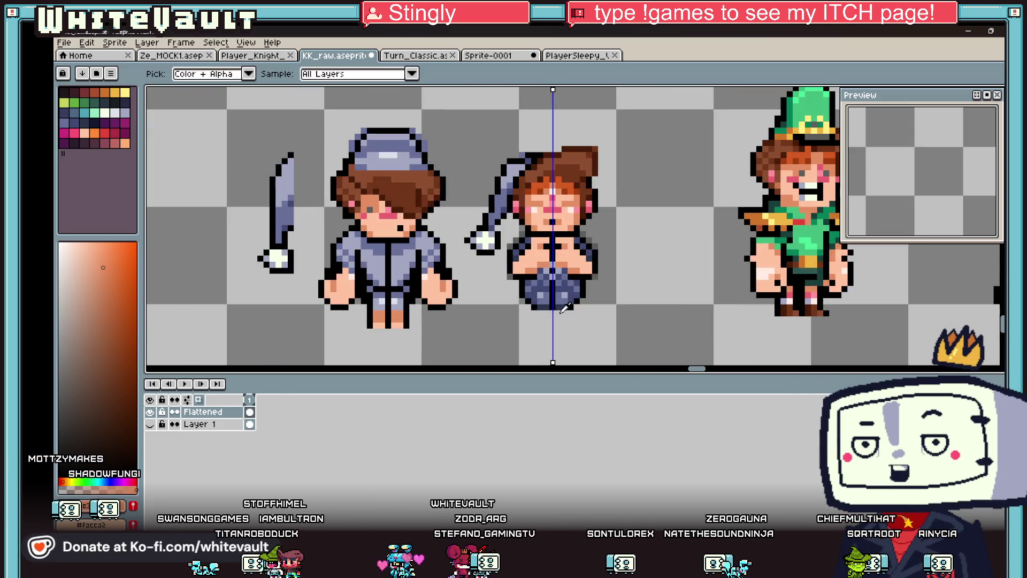
scroll(540, 293, up, 2)
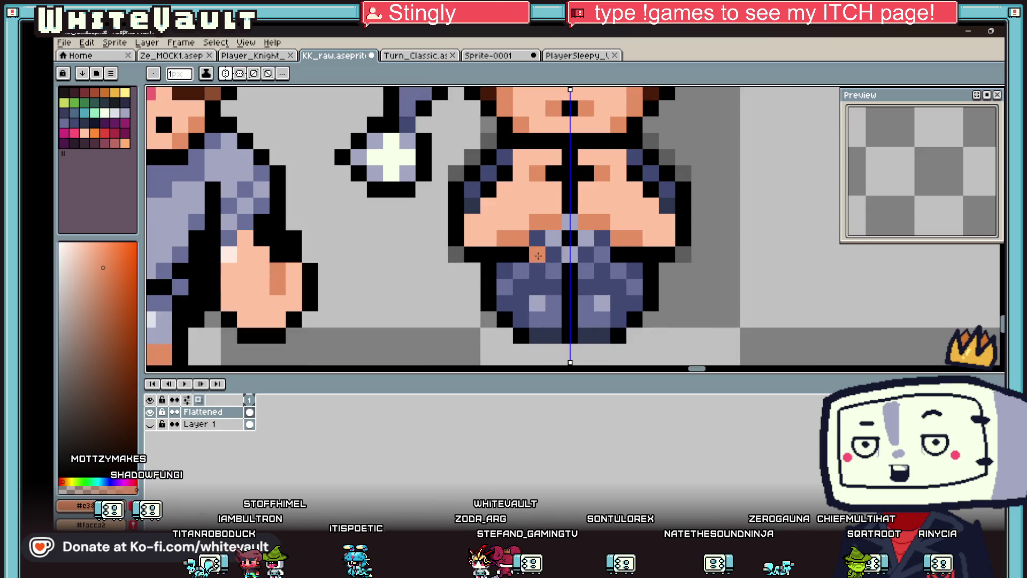
mouse_move(554, 287)
mouse_down()
mouse_move(554, 270)
mouse_move(523, 274)
mouse_move(505, 319)
mouse_move(556, 300)
mouse_move(505, 289)
mouse_up()
alt+click(541, 198)
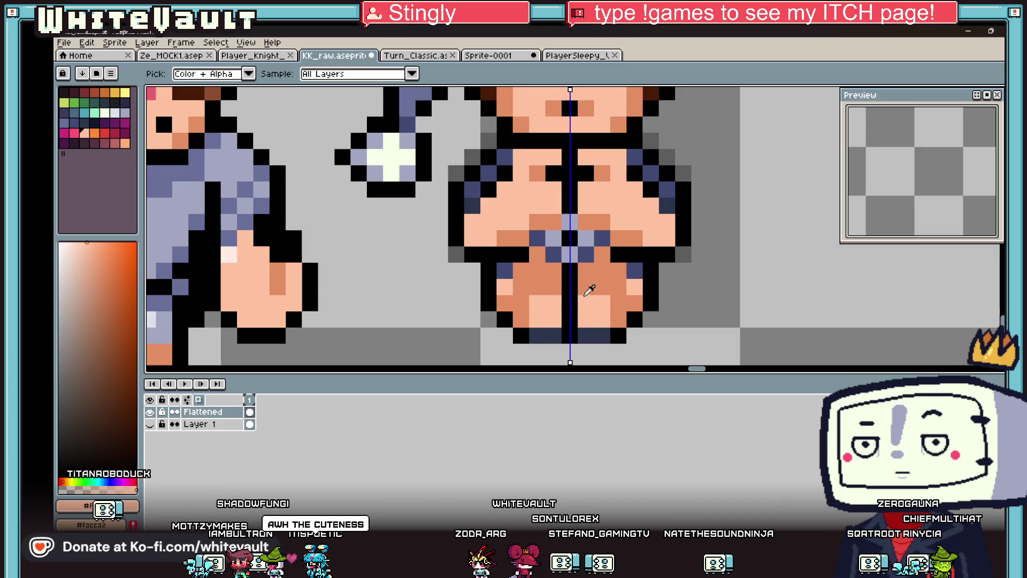
scroll(571, 254, down, 8)
scroll(620, 267, up, 3)
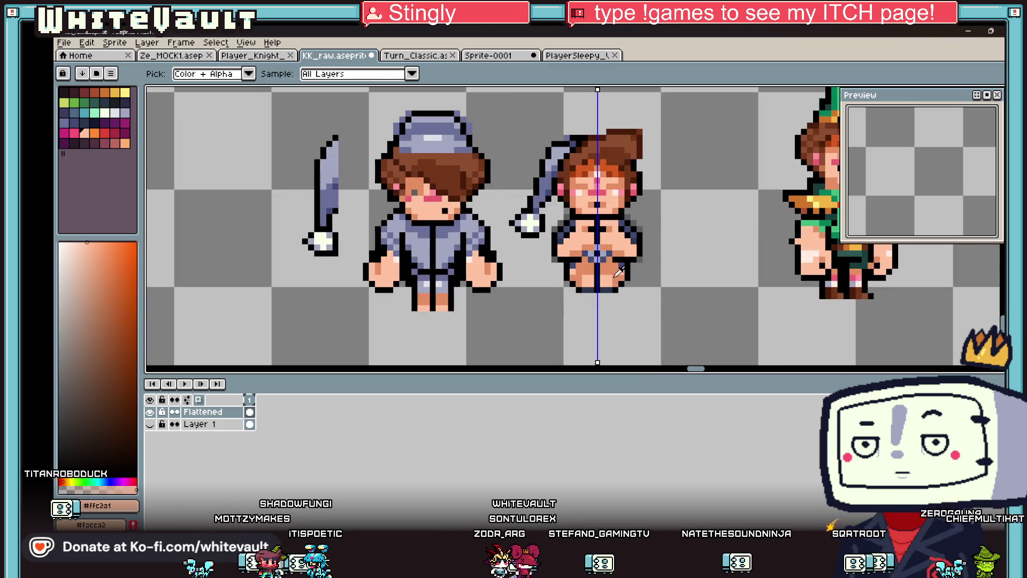
Step: Sample orange #e38e61 from the sprite and darken it slightly for shading
click(603, 170)
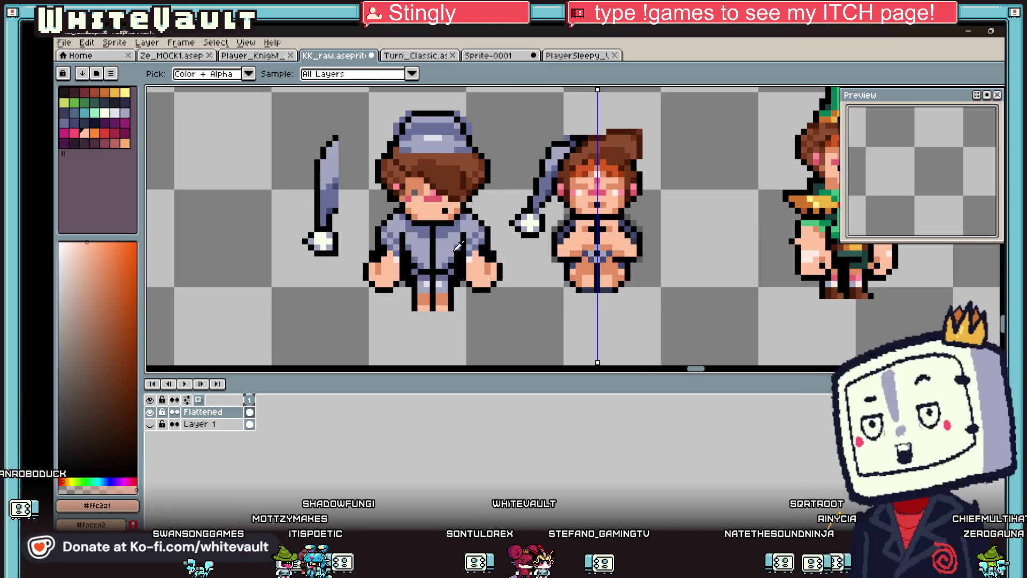
scroll(581, 226, up, 3)
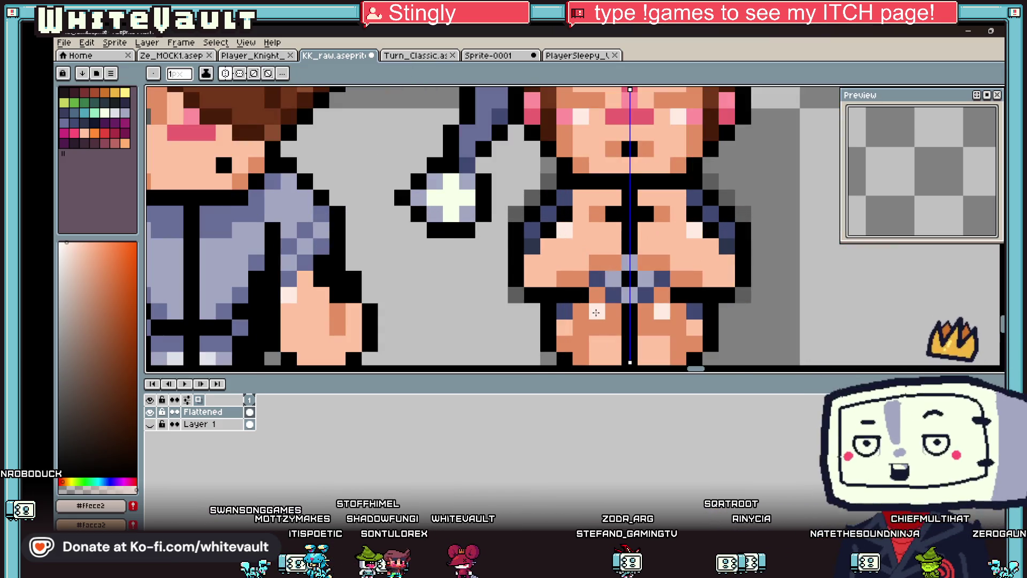
scroll(597, 304, down, 5)
scroll(647, 314, up, 5)
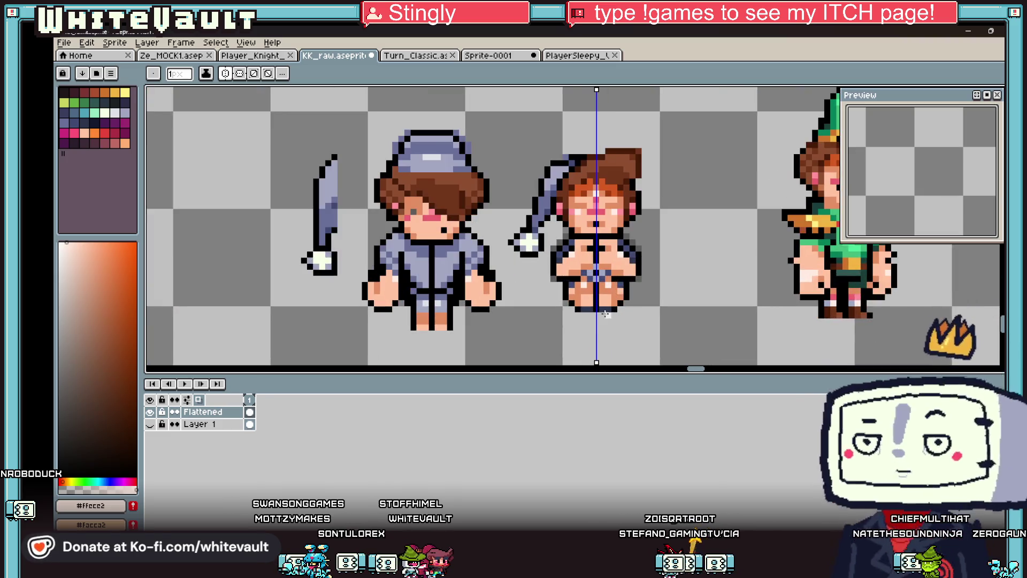
click(656, 229)
scroll(656, 220, down, 3)
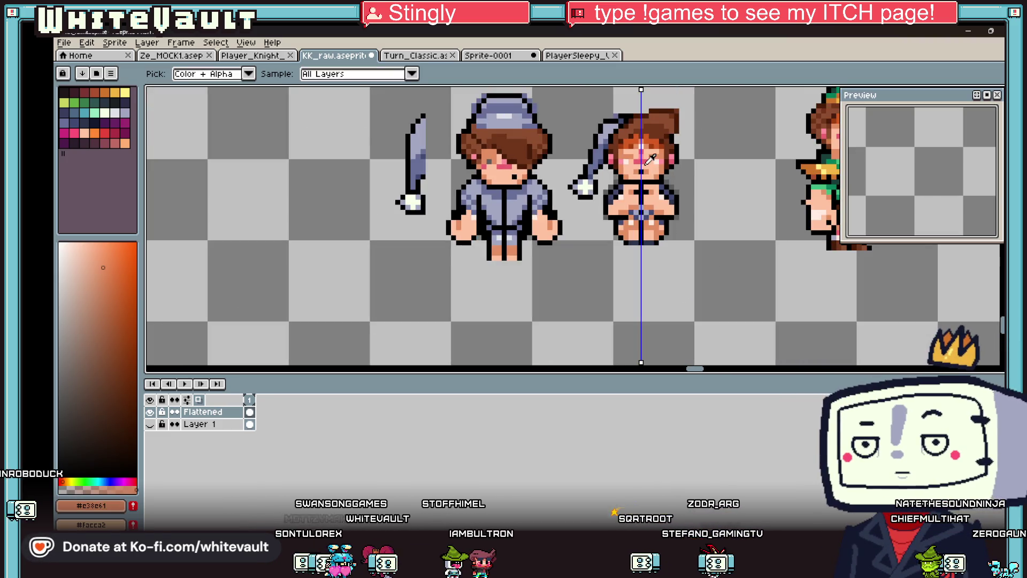
scroll(645, 155, up, 1)
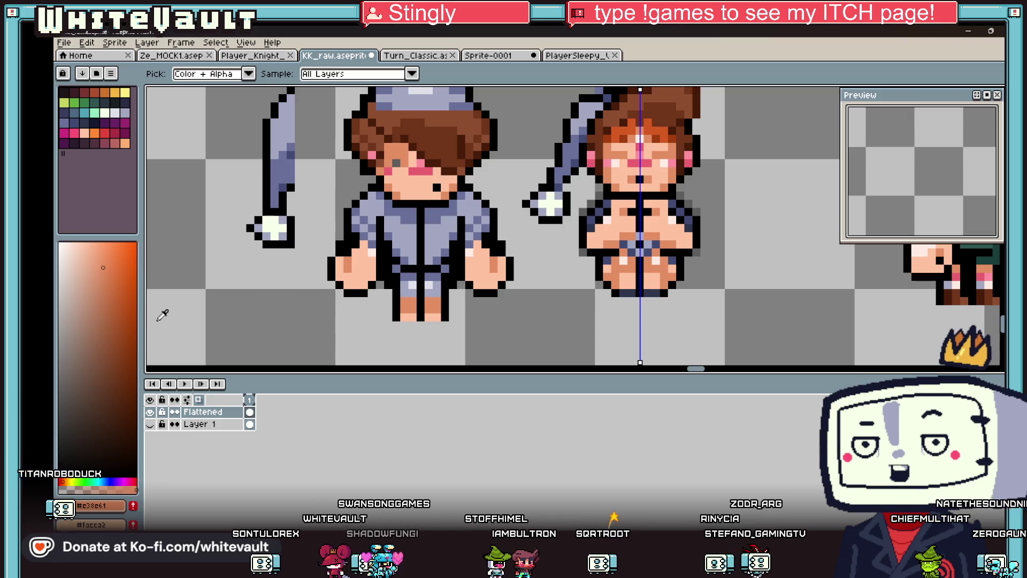
click(111, 282)
Step: Zoom and pan over the sleepy sprite's legs and feet to inspect the orange shading
scroll(618, 286, up, 2)
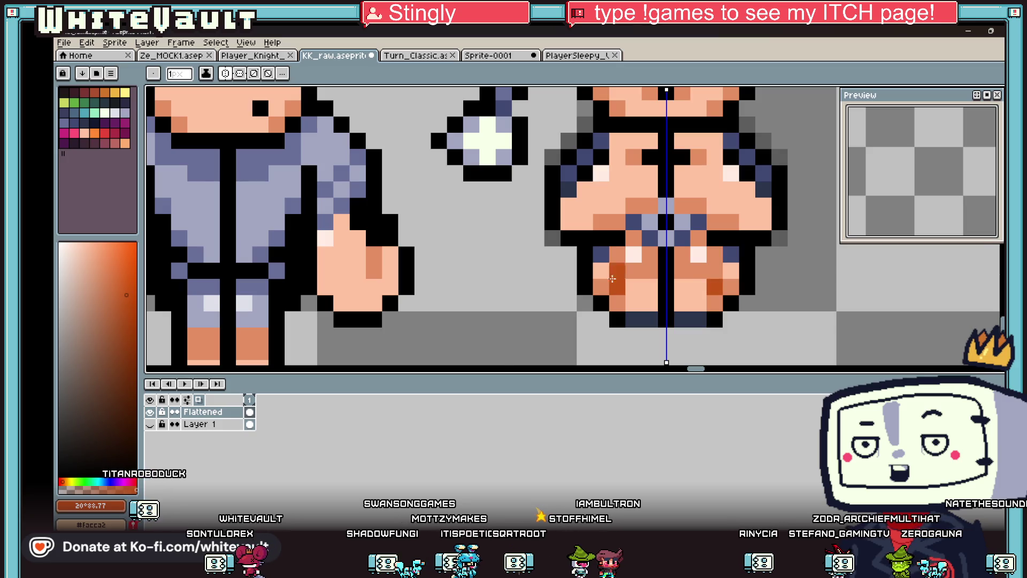
scroll(613, 284, down, 3)
scroll(609, 221, up, 2)
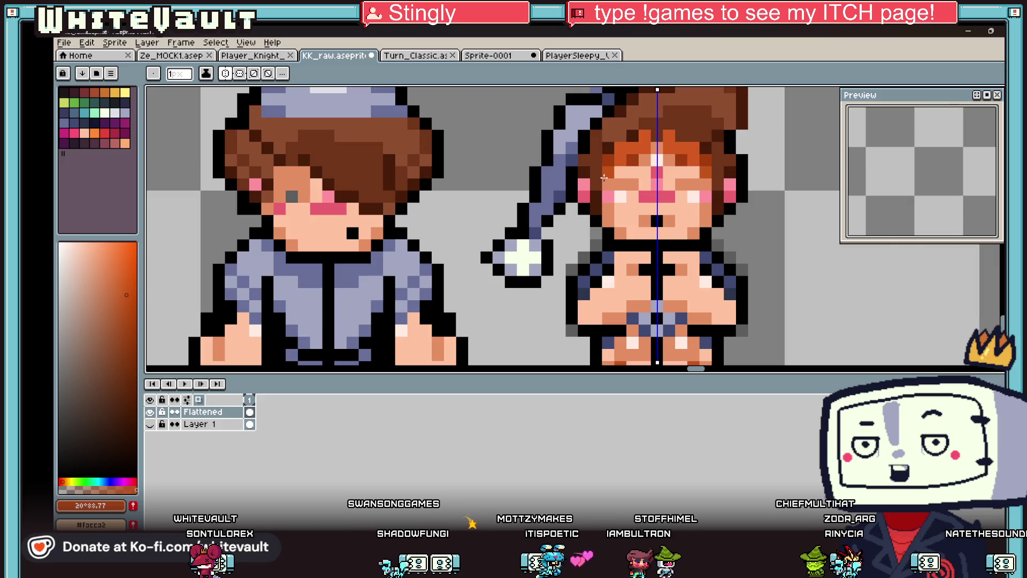
scroll(604, 177, down, 3)
scroll(625, 204, up, 4)
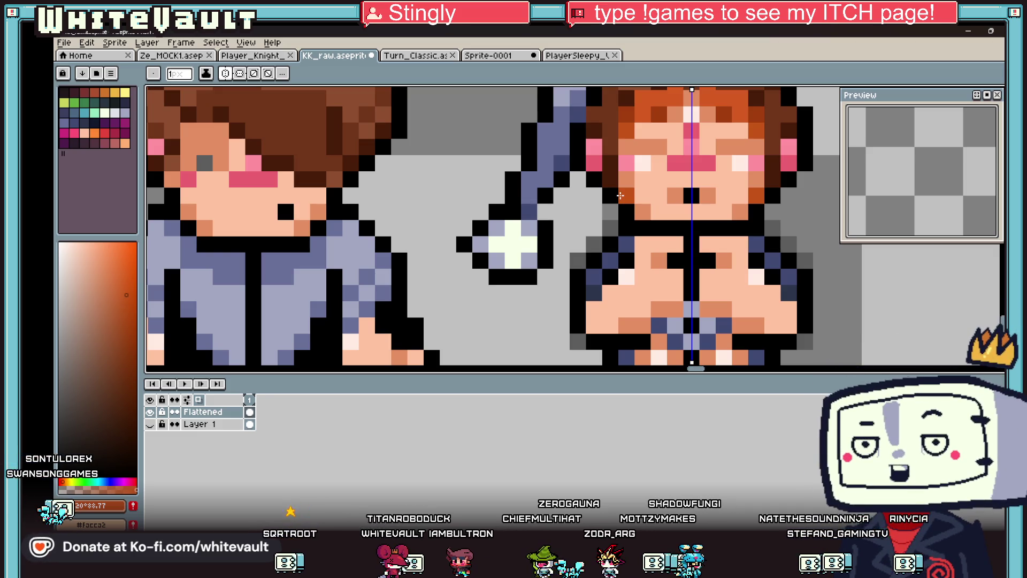
scroll(807, 263, down, 4)
scroll(695, 273, right, 3)
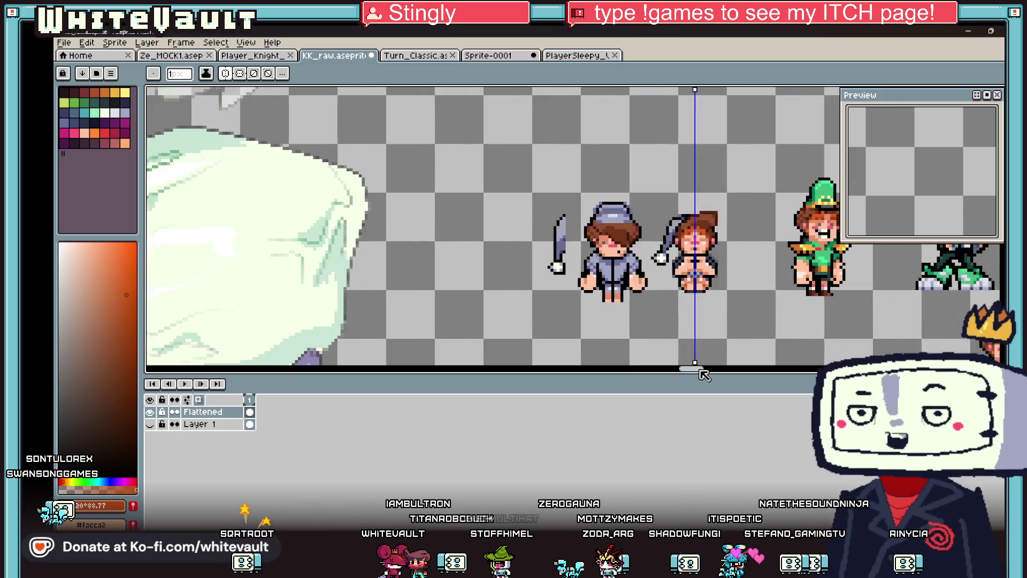
scroll(563, 288, up, 1)
scroll(562, 289, up, 4)
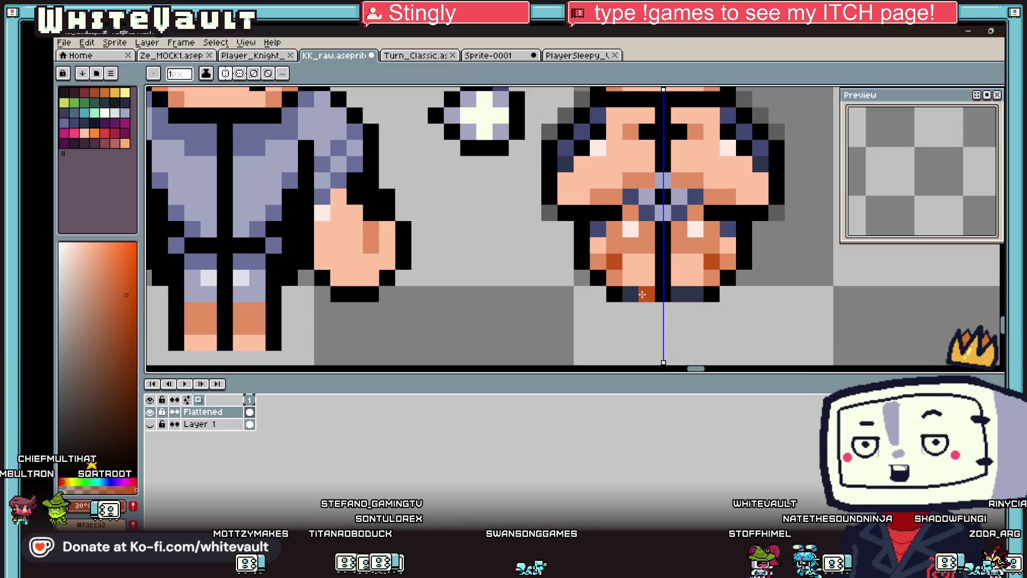
scroll(649, 239, down, 4)
scroll(713, 142, up, 1)
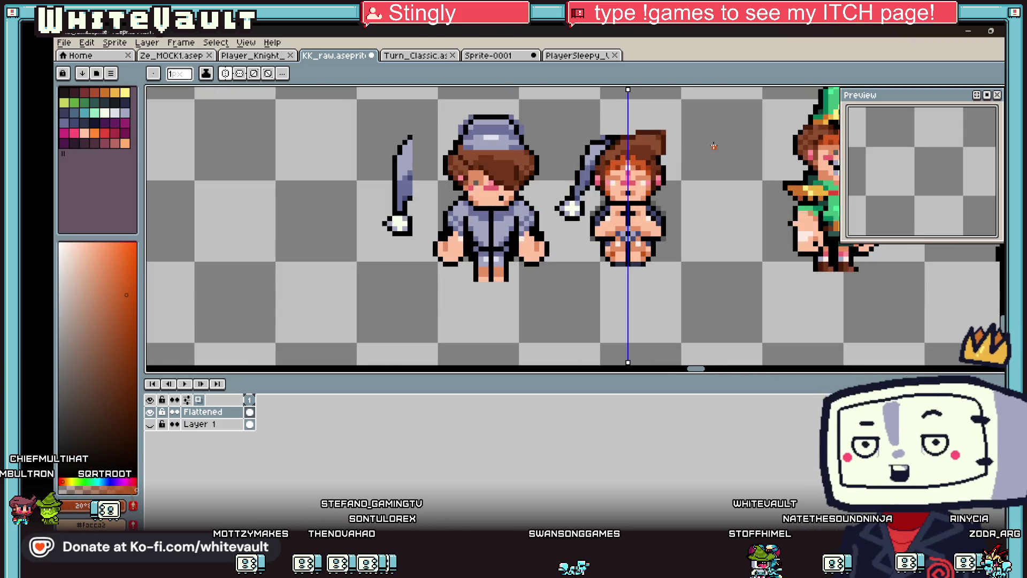
Step: Marquee-select the nightcap's pom-pom and move it closer beside the head, committing the move
click(1001, 92)
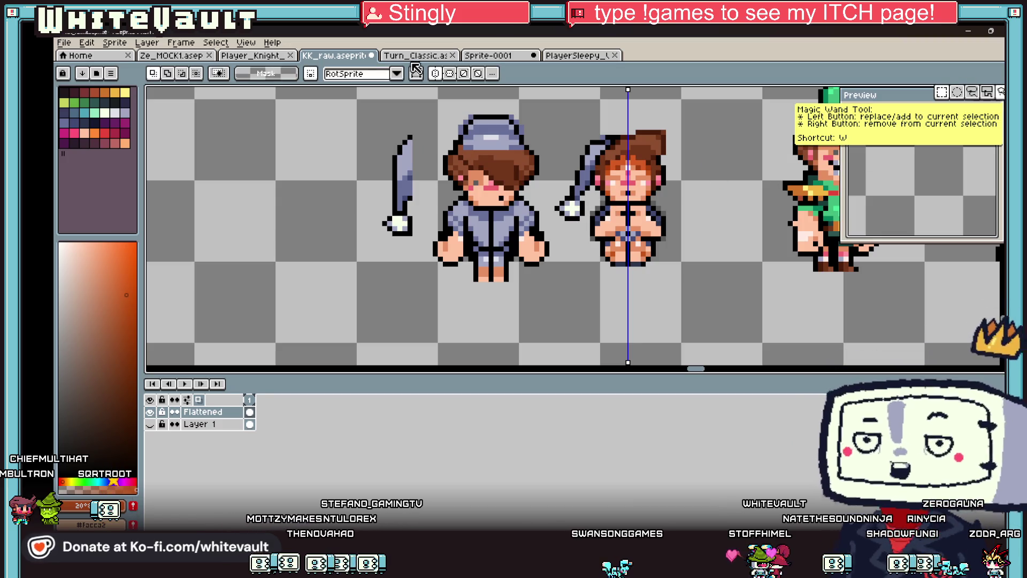
scroll(564, 201, up, 2)
mouse_move(538, 186)
mouse_down()
mouse_move(615, 276)
mouse_move(633, 250)
mouse_up()
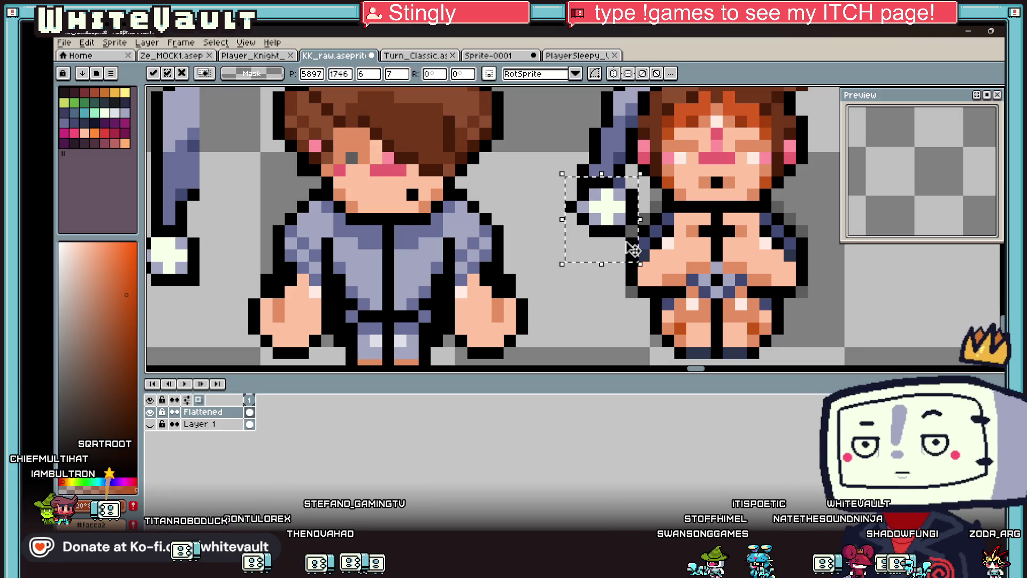
key(Return)
scroll(633, 250, down, 5)
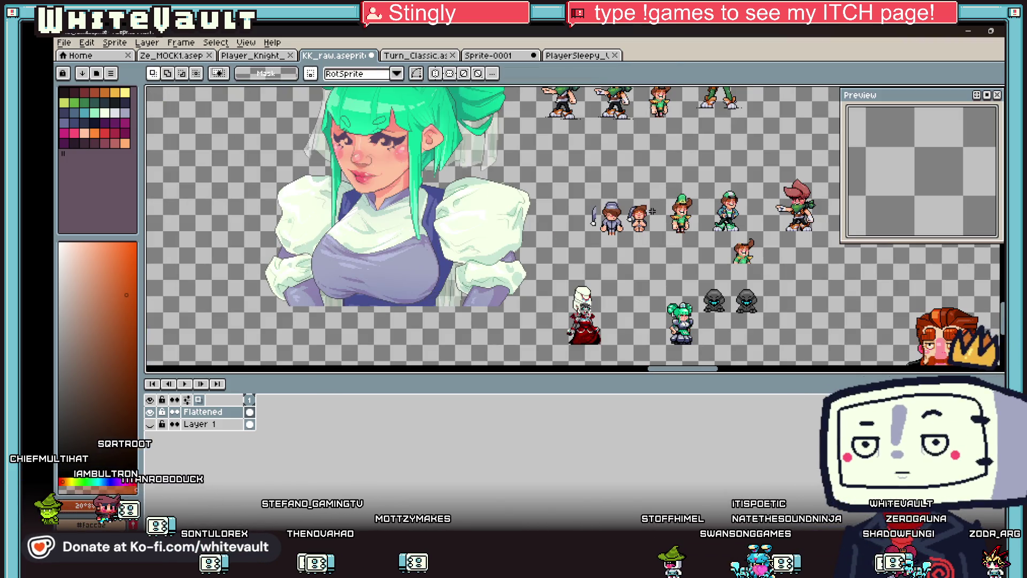
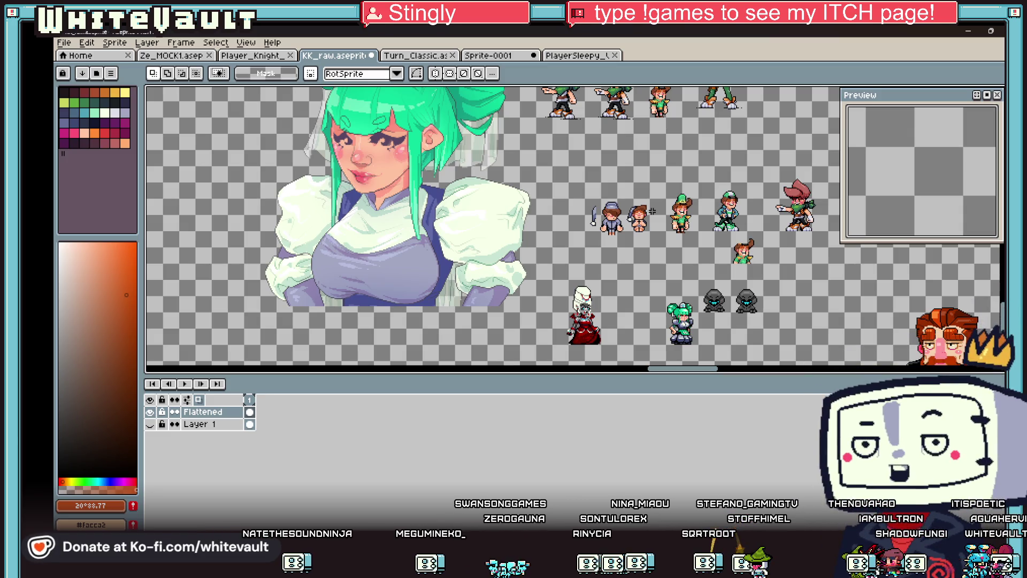
Step: Zoom in and use the Pencil to blacken the stray orange and grey leg-outline pixels
scroll(652, 211, up, 3)
scroll(654, 203, up, 2)
scroll(631, 268, down, 2)
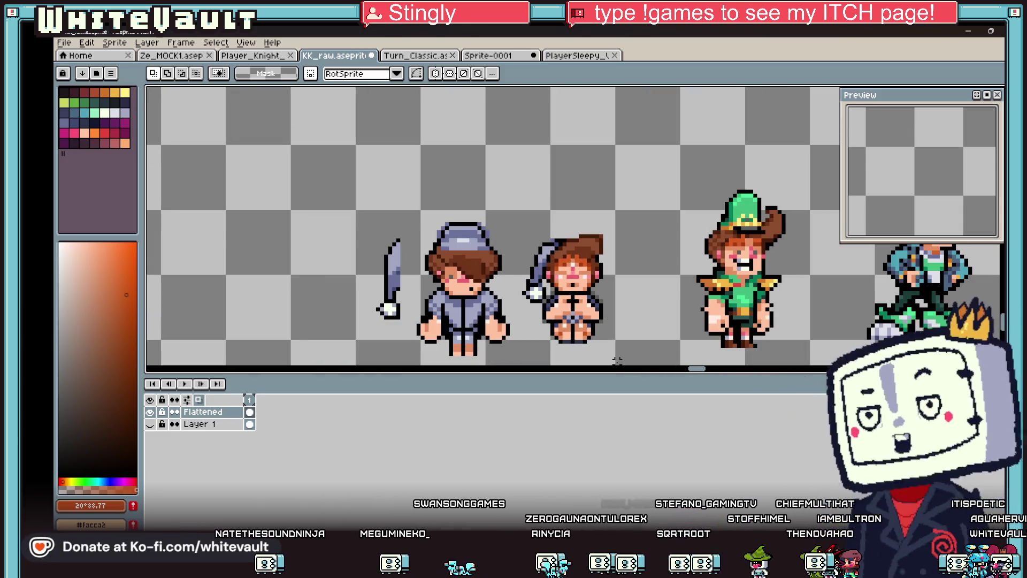
scroll(618, 342, up, 1)
key(b)
scroll(524, 308, up, 3)
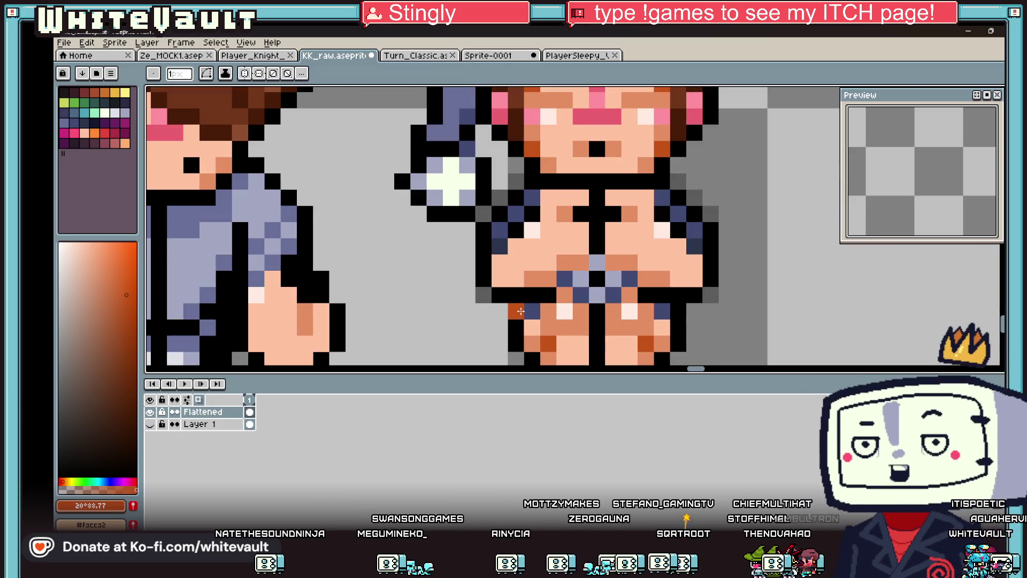
click(516, 311)
click(501, 315)
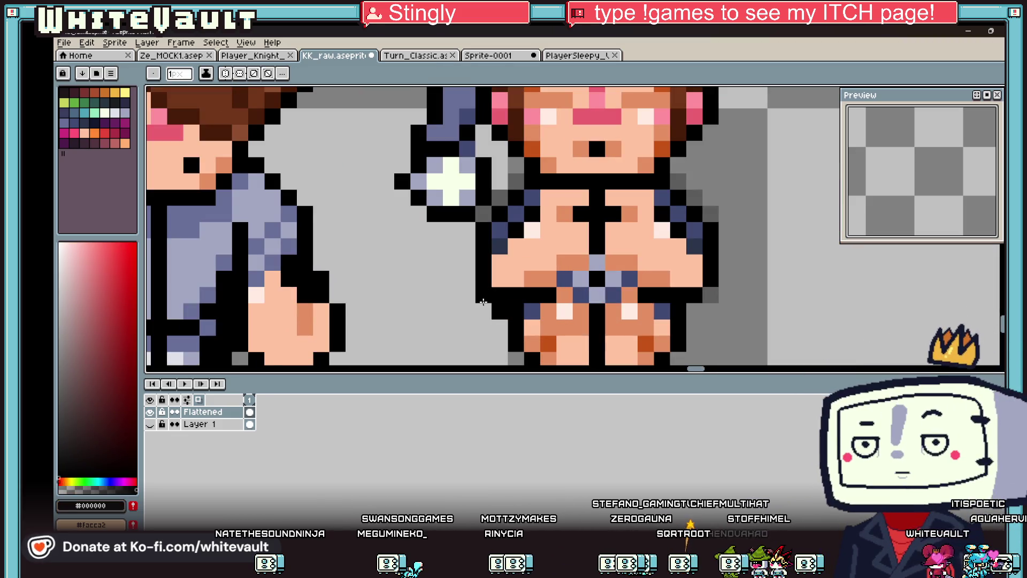
Step: Eyedrop the navy shade from the sleepy sprite
scroll(483, 302, down, 3)
scroll(489, 311, up, 3)
key(i)
scroll(535, 323, down, 3)
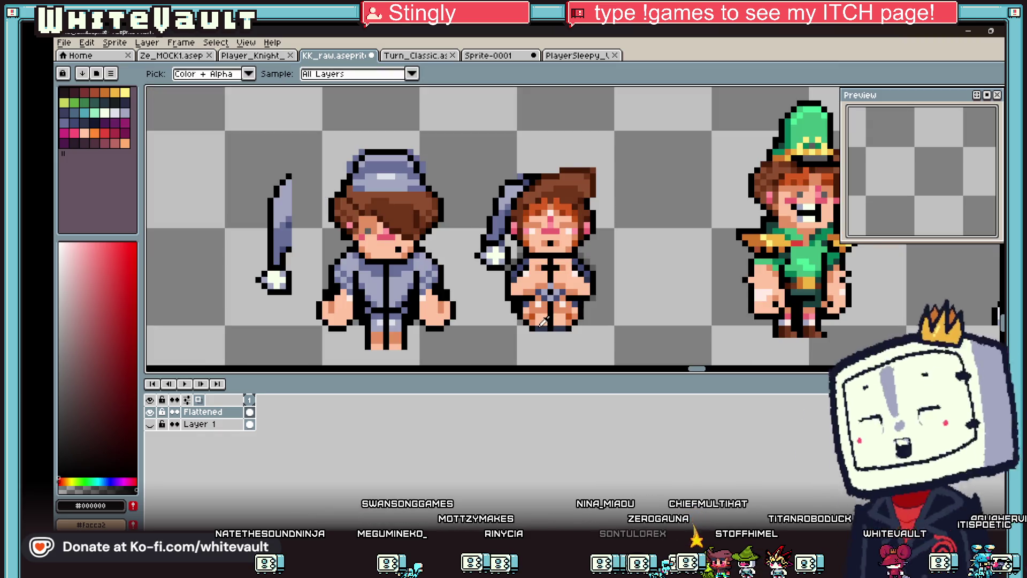
scroll(541, 323, up, 3)
alt+click(510, 327)
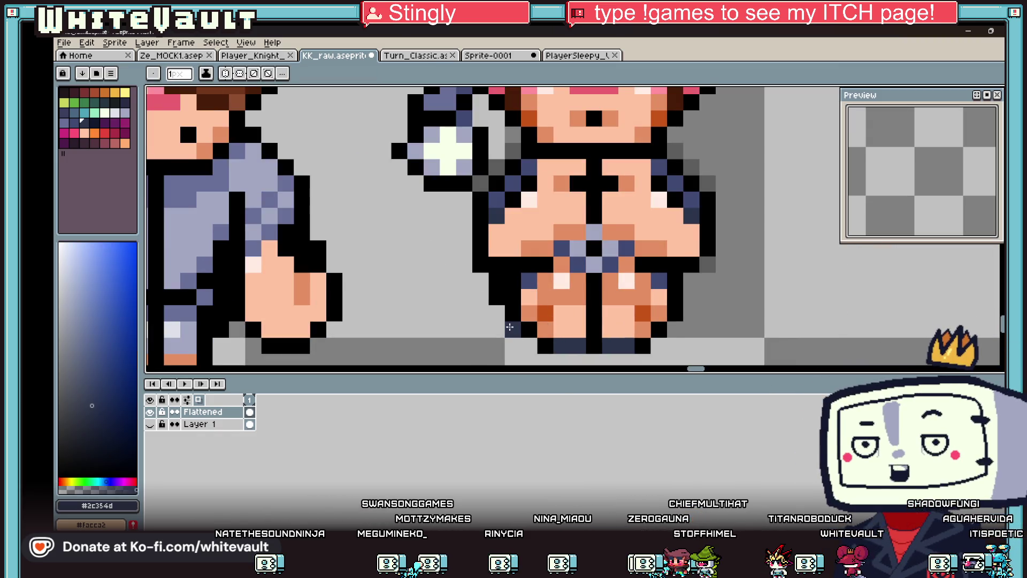
scroll(592, 301, down, 3)
scroll(646, 313, up, 3)
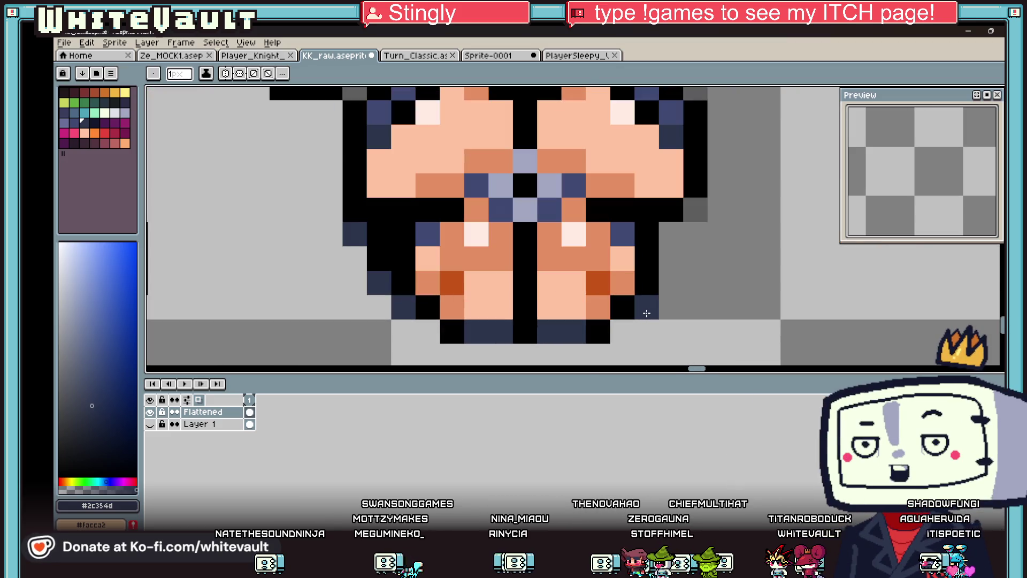
Step: Paint black outline pixels and navy shading beside the right leg
alt+click(647, 234)
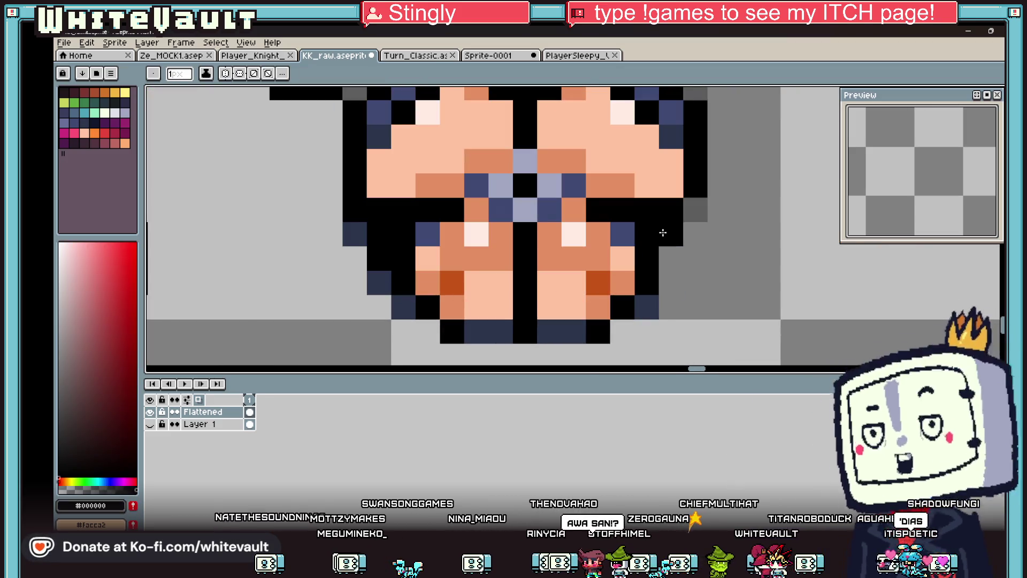
drag(665, 229, 671, 258)
alt+click(649, 305)
click(671, 281)
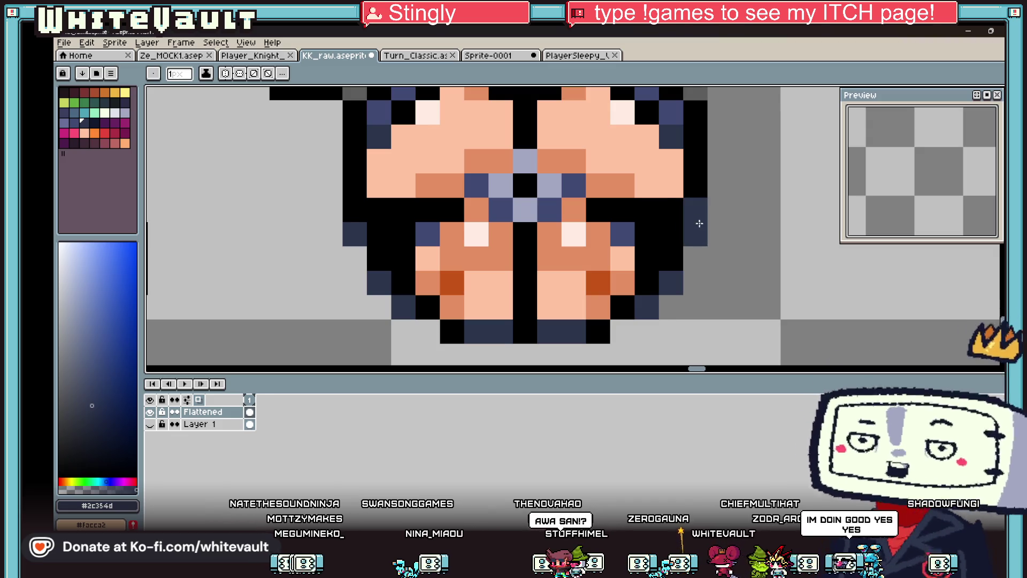
alt+click(694, 188)
click(695, 210)
alt+click(699, 232)
click(673, 231)
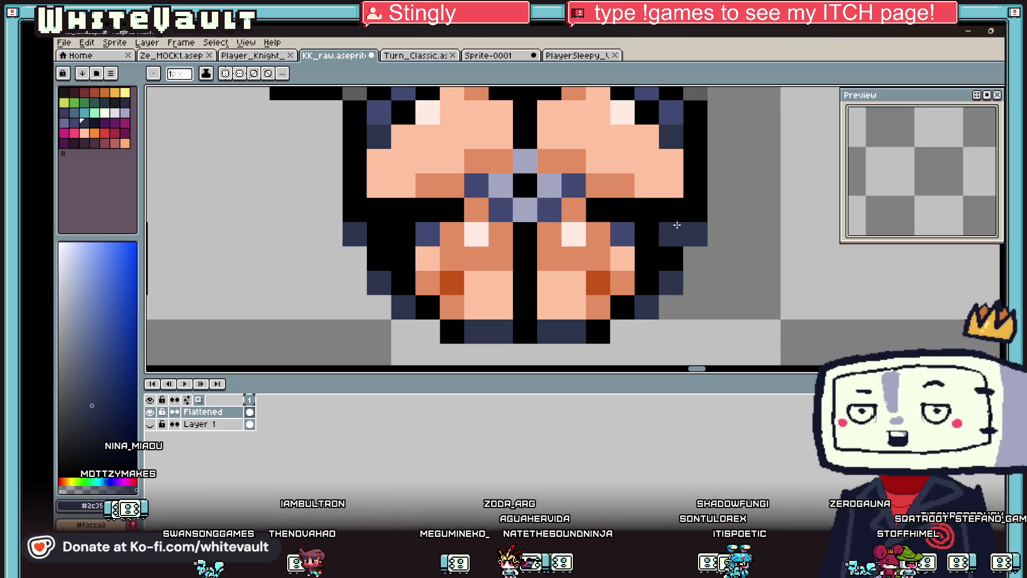
scroll(501, 160, down, 5)
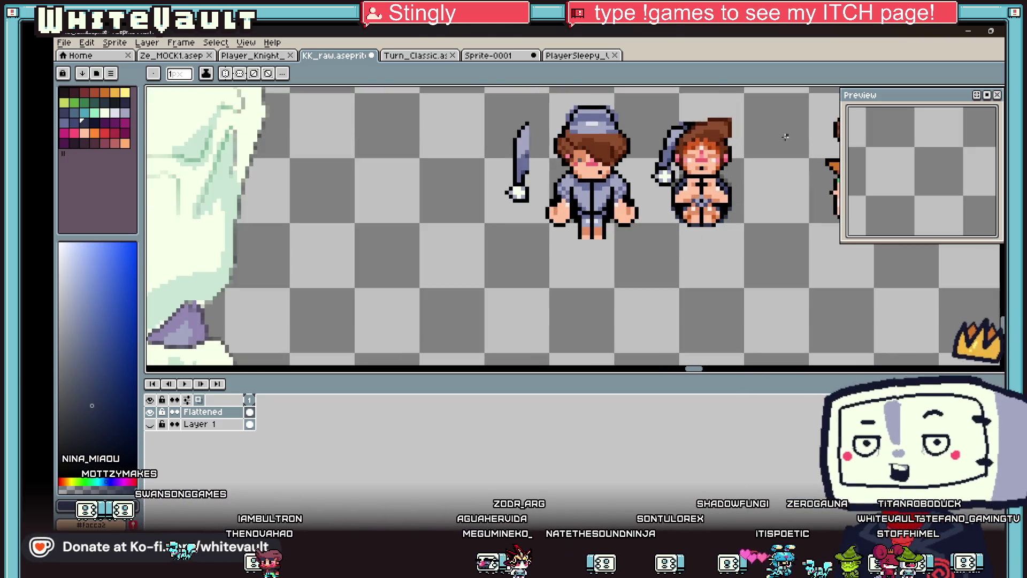
scroll(785, 137, up, 1)
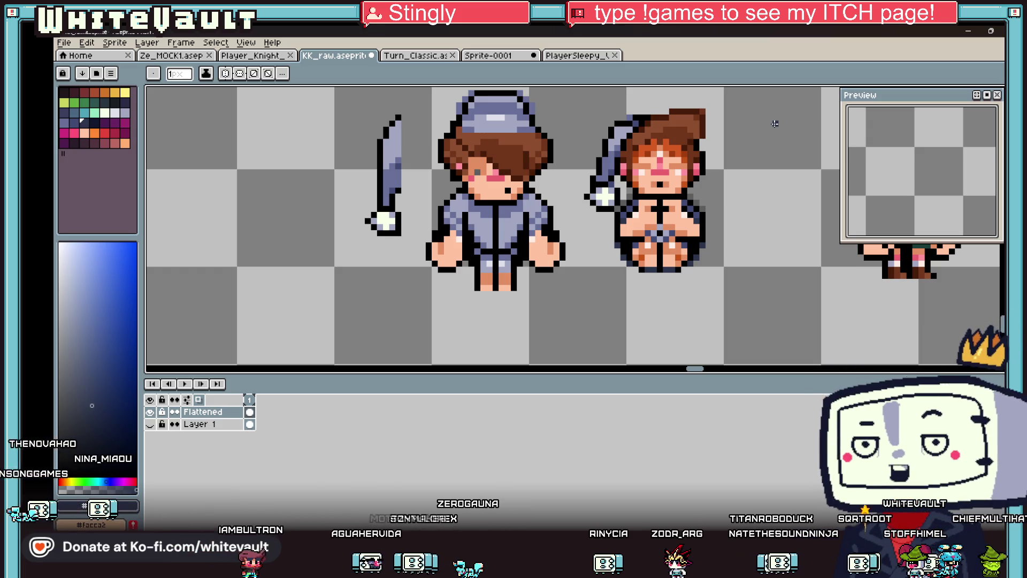
scroll(572, 262, down, 2)
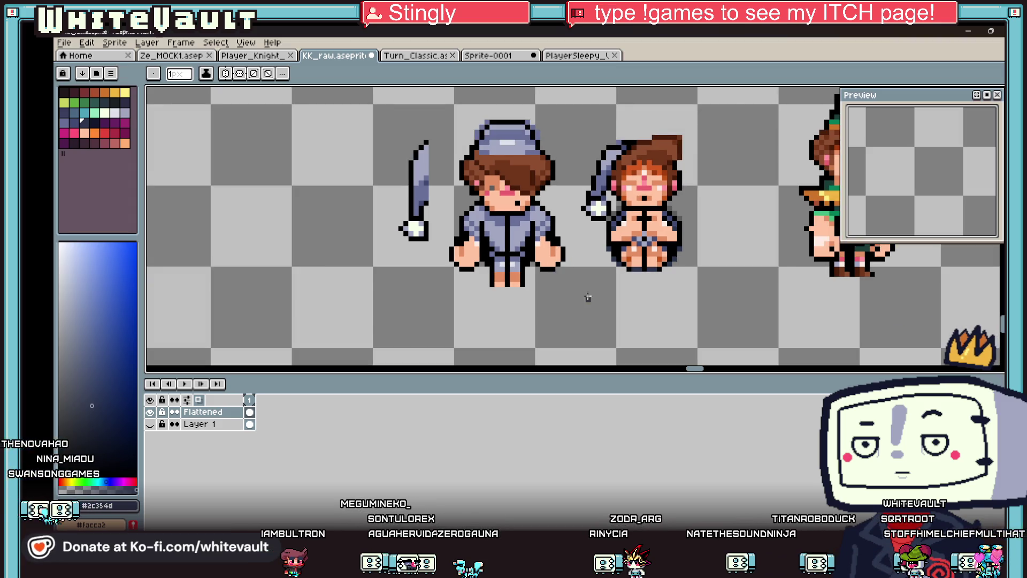
Step: Return to Bakin, close Resources, and start a test play of the home map
key(alt+Tab)
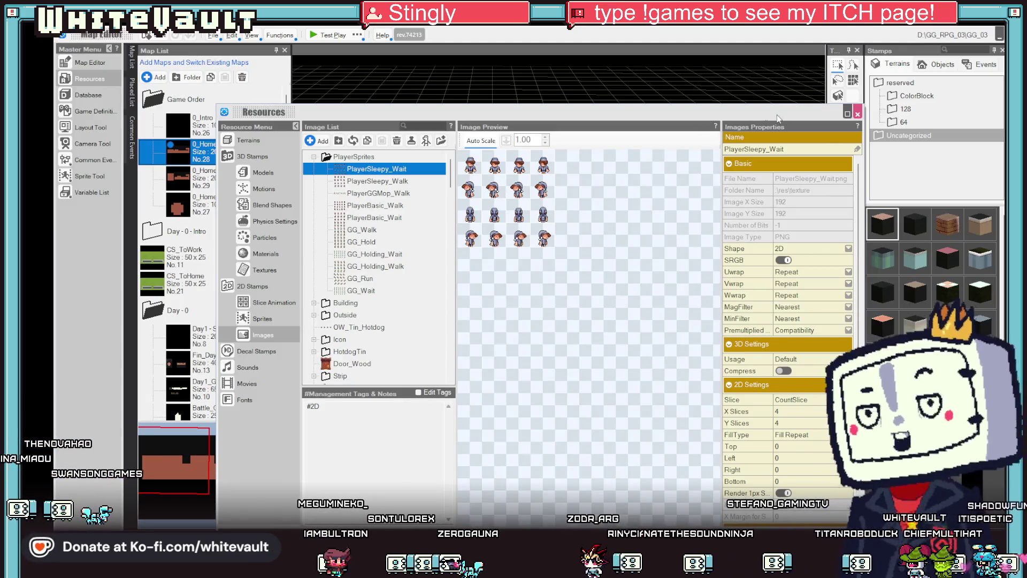
key(Escape)
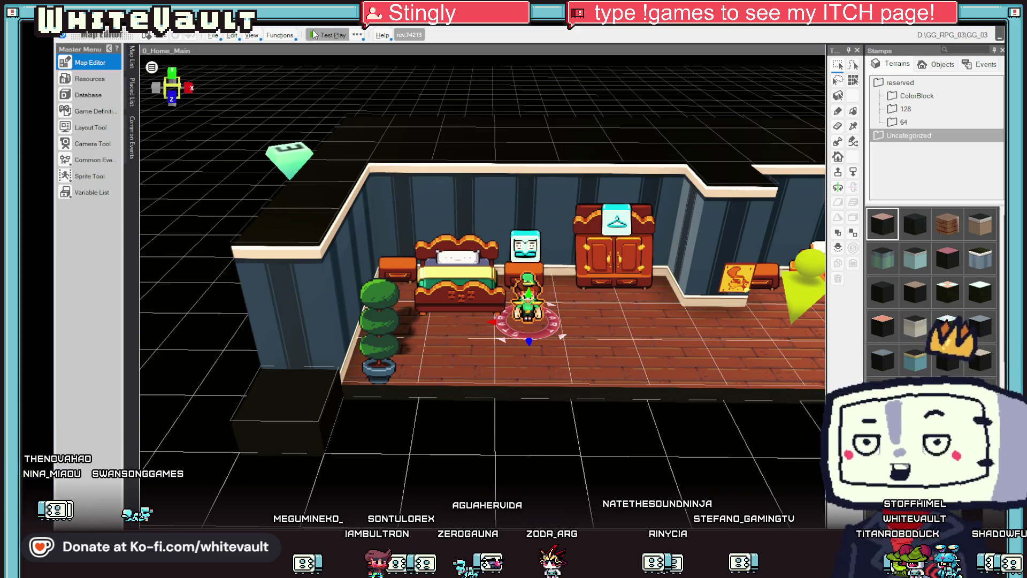
click(315, 38)
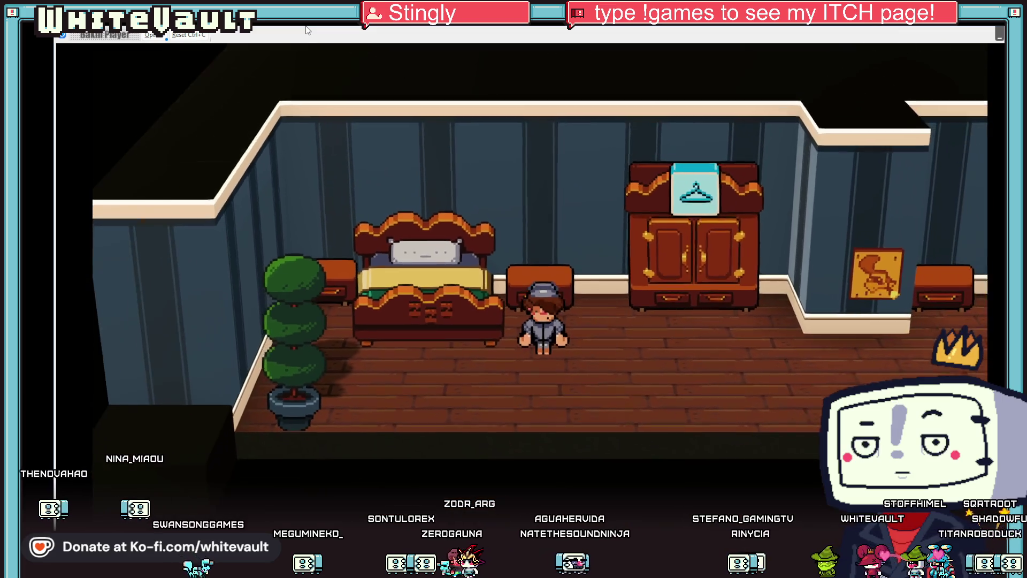
Step: Walk the player right to the corner, back left to the wardrobe, and interact with it
key(Right)
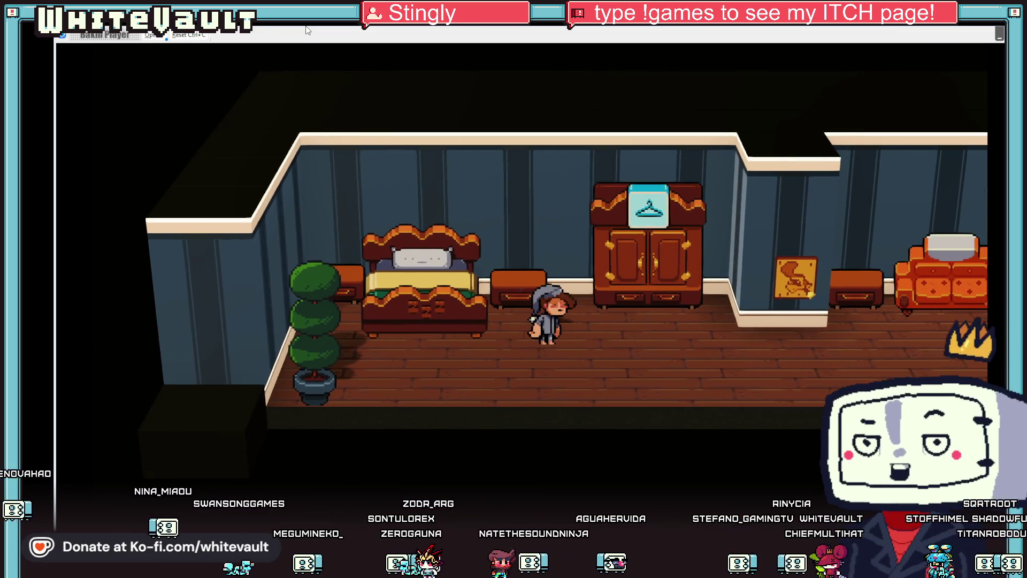
key(Right)
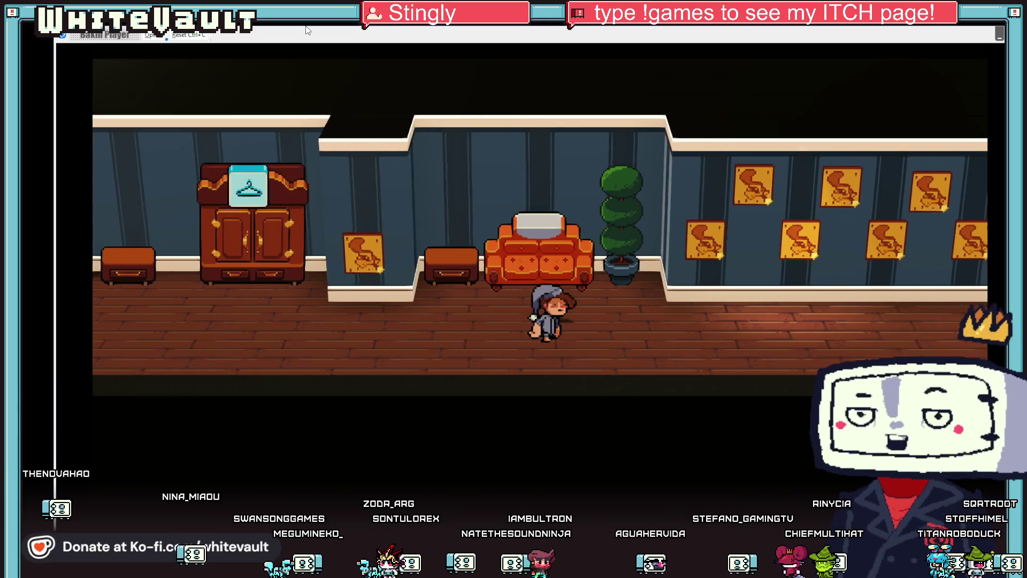
key(Right)
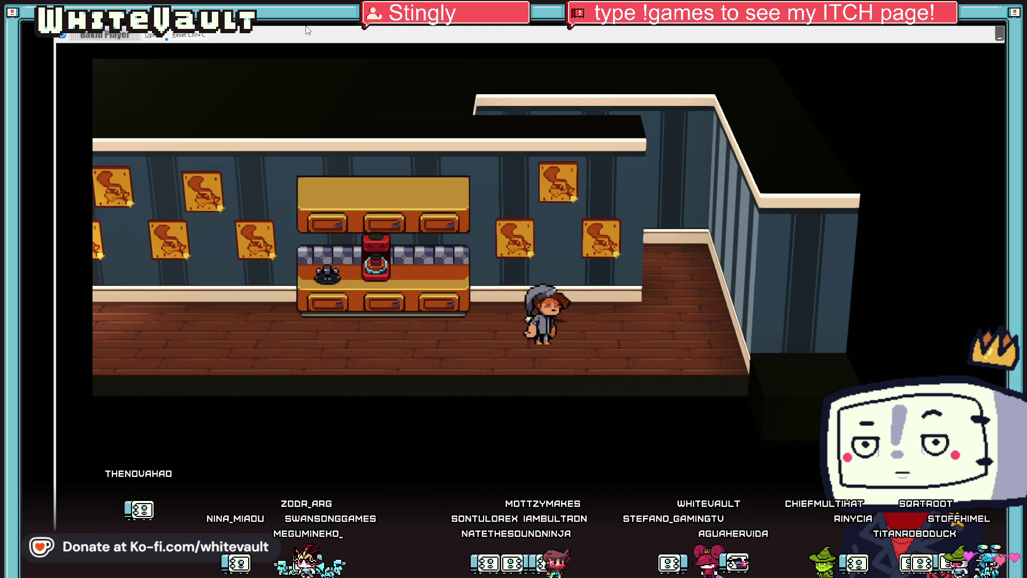
key(Right)
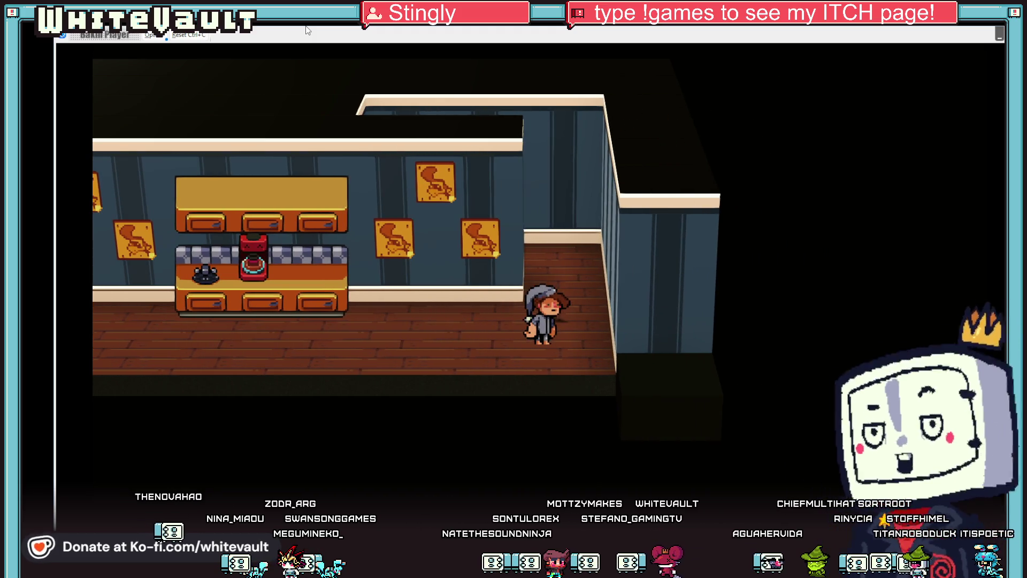
key(Left)
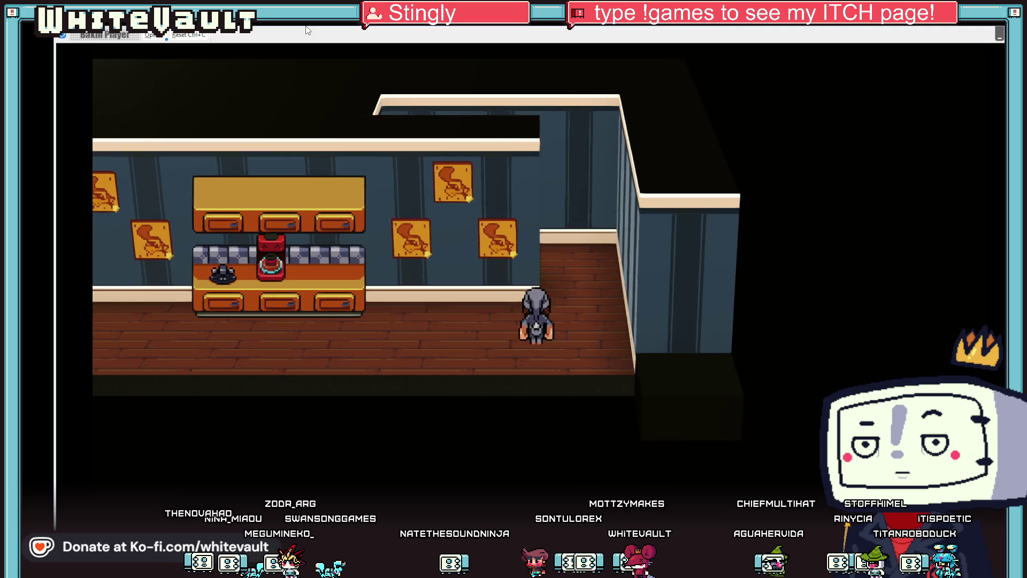
key(Left)
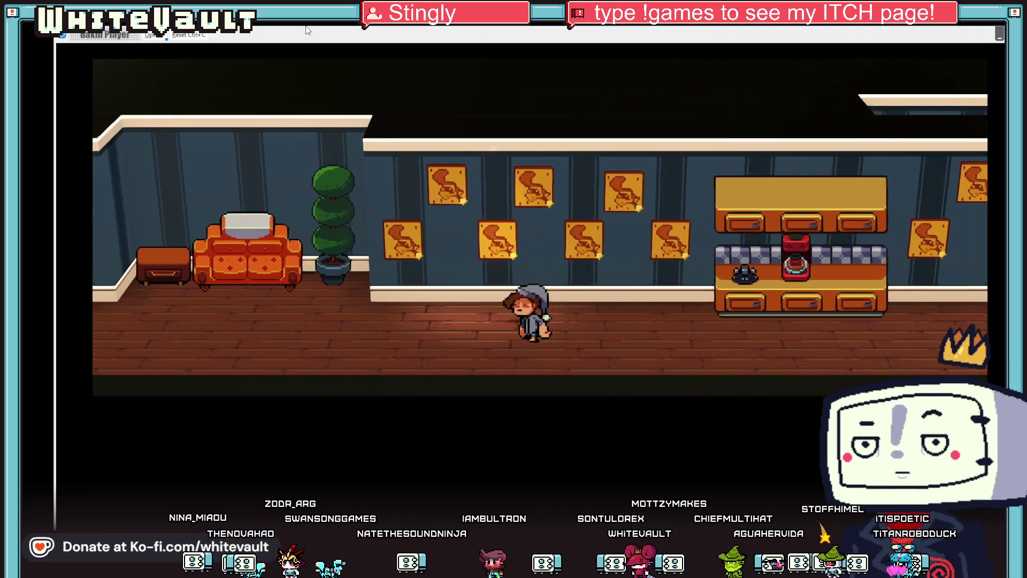
key(Left)
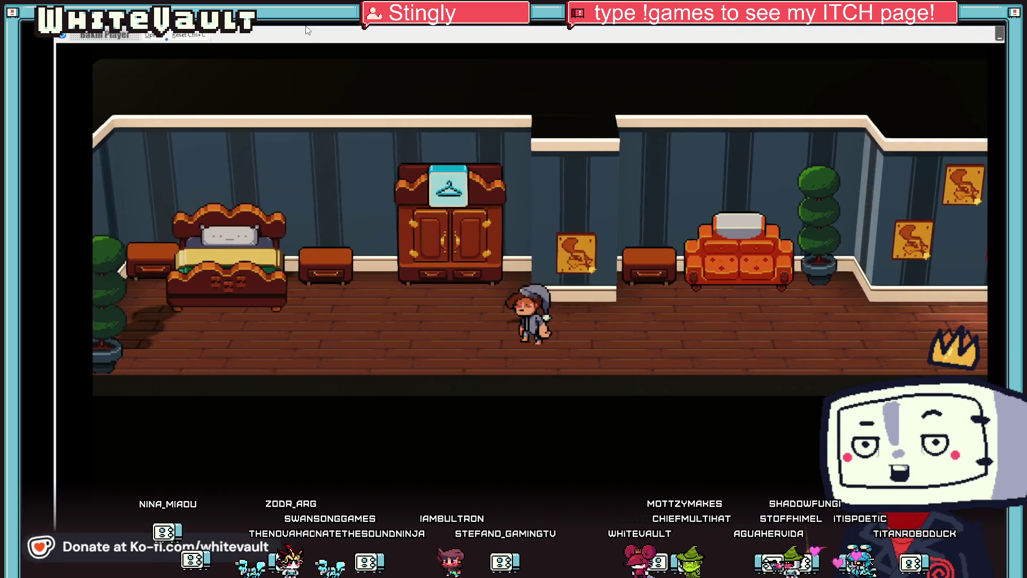
key(Up)
key(Return)
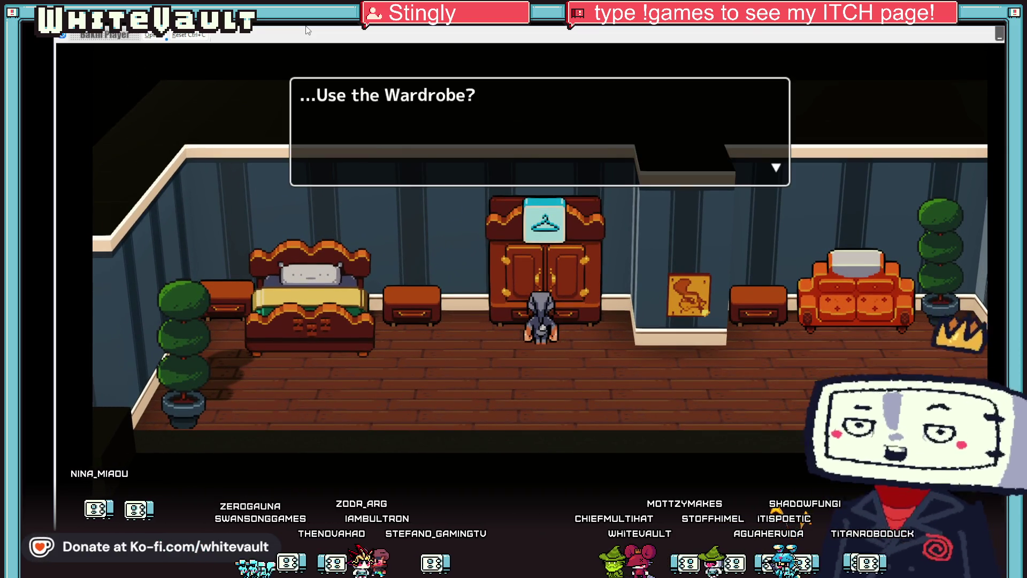
Step: Accept the wardrobe, talk to the attendant, and agree to wear the general employee uniform
key(Return)
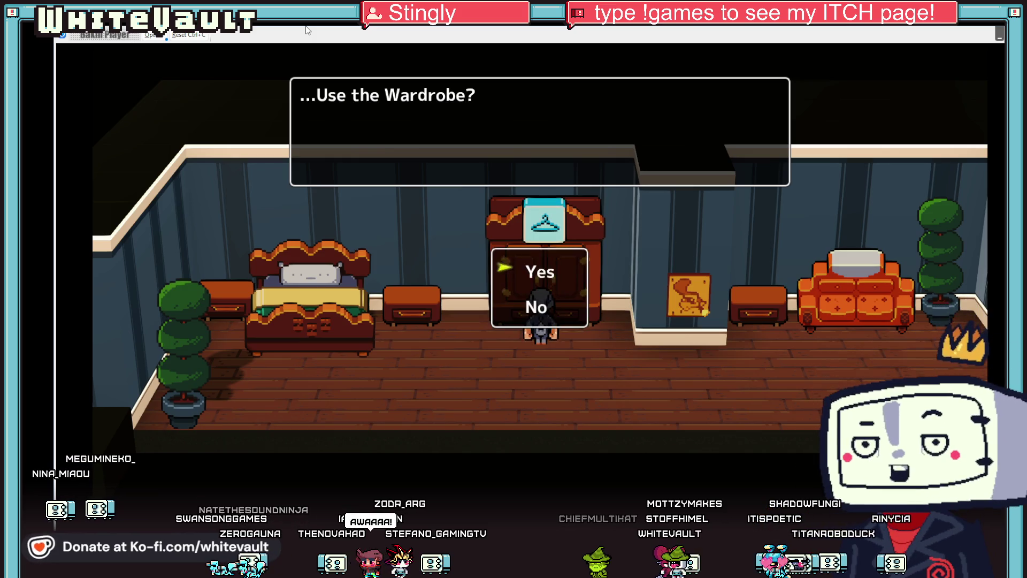
key(Return)
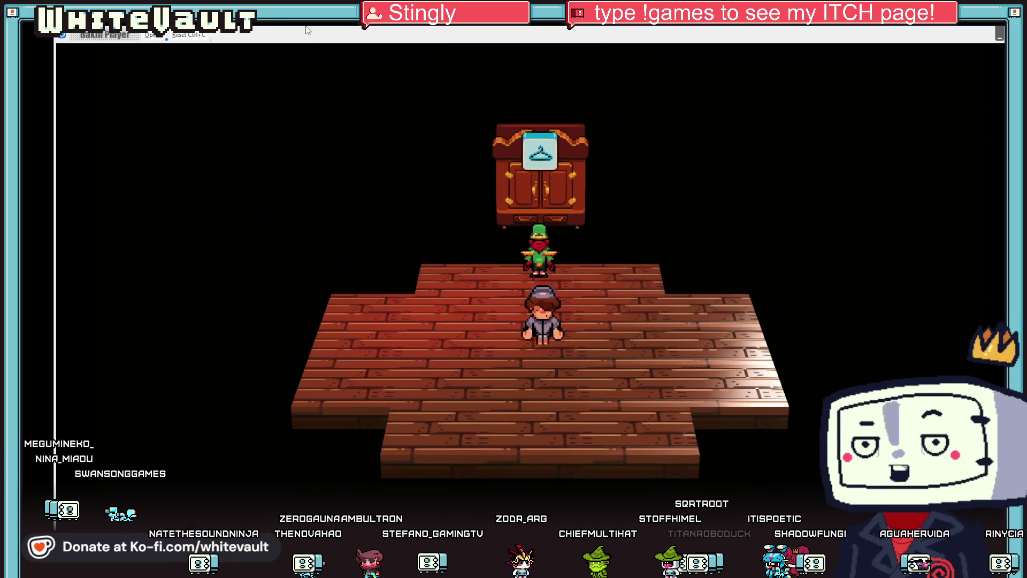
key(Up)
key(z)
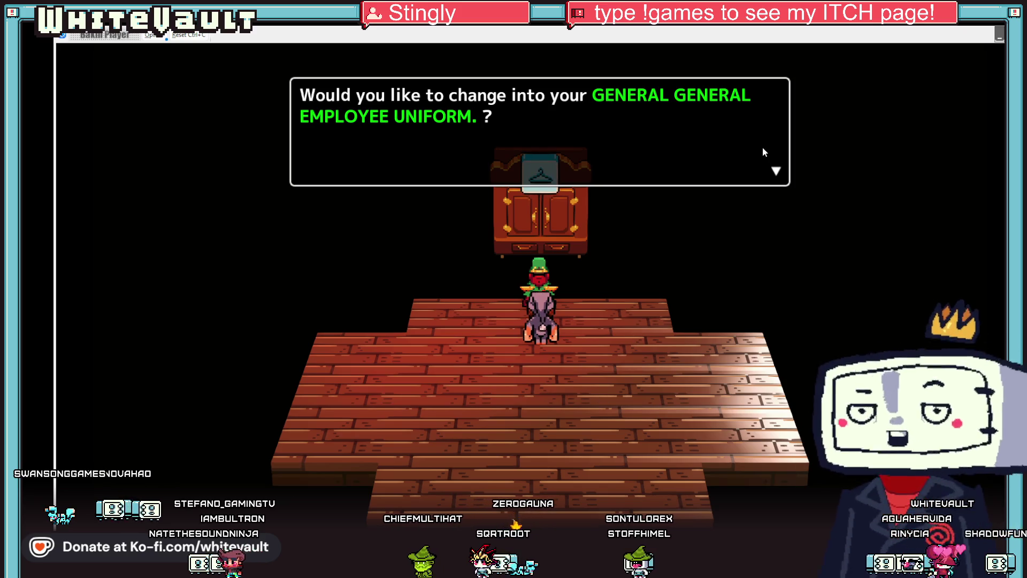
key(z)
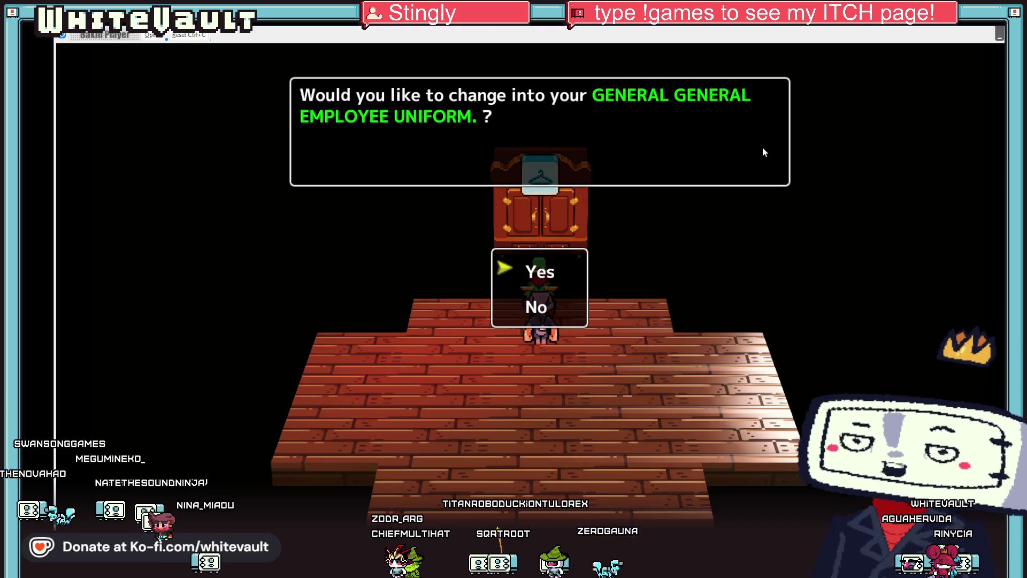
key(z)
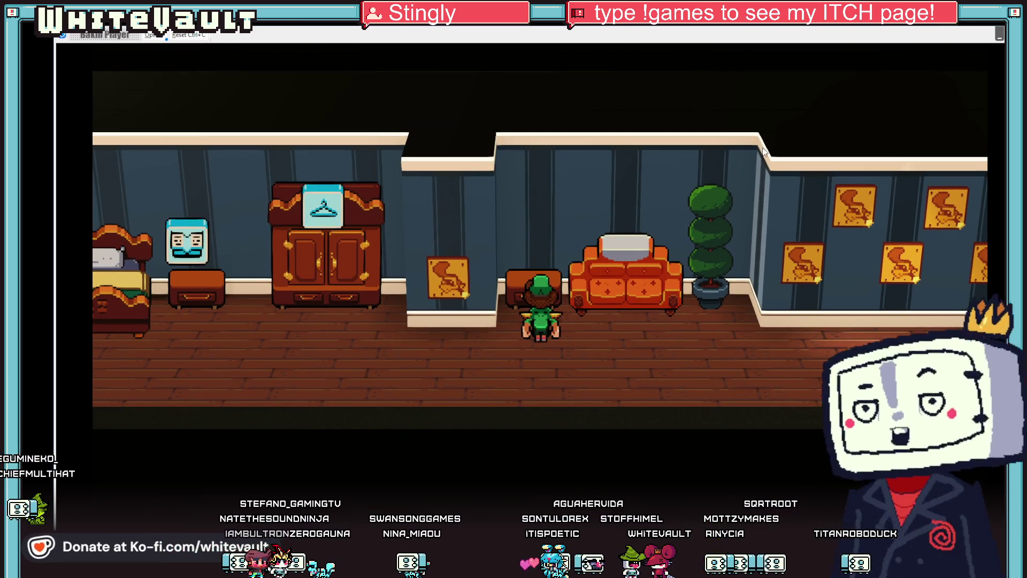
Step: Walk the uniformed player right and up the corridors, then through the painting hallway out the door
key(Right)
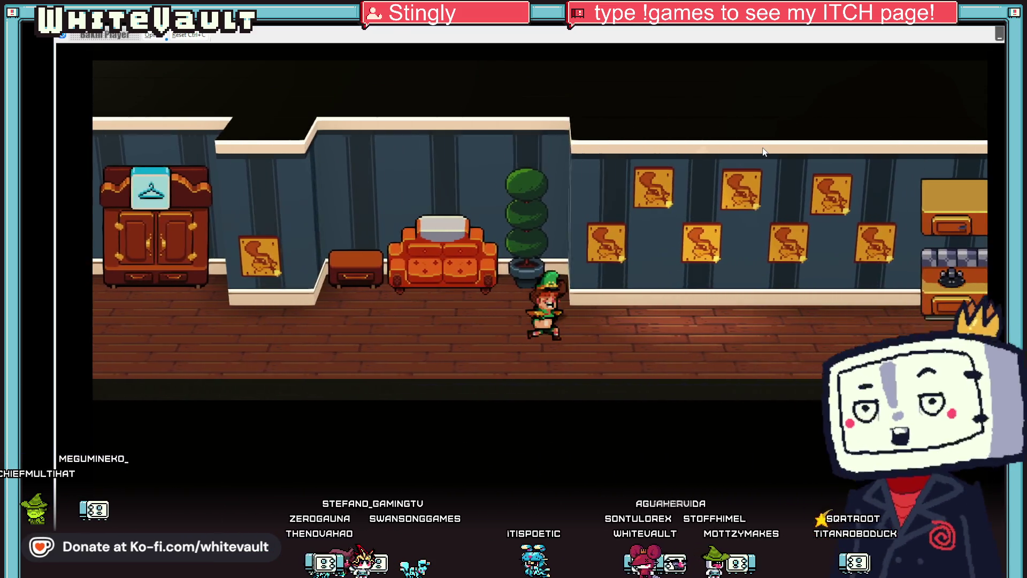
key(Right)
key(Right)
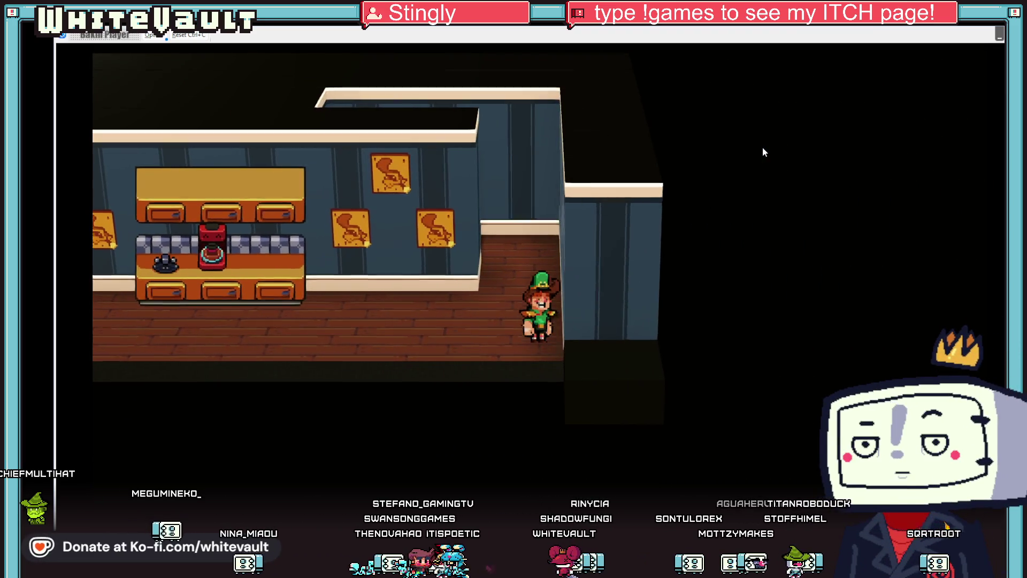
key(Up)
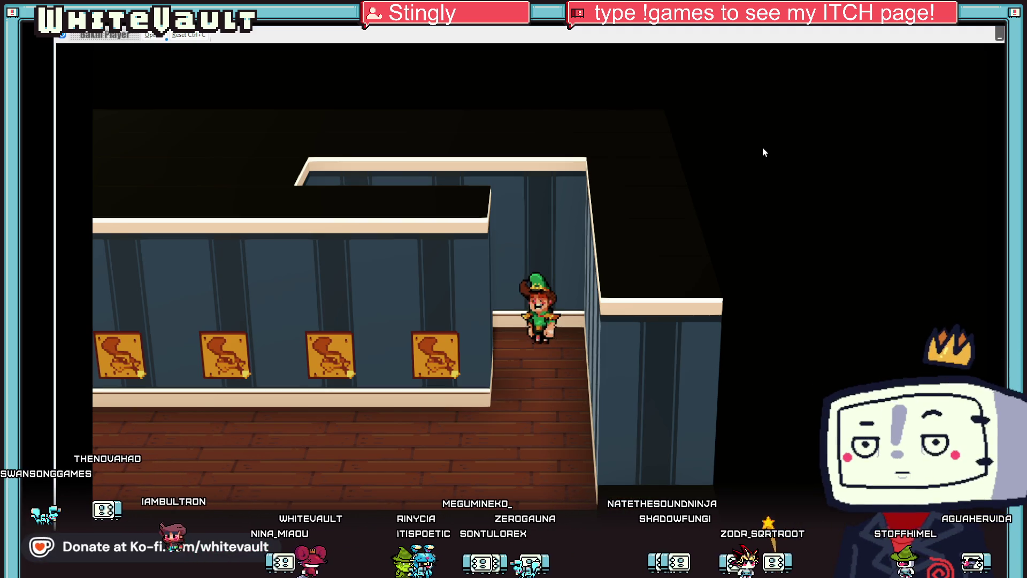
key(Down)
key(Left)
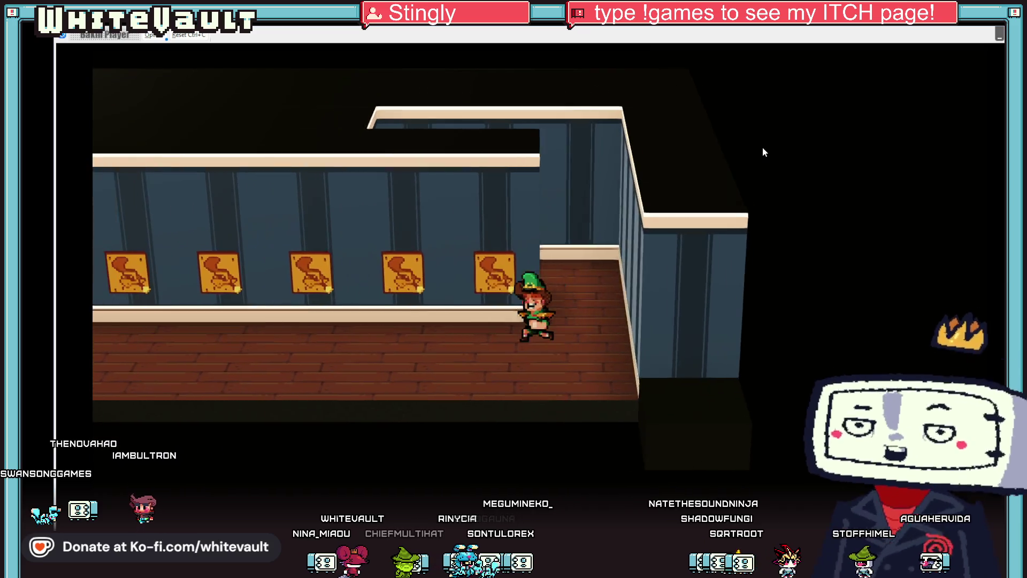
key(Left)
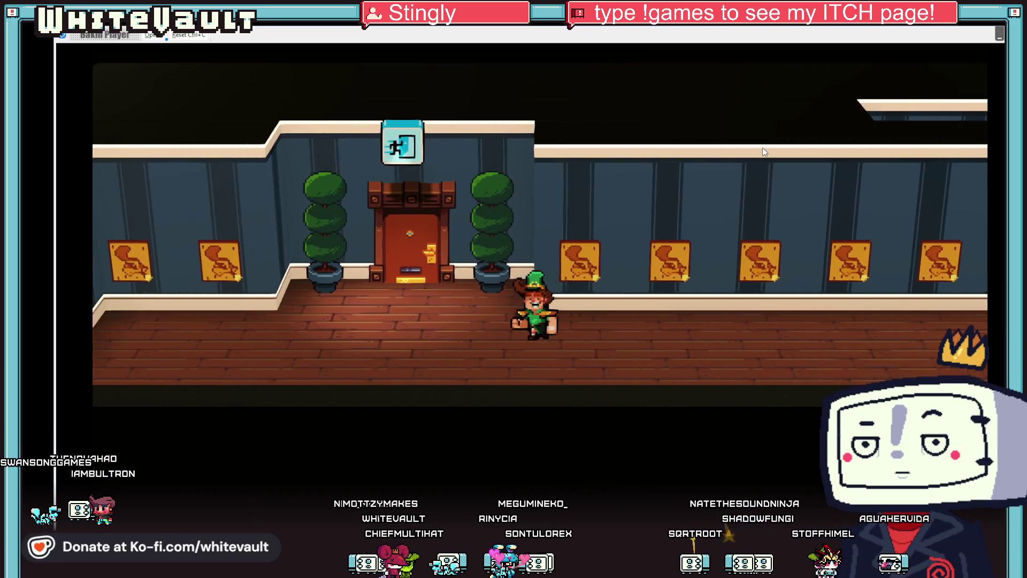
key(Up)
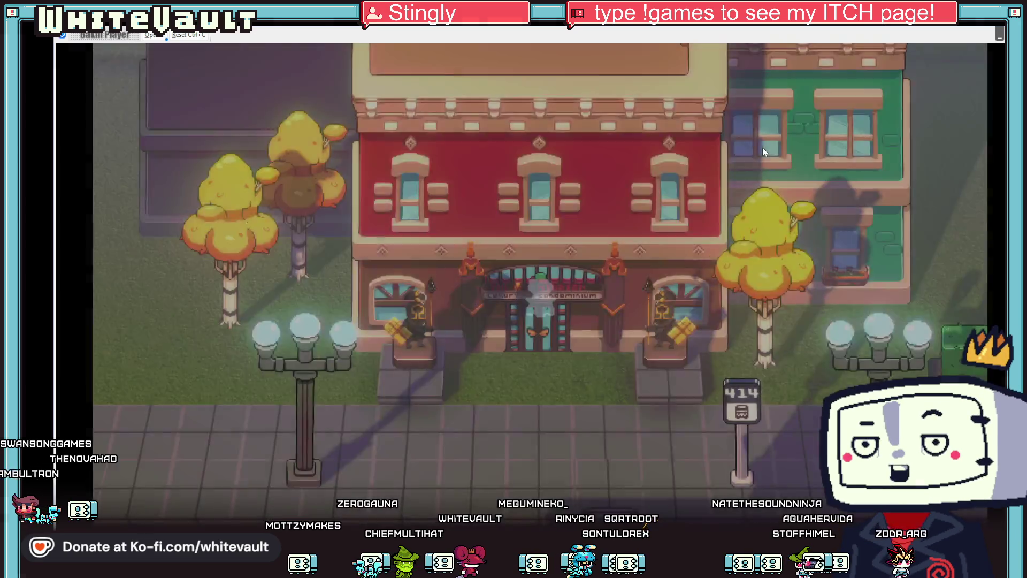
Step: Step off the doorstep onto the sidewalk and travel to the office locker room
key(Down)
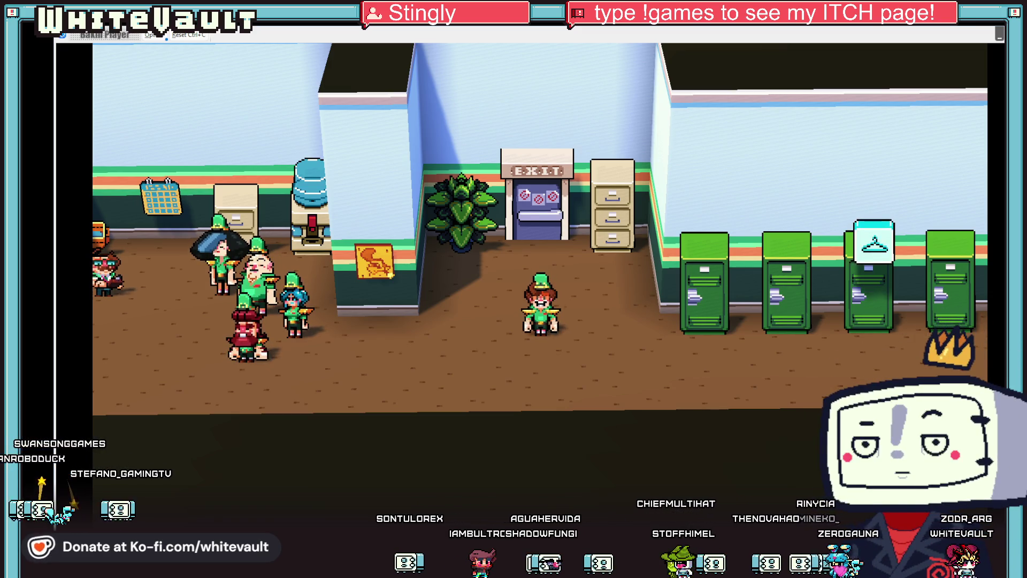
Step: Walk across the locker room and through the exit door into the store
key(Down)
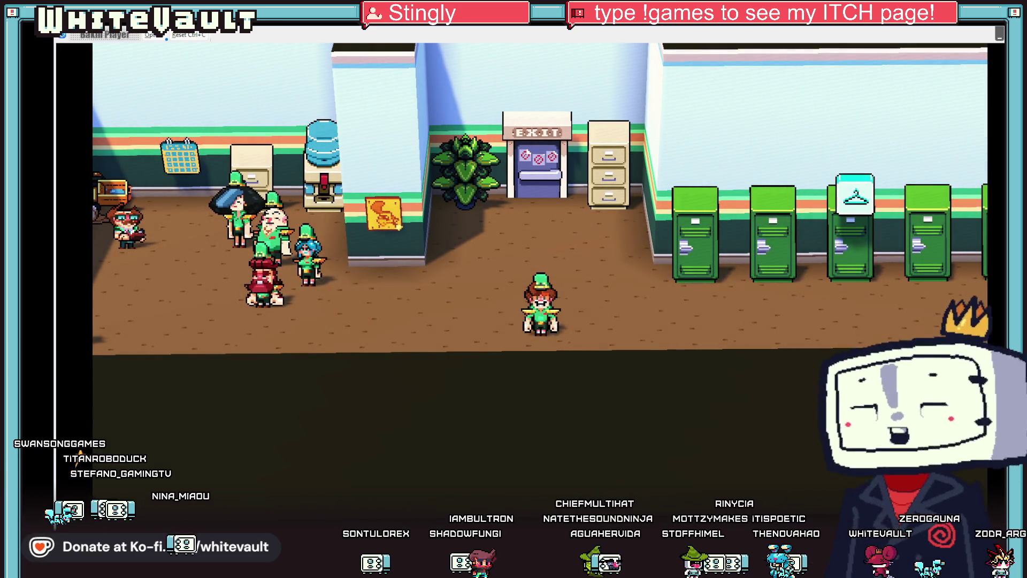
key(Left)
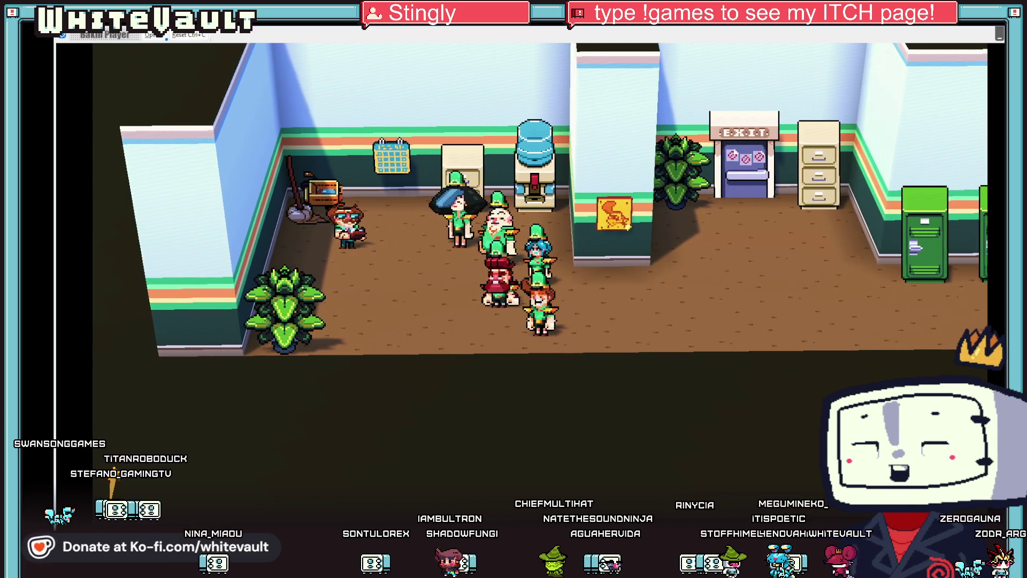
key(Right)
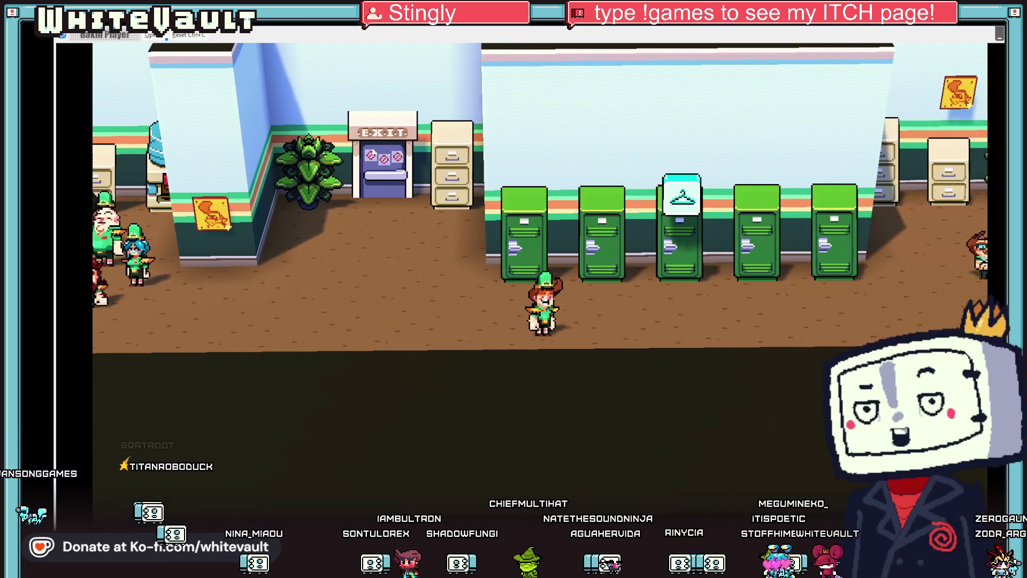
key(Right)
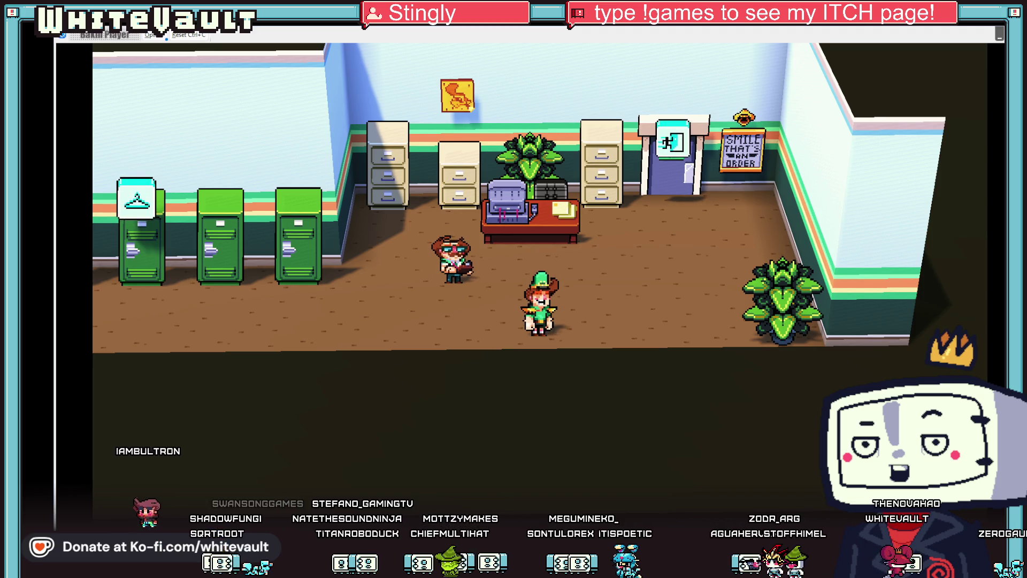
key(Up)
key(Right)
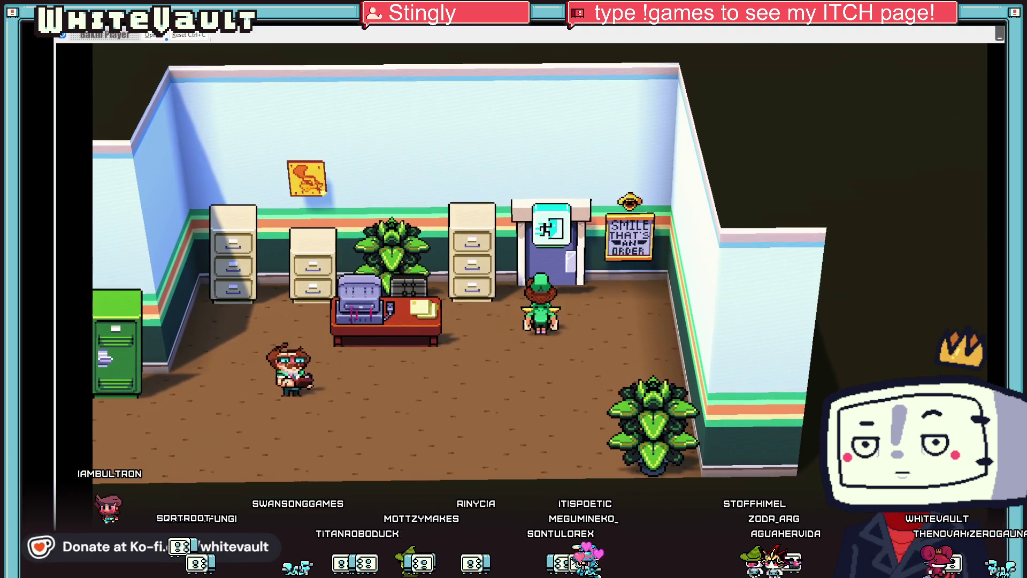
key(Down)
key(Up)
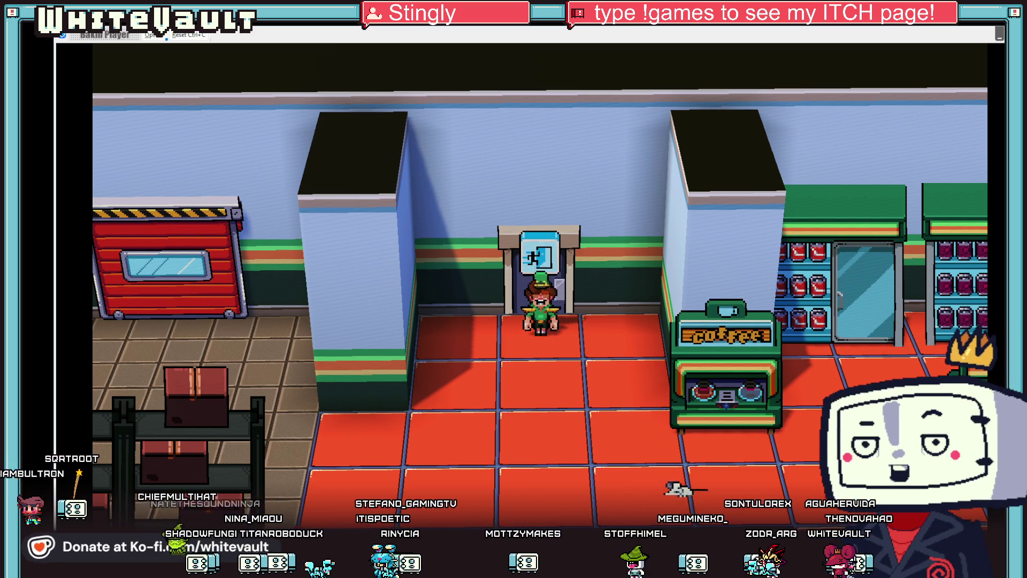
Step: Walk past the coffee machine to the shelves and mop the first puddle
key(Down)
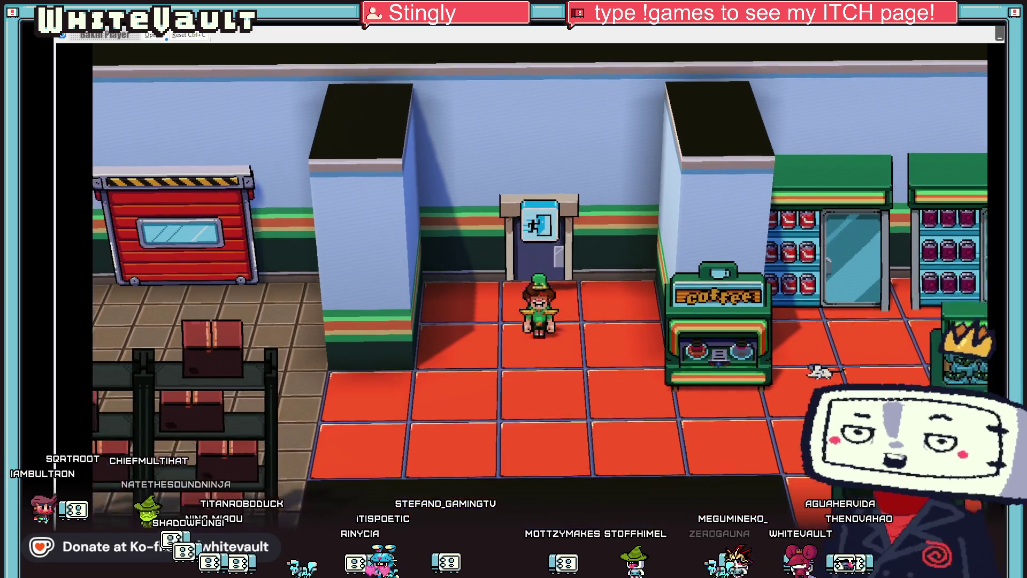
key(Right)
key(Left)
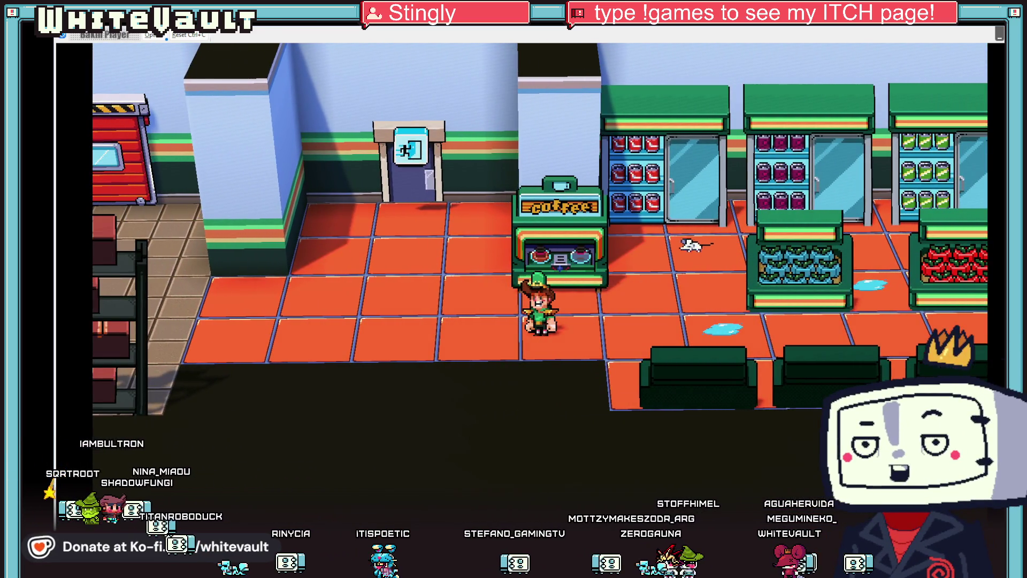
key(Right)
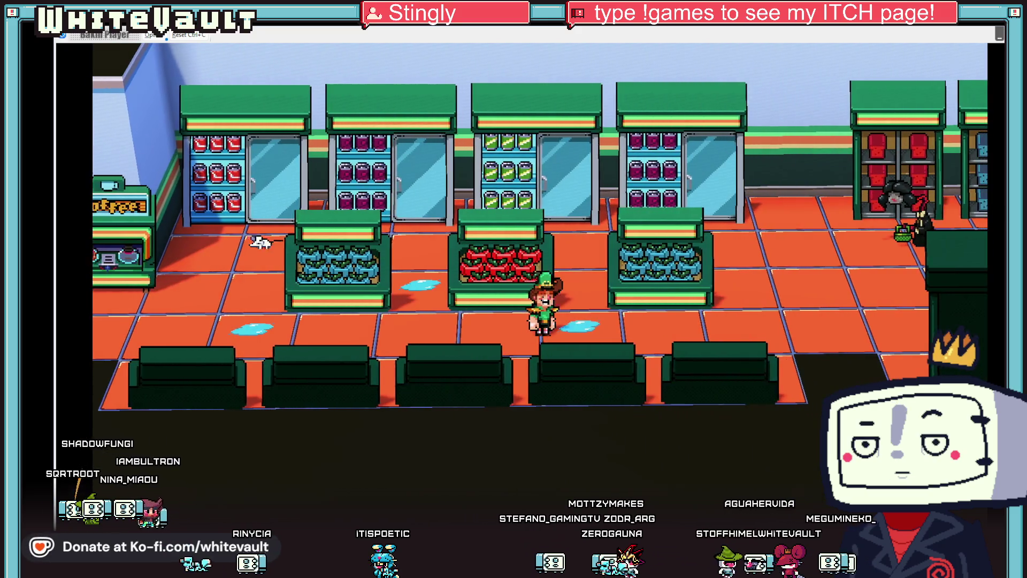
key(Right)
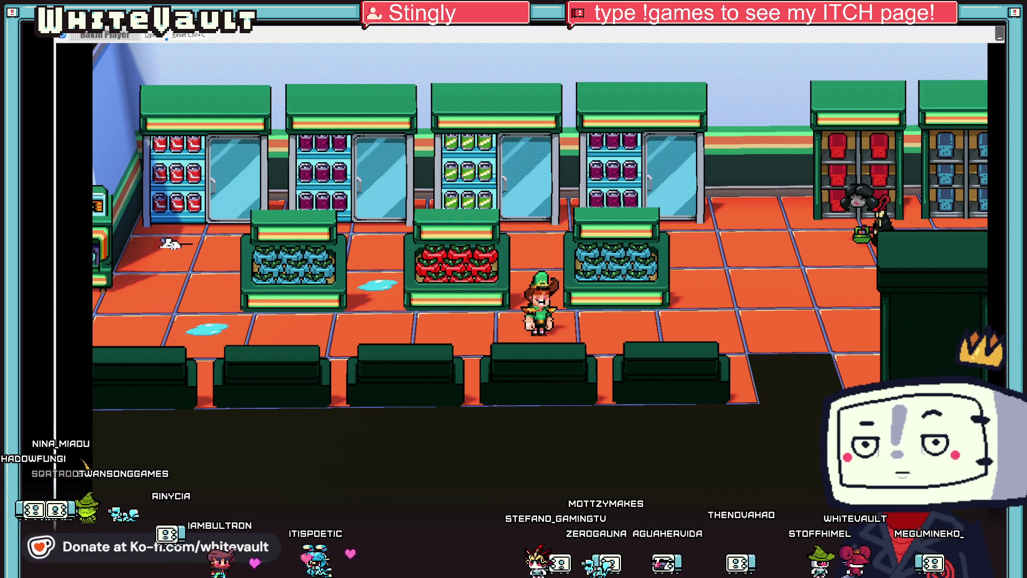
Step: Mop the puddle at the produce bin corner, dismiss 'yah done!', and return to the office
key(Left)
key(Up)
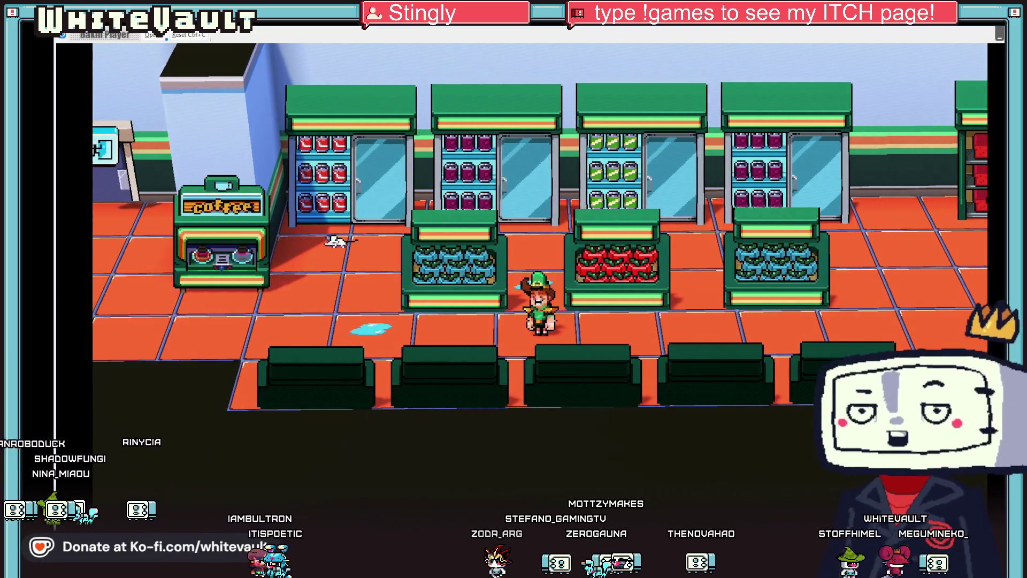
key(Down)
key(Right)
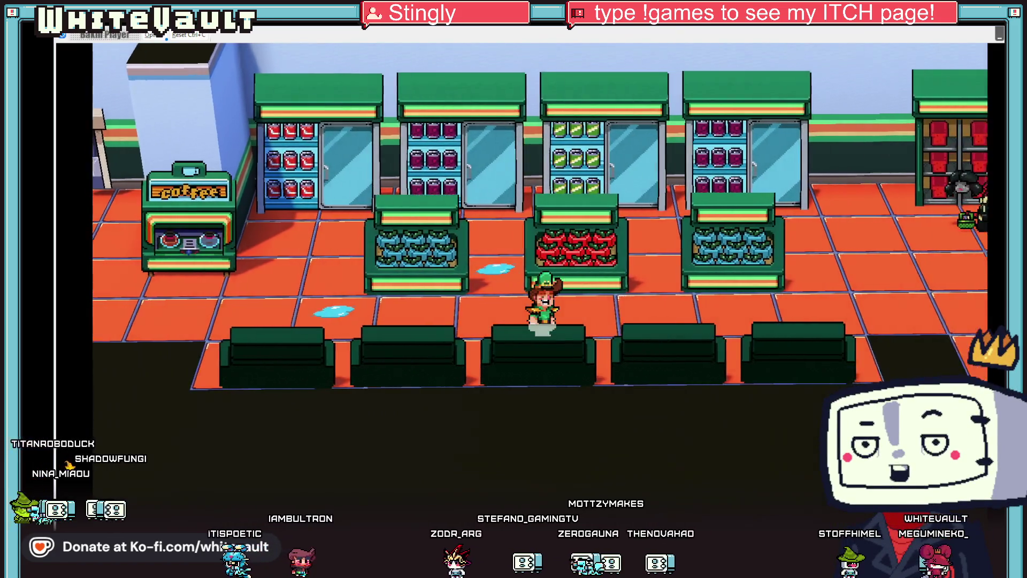
key(Right)
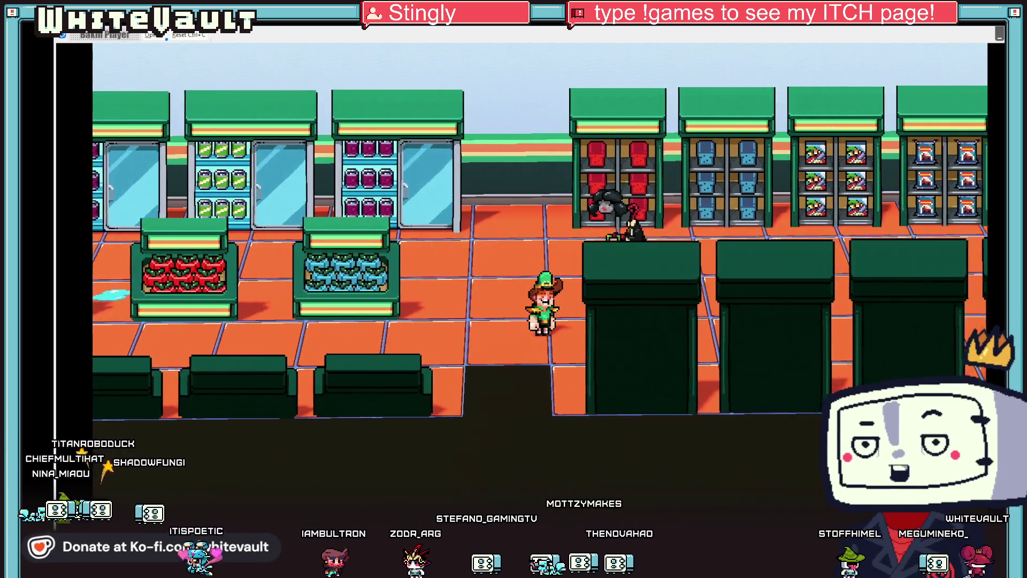
key(Left)
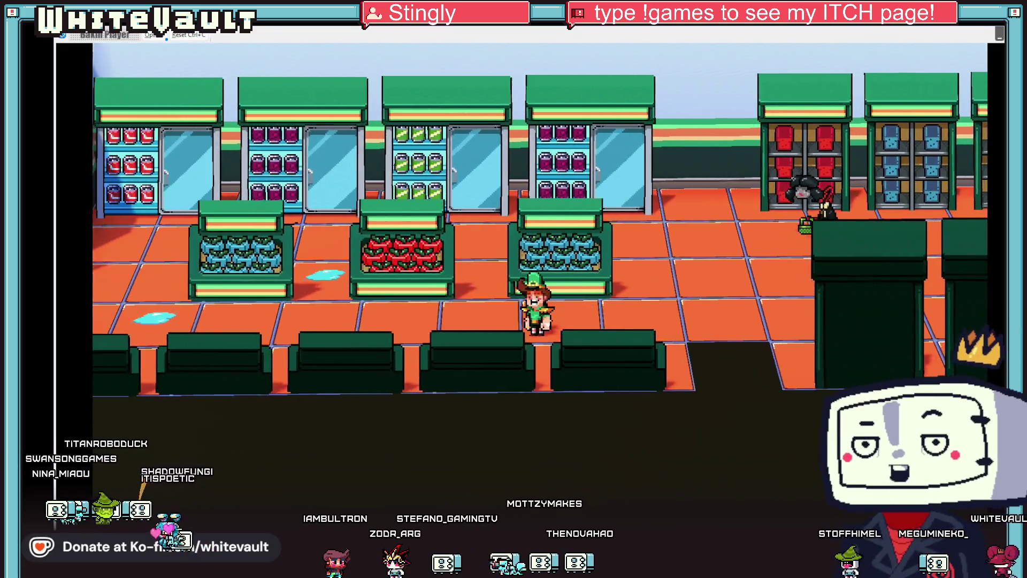
key(Up)
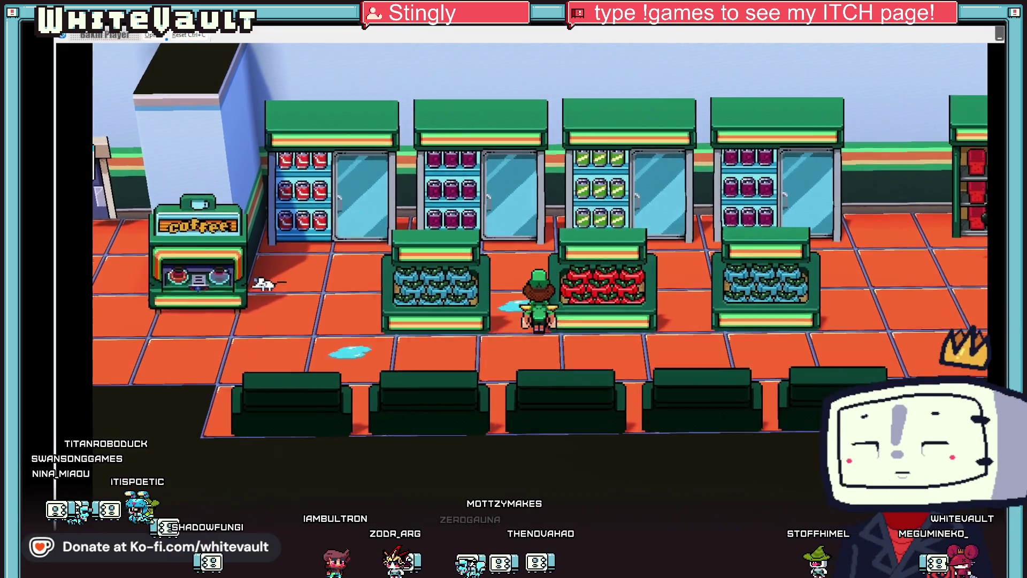
key(Right)
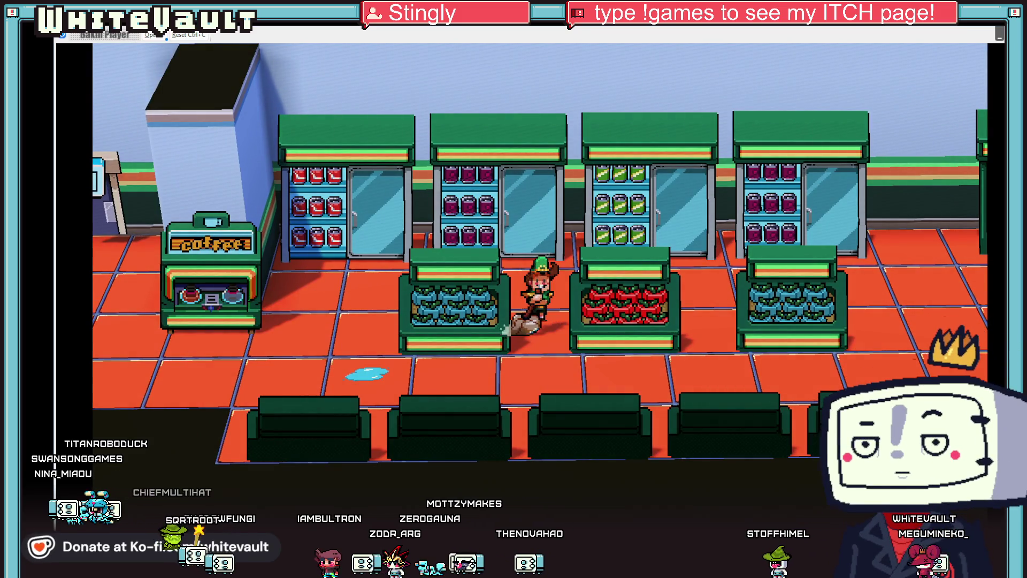
key(Down)
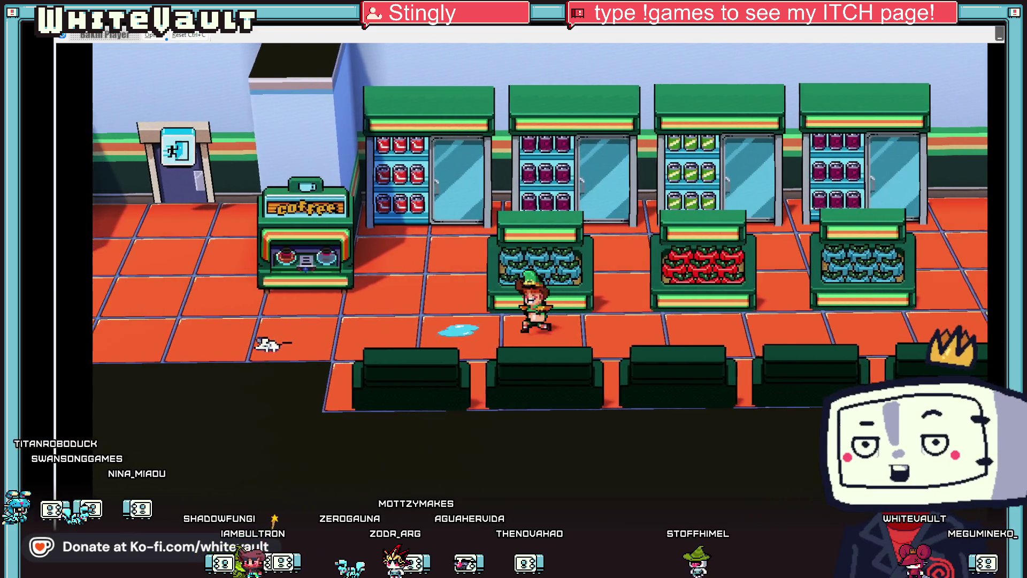
key(Left)
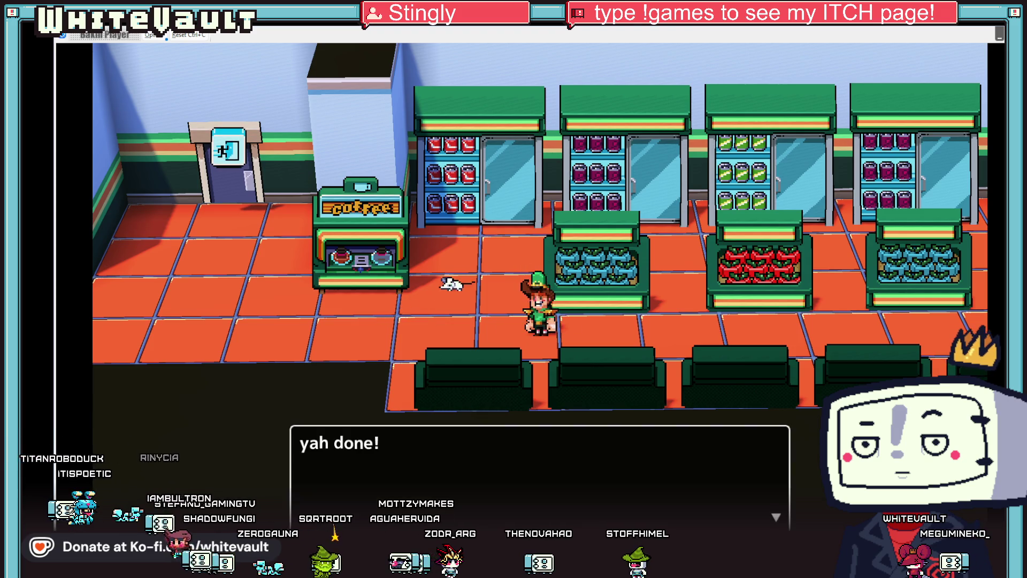
key(Return)
key(Left)
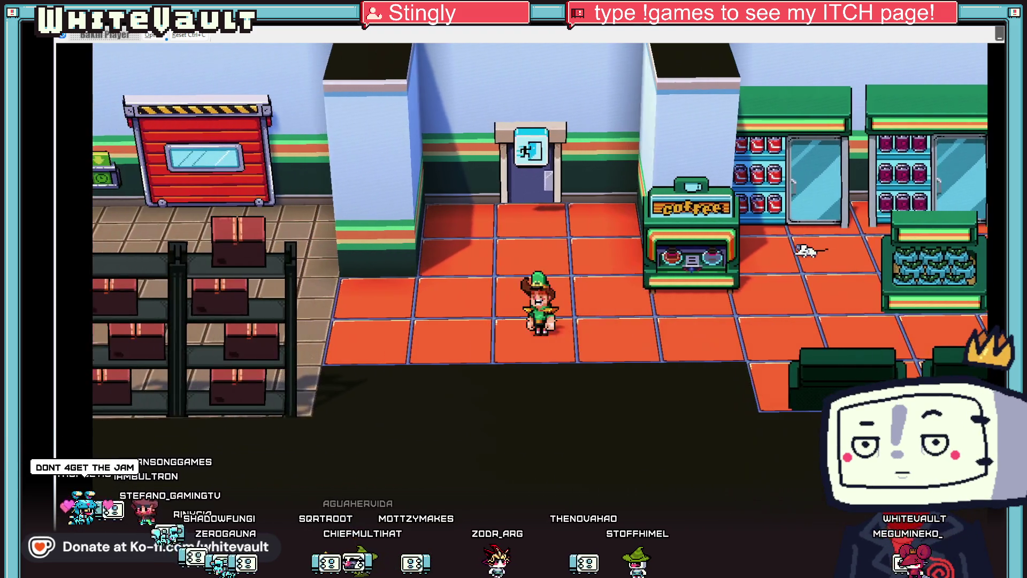
key(Up)
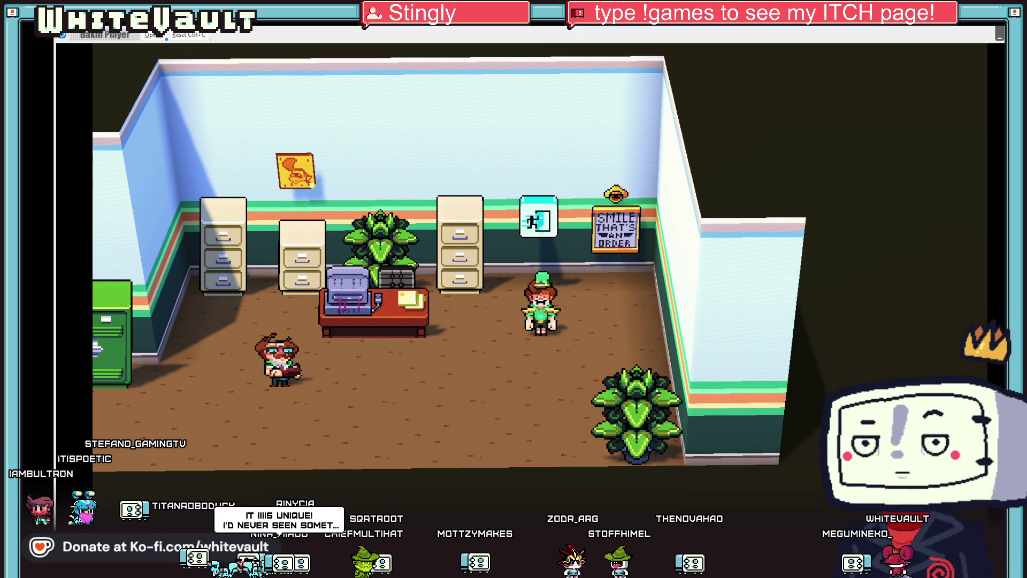
Step: Talk to the coworker beside the desk, then walk over to the EXIT door
key(Up)
key(Down)
key(Left)
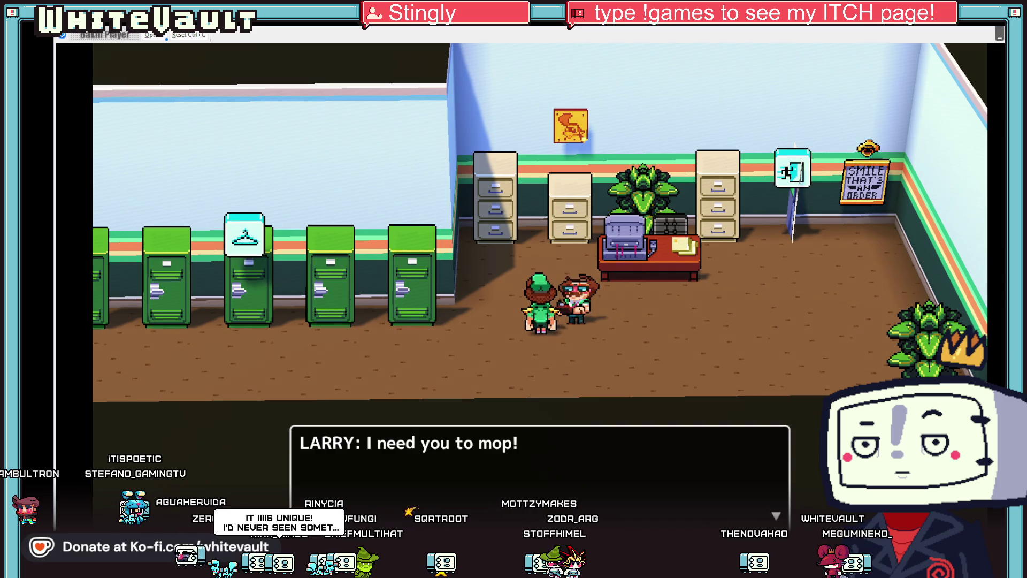
key(Return)
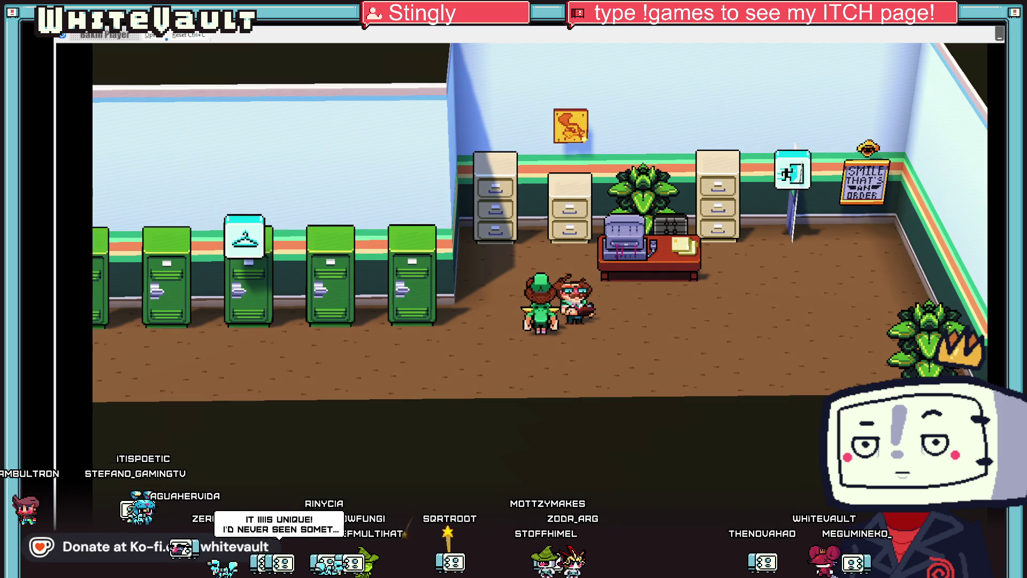
key(Left)
key(Down)
key(Left)
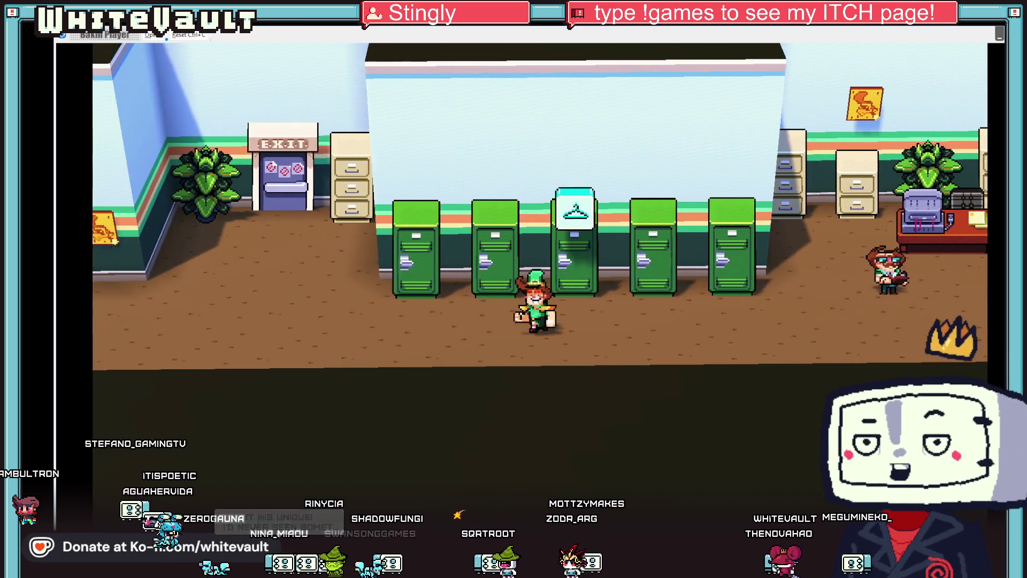
key(Up)
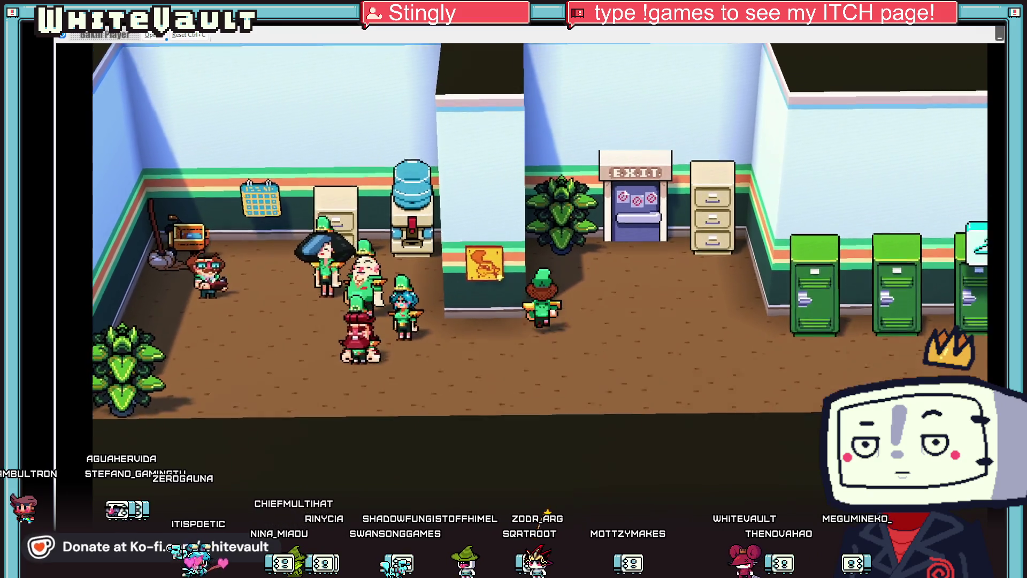
key(Left)
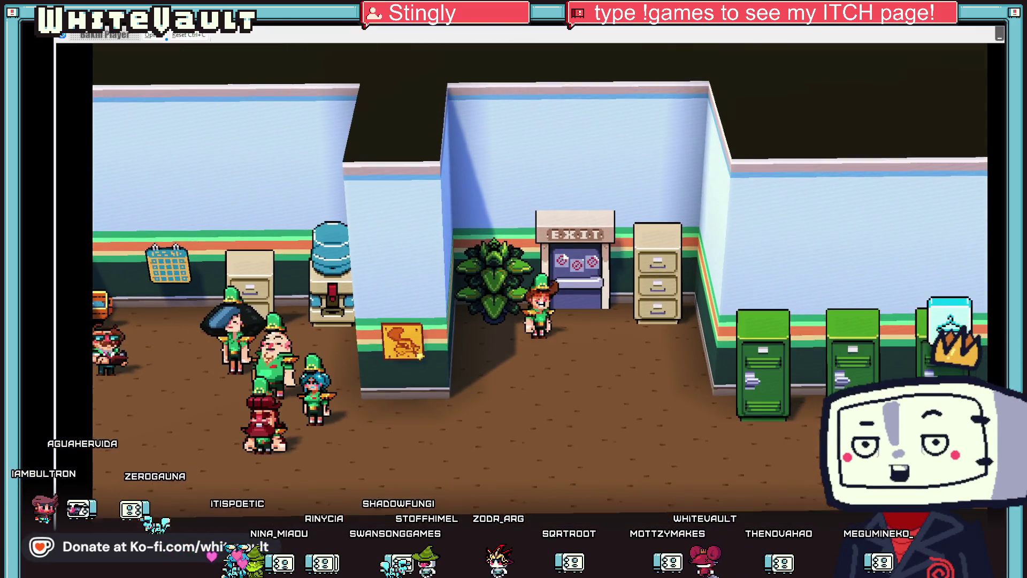
key(Right)
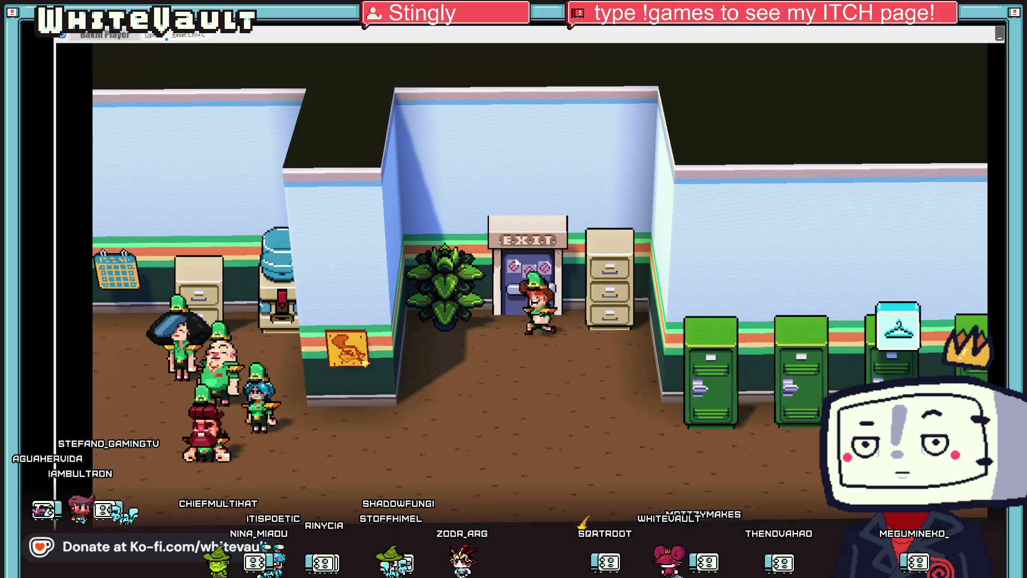
Step: Go back to talk to the desk worker, then walk into the EXIT door
key(Down)
key(Right)
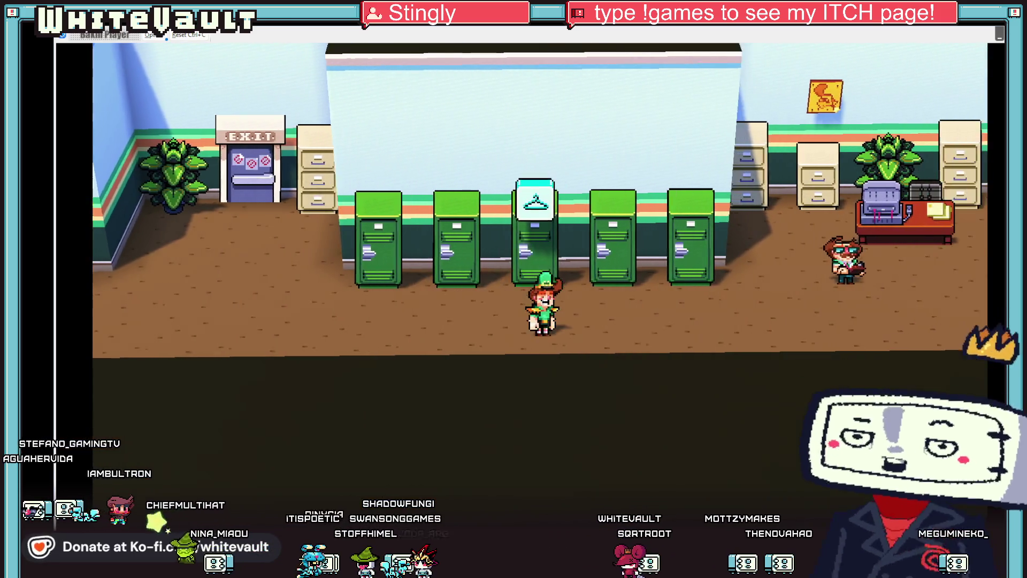
key(Right)
key(Up)
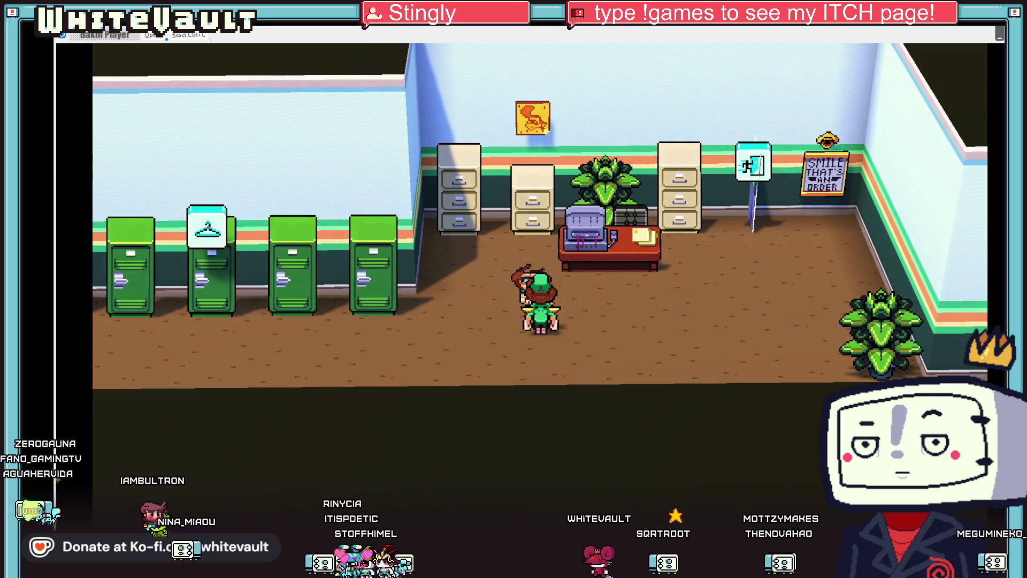
key(Return)
key(Return)
key(Left)
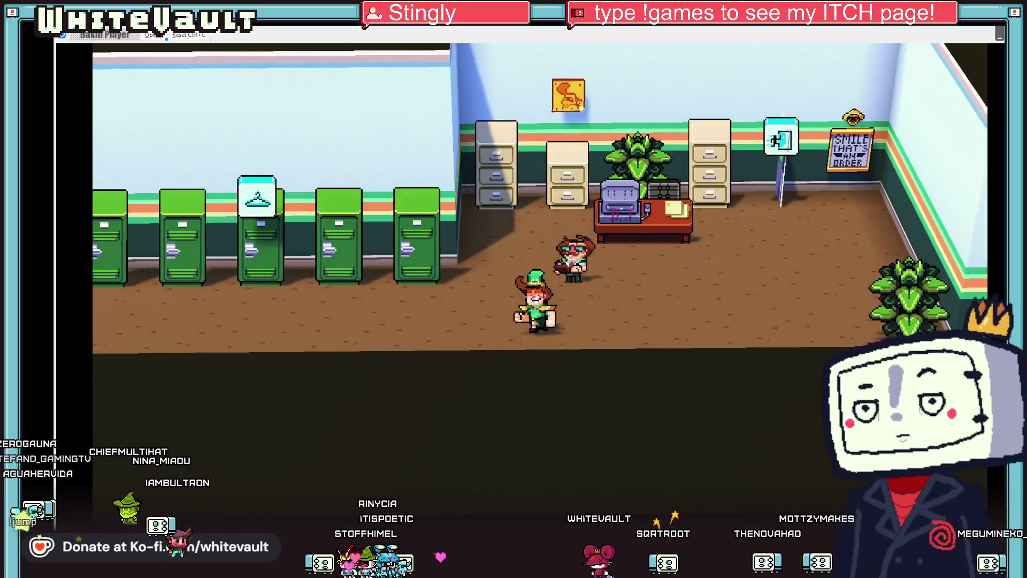
key(Left)
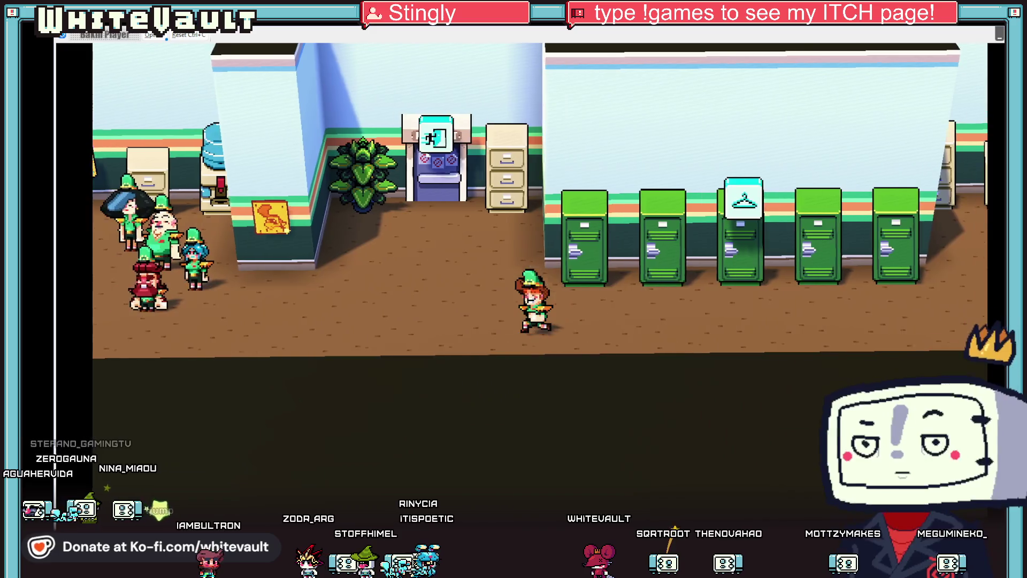
key(Up)
key(Up)
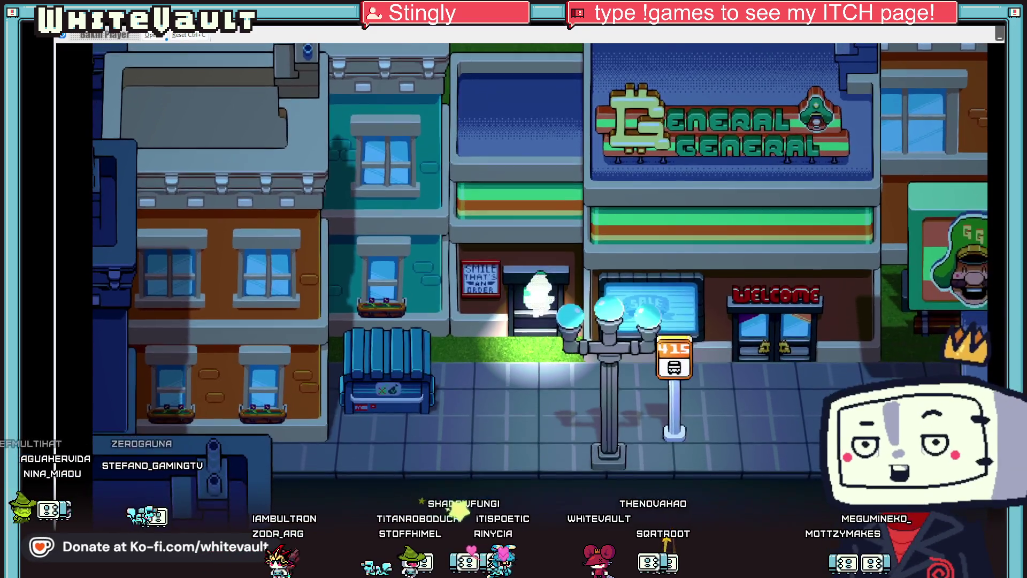
Step: Walk from the General General door along the street into the apartment hallway
key(Down)
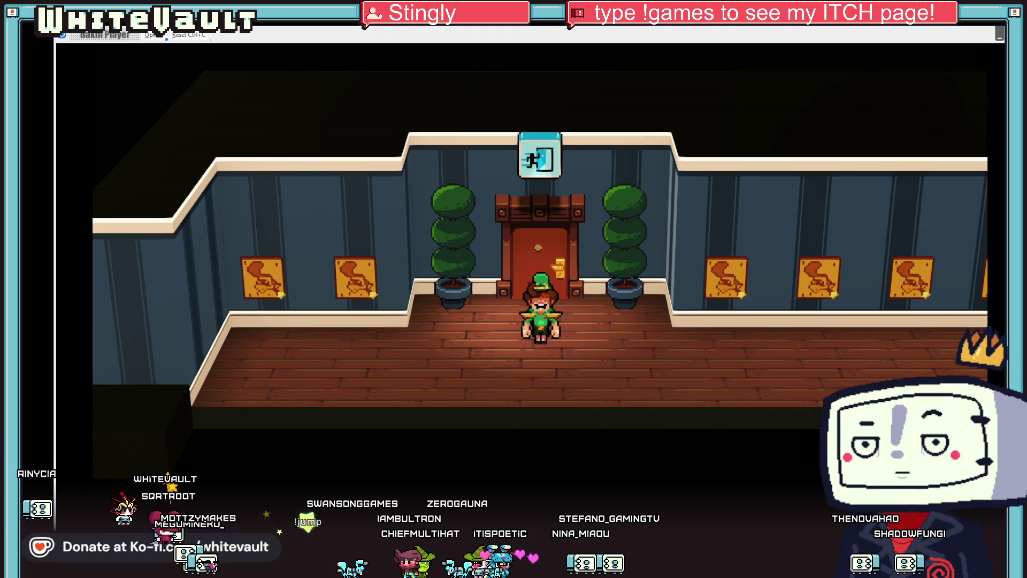
Step: Run the player along the hallway and side corridor to the bed in the bedroom
key(Right)
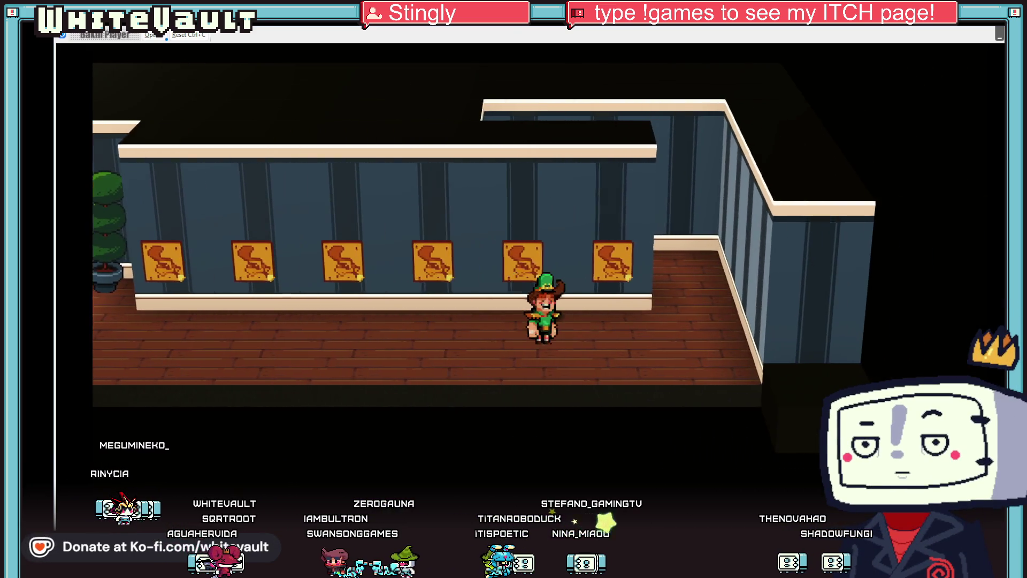
key(Up)
key(Up)
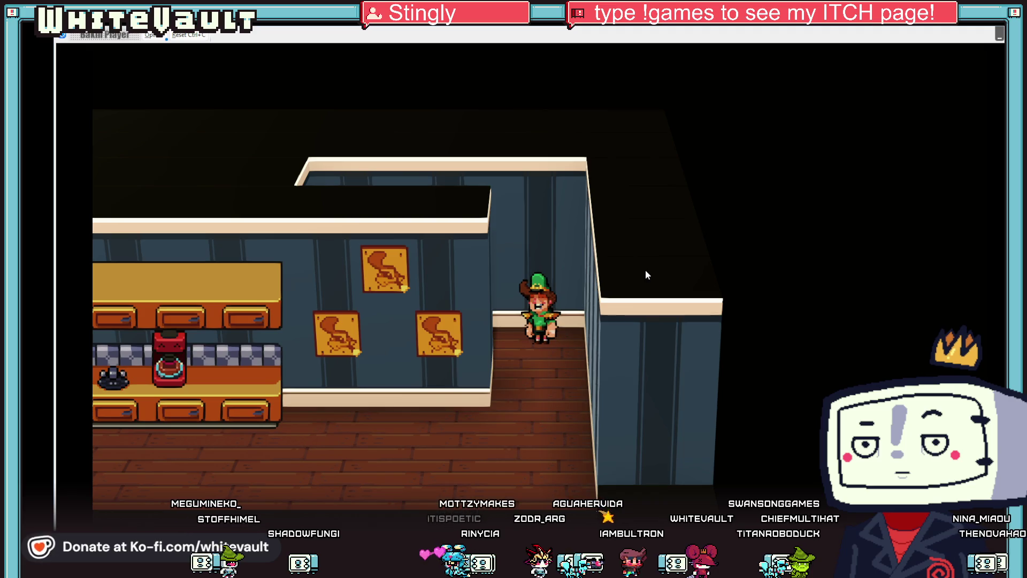
key(Down)
key(Left)
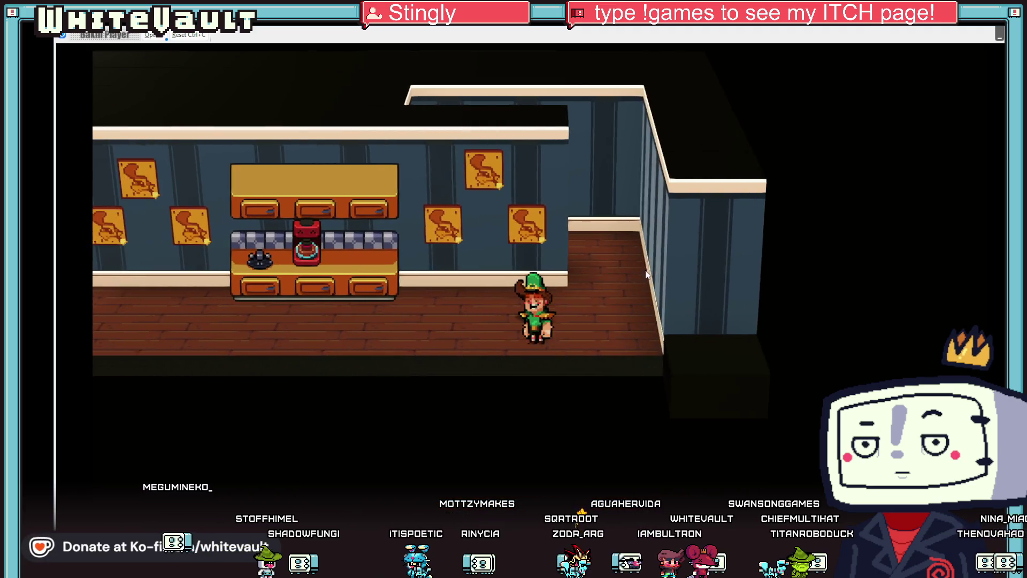
key(Left)
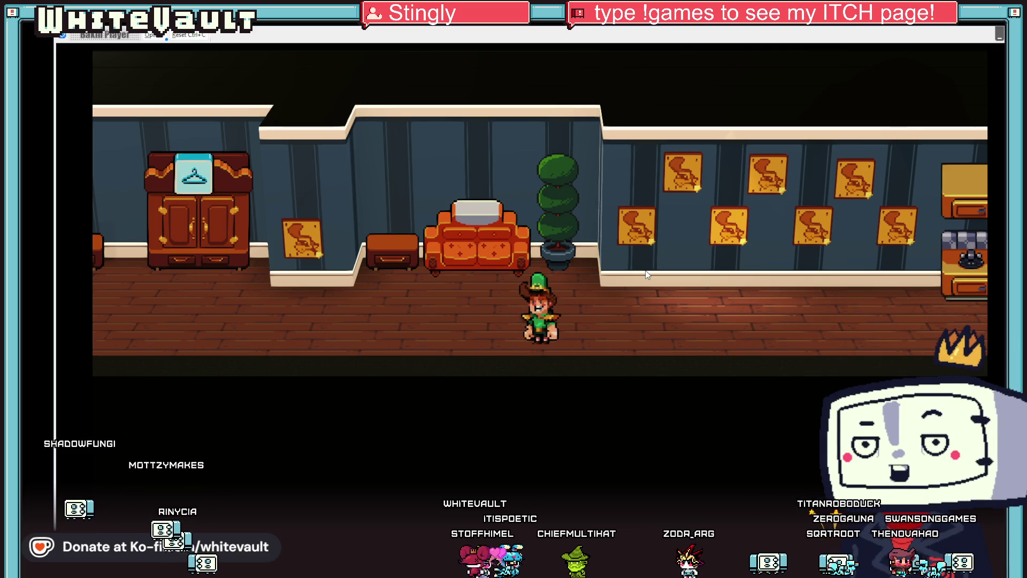
key(Left)
key(Left)
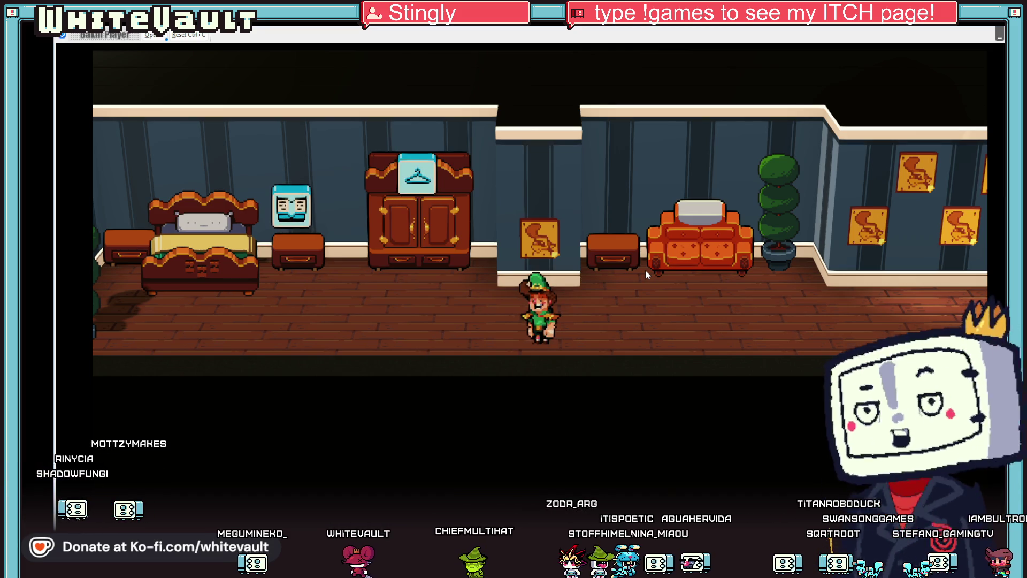
key(Left)
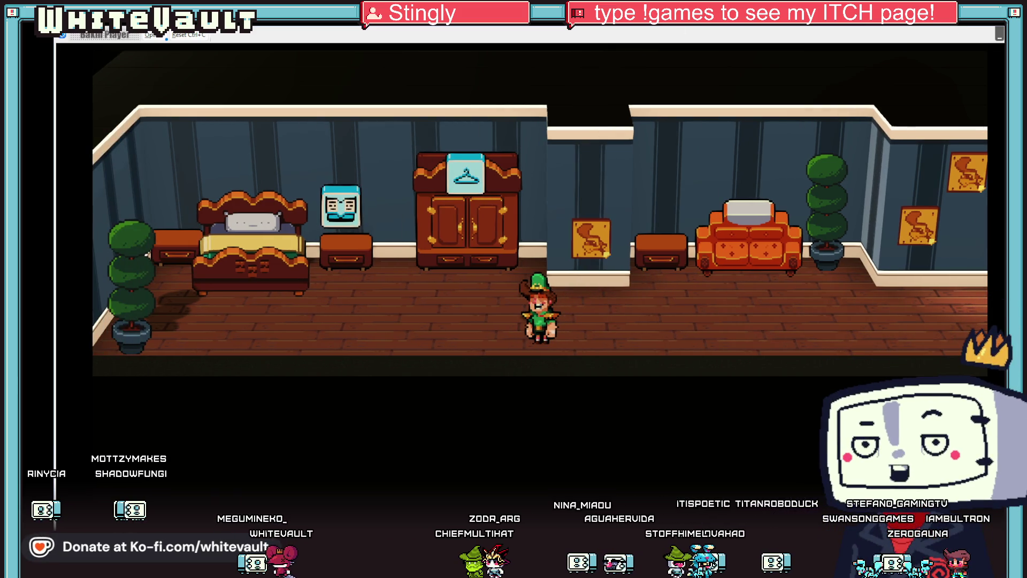
Step: End the test play and switch back to KK_raw.aseprite in Aseprite
key(alt+Tab)
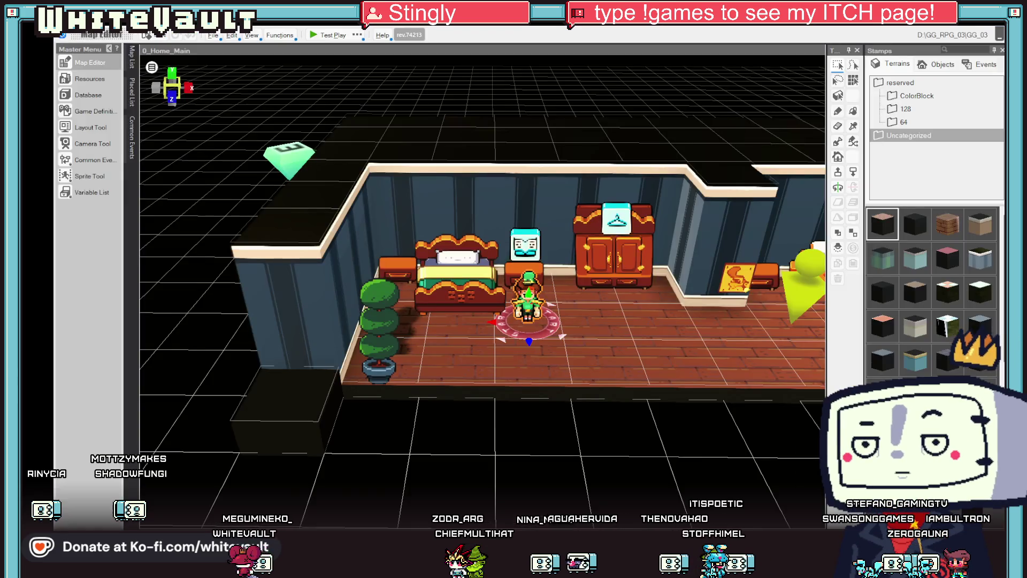
key(alt+Tab)
scroll(570, 333, down, 2)
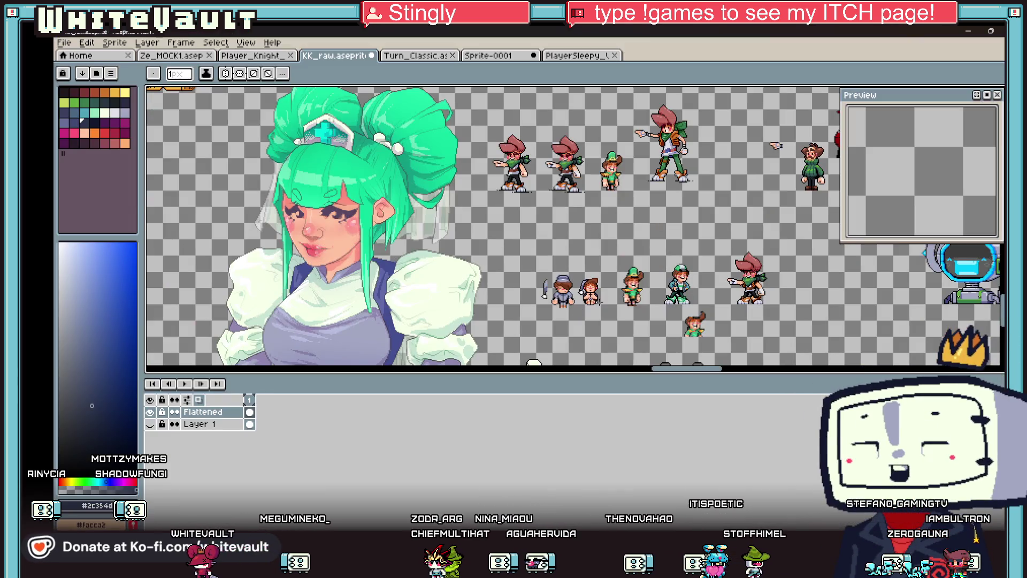
Step: With the Rectangular Marquee, move the grey-hooded knight sprite further left on the sheet
scroll(599, 362, up, 2)
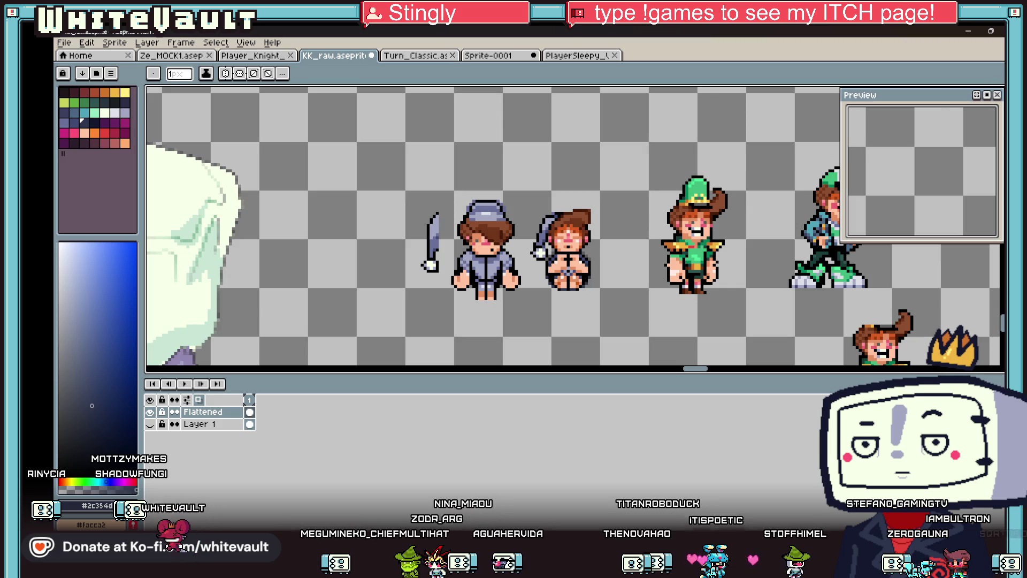
key(m)
mouse_move(324, 157)
mouse_down()
mouse_move(516, 299)
mouse_move(539, 341)
mouse_up()
drag(514, 303, 483, 303)
click(644, 283)
drag(298, 156, 538, 298)
drag(508, 241, 539, 241)
click(400, 213)
mouse_move(389, 180)
mouse_down()
mouse_move(534, 336)
mouse_move(471, 307)
mouse_up()
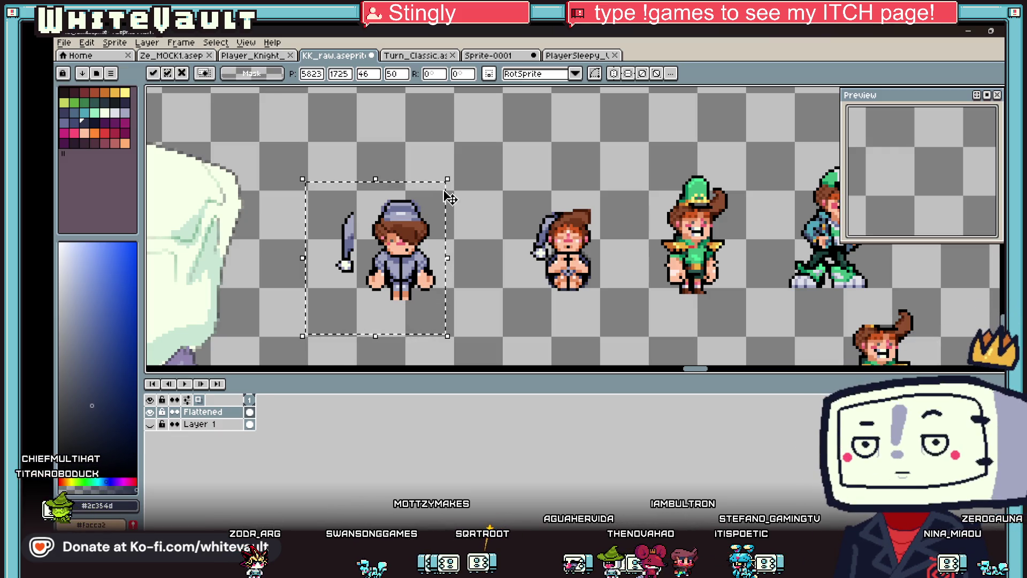
click(707, 317)
Step: Marquee-select the sleepy nightcap player sprite
mouse_move(488, 151)
mouse_down()
mouse_move(617, 268)
mouse_move(620, 339)
mouse_move(596, 319)
mouse_up()
click(693, 305)
scroll(486, 177, up, 2)
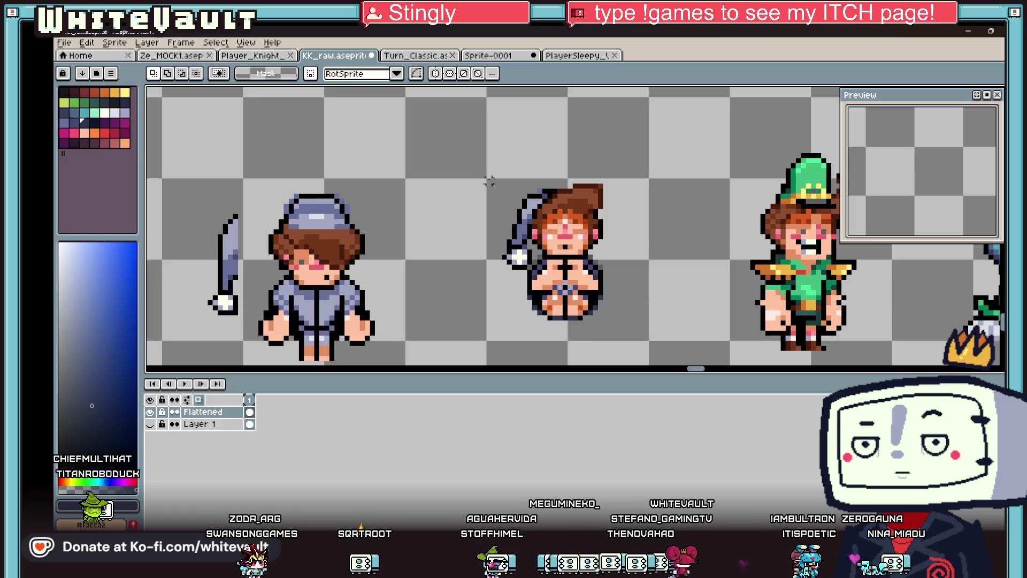
mouse_move(487, 178)
mouse_down()
mouse_move(605, 316)
mouse_move(645, 343)
mouse_up()
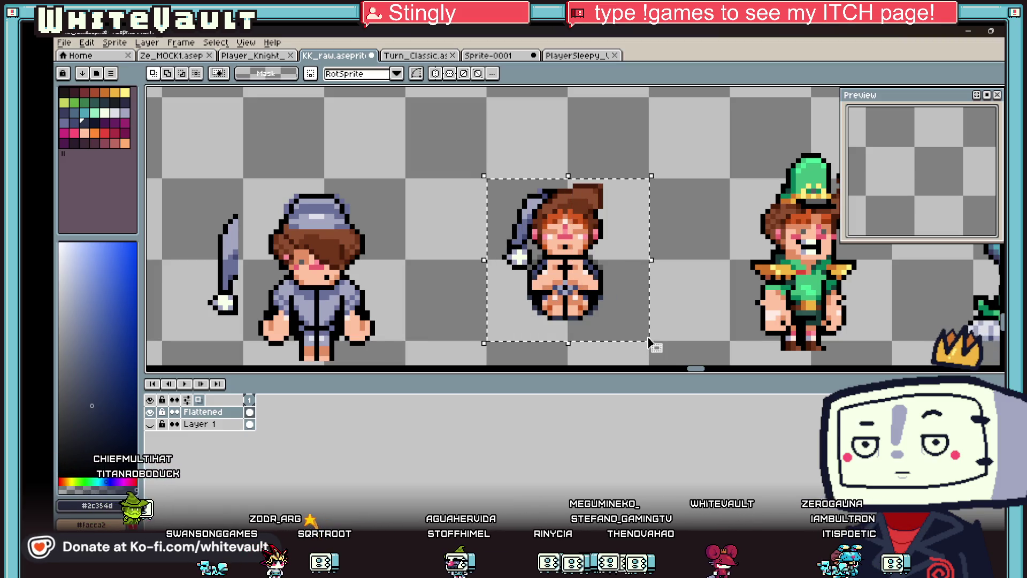
scroll(623, 286, down, 2)
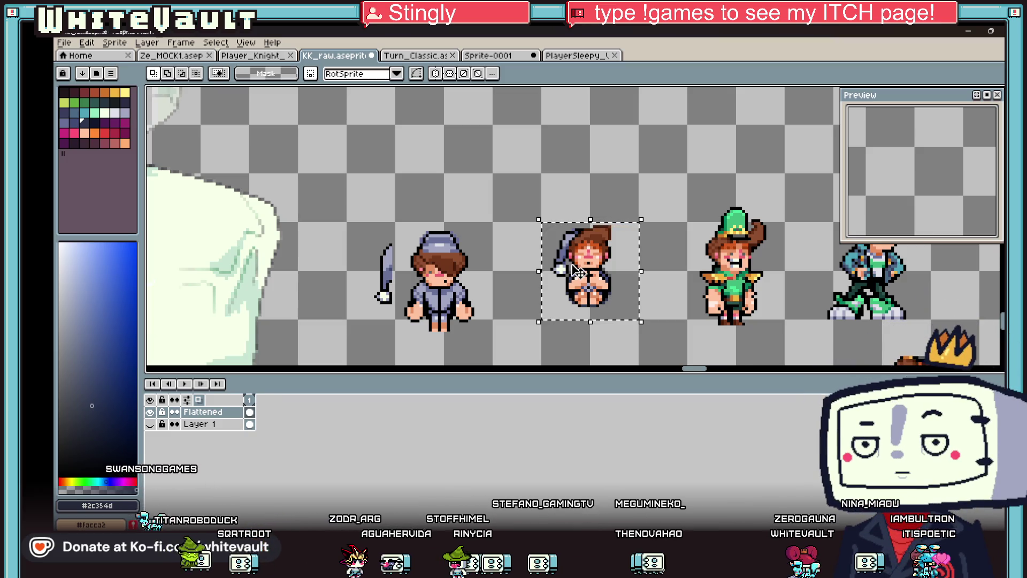
click(64, 43)
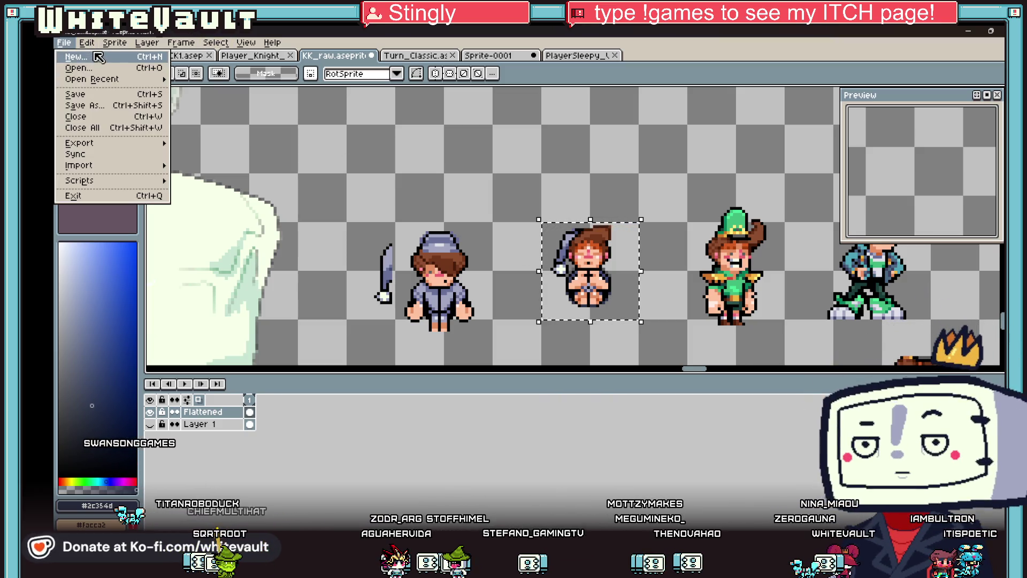
Step: Create a new 32×32 sprite, Sprite-0002, and paste the sleepy character into it
click(80, 55)
click(512, 385)
scroll(583, 234, up, 5)
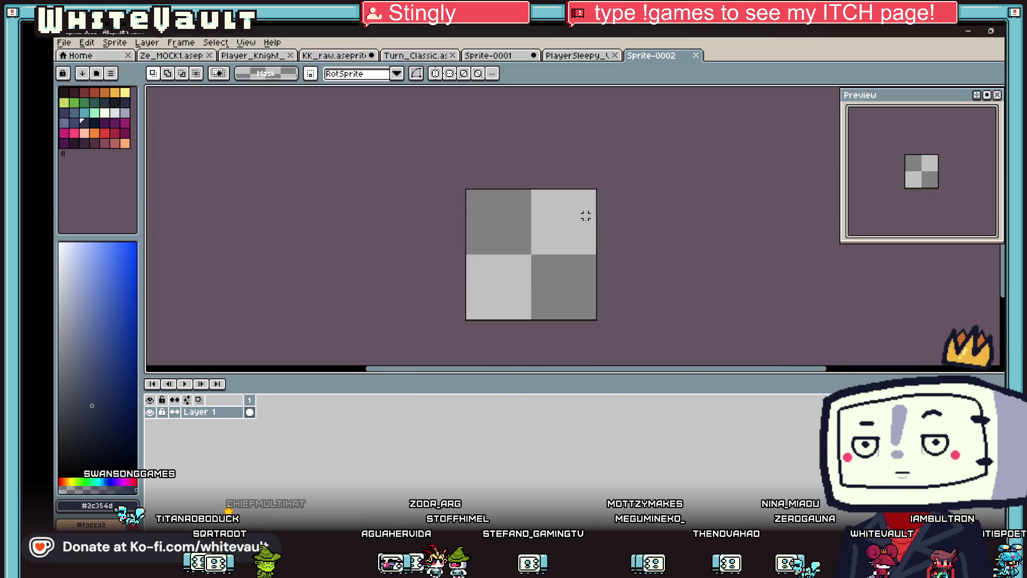
key(ctrl+v)
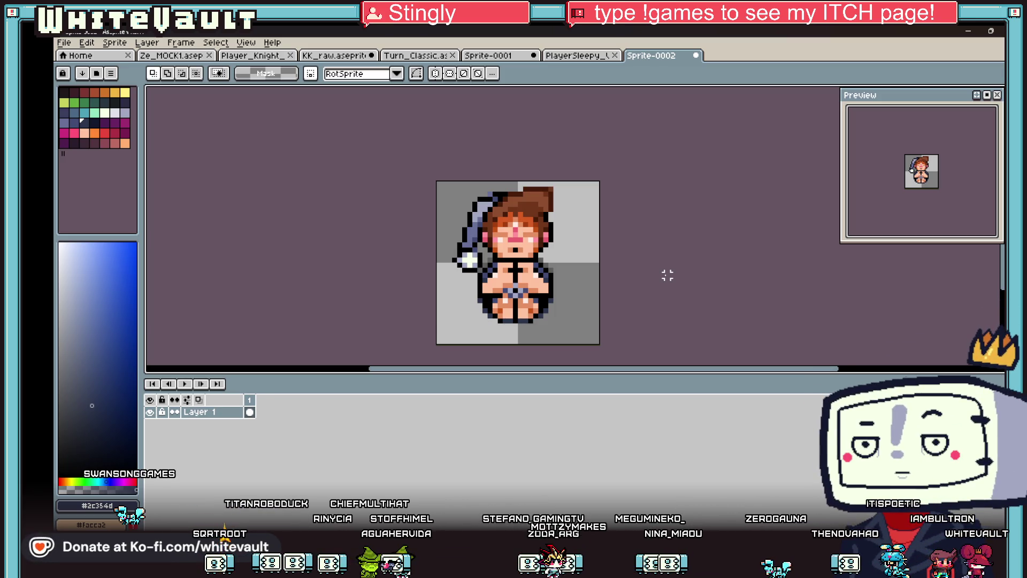
scroll(769, 293, down, 3)
scroll(541, 114, up, 1)
Step: Nudge the pasted sprite up to position 0,-1 and commit its placement
key(ctrl+a)
scroll(542, 114, down, 2)
drag(535, 134, 540, 139)
scroll(668, 158, up, 1)
scroll(669, 158, down, 2)
drag(585, 171, 583, 166)
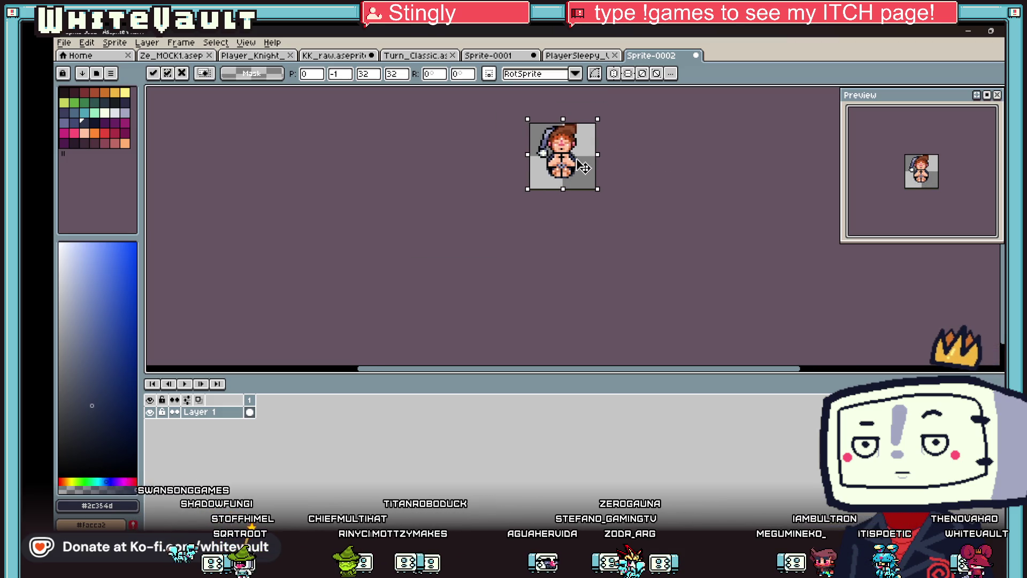
scroll(568, 179, up, 1)
click(755, 170)
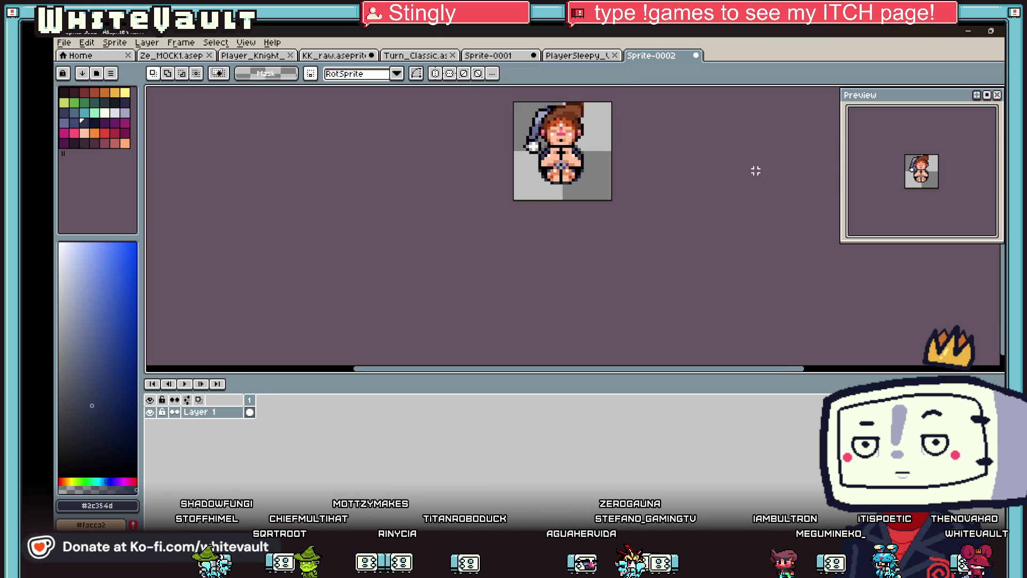
scroll(740, 150, down, 3)
scroll(656, 156, up, 4)
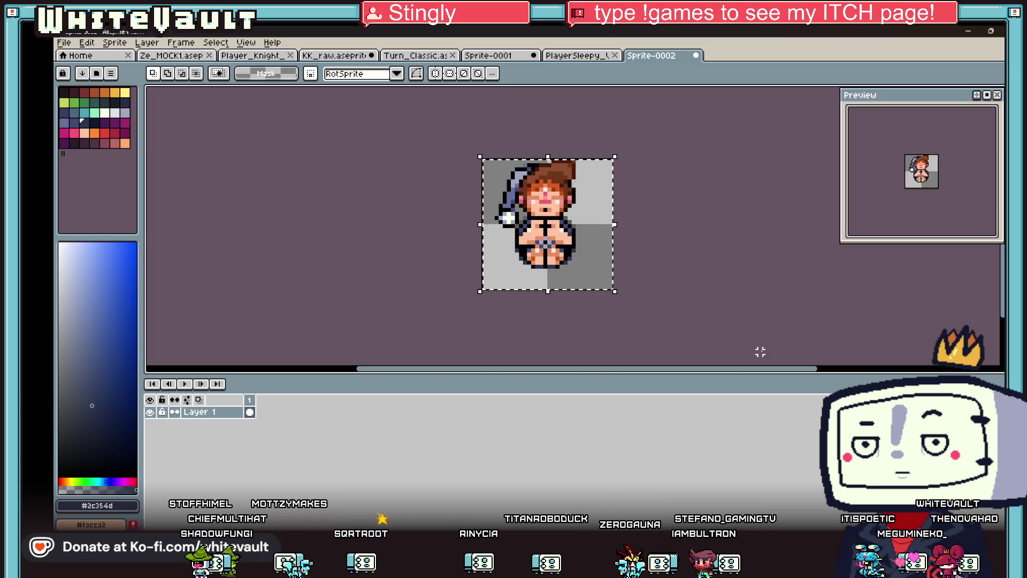
click(811, 297)
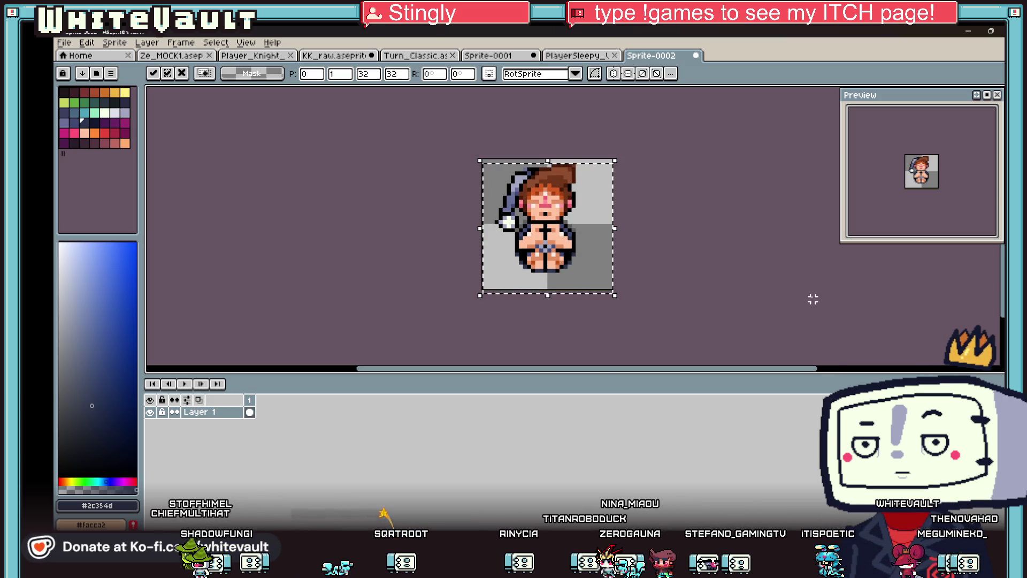
click(63, 42)
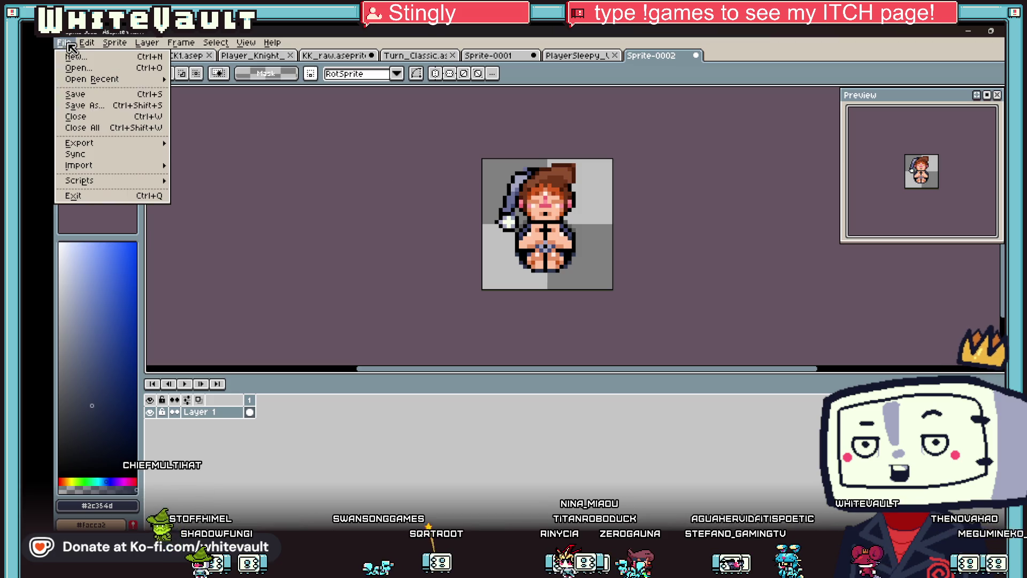
Step: Start Save As and browse from the D: drive over to the Desktop folder
click(113, 105)
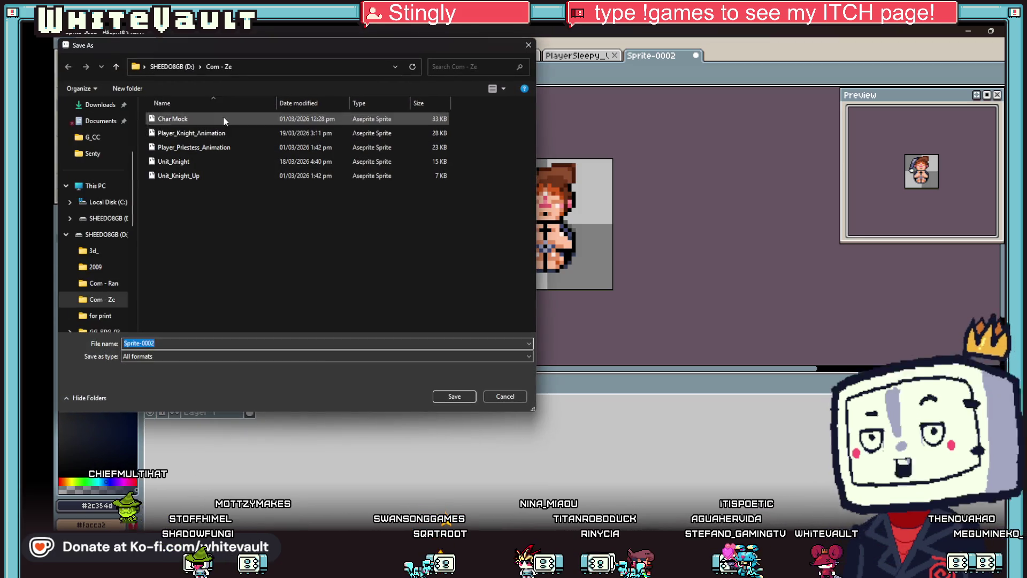
click(158, 70)
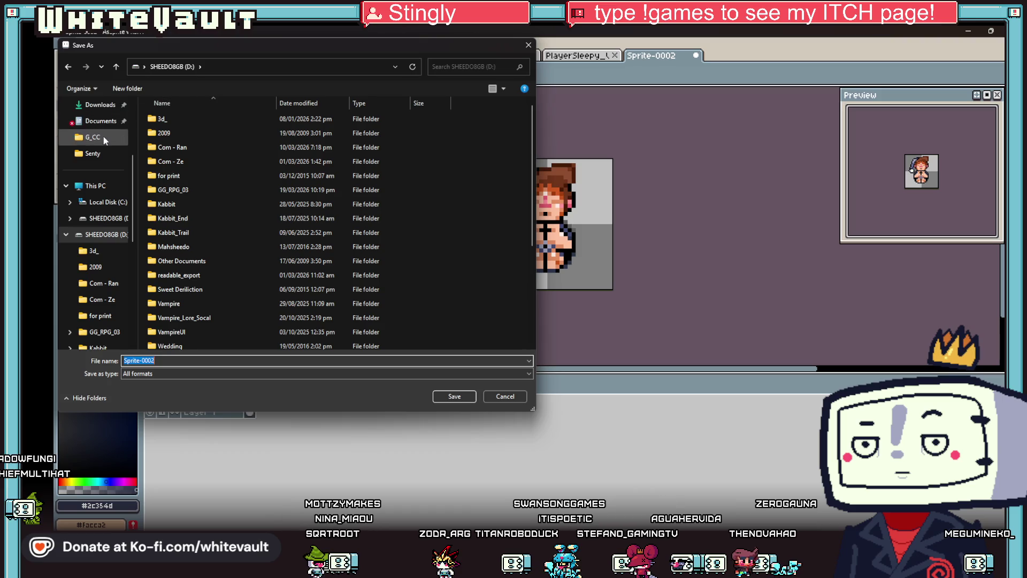
click(99, 188)
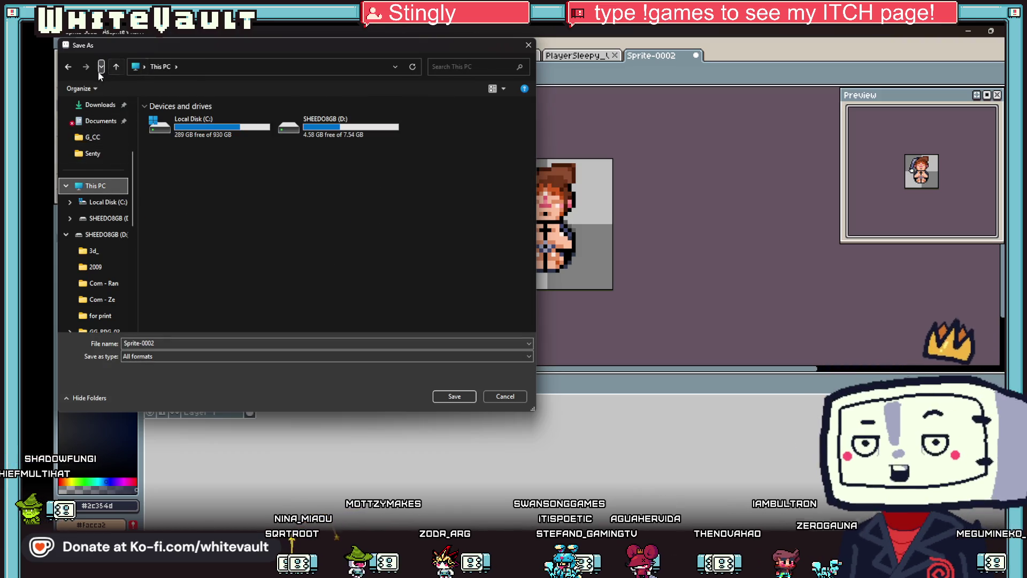
click(308, 126)
double_click(308, 126)
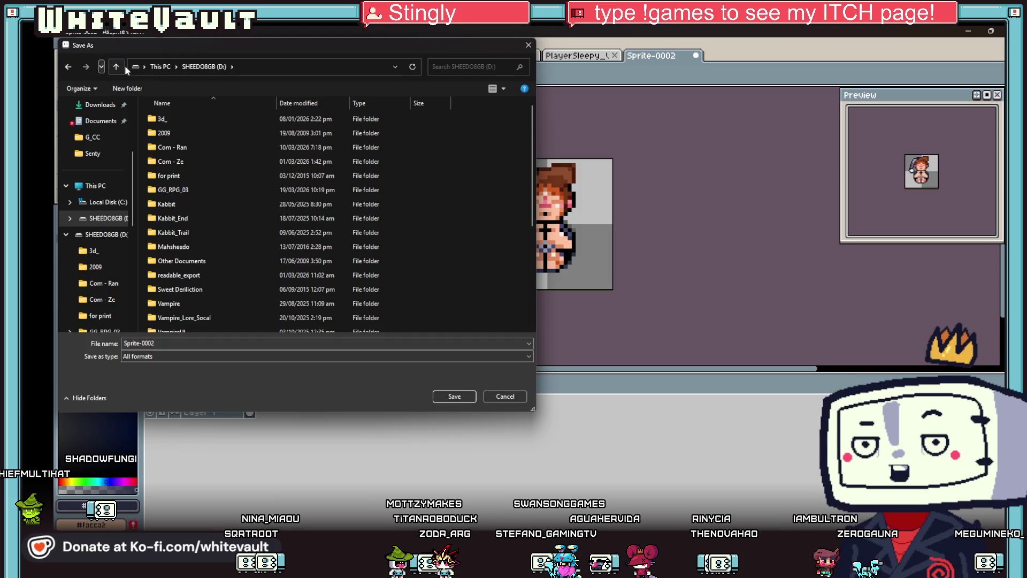
click(117, 67)
scroll(101, 214, up, 3)
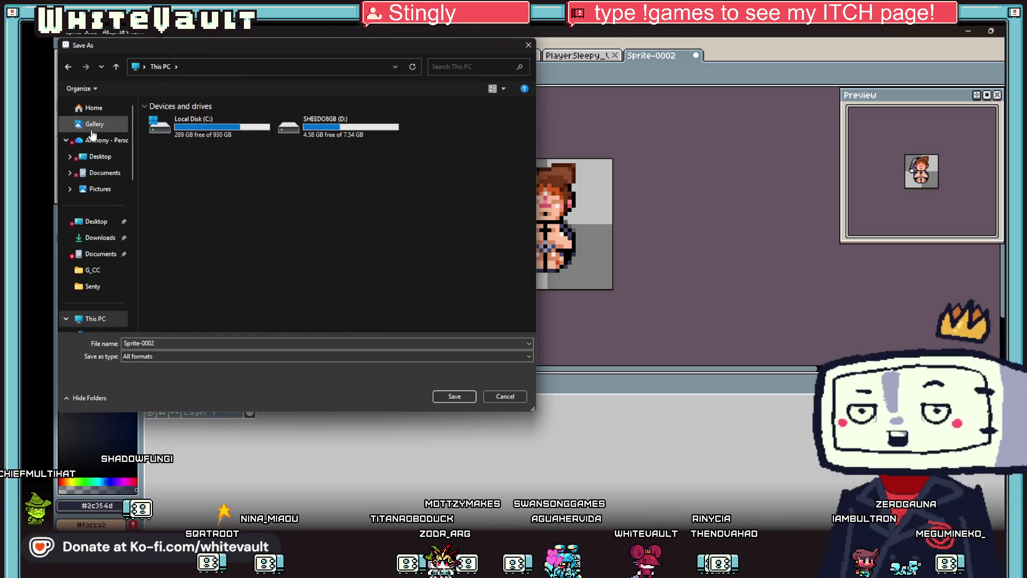
click(98, 156)
Step: Create a new folder named GG_art on the Desktop and open it
click(127, 88)
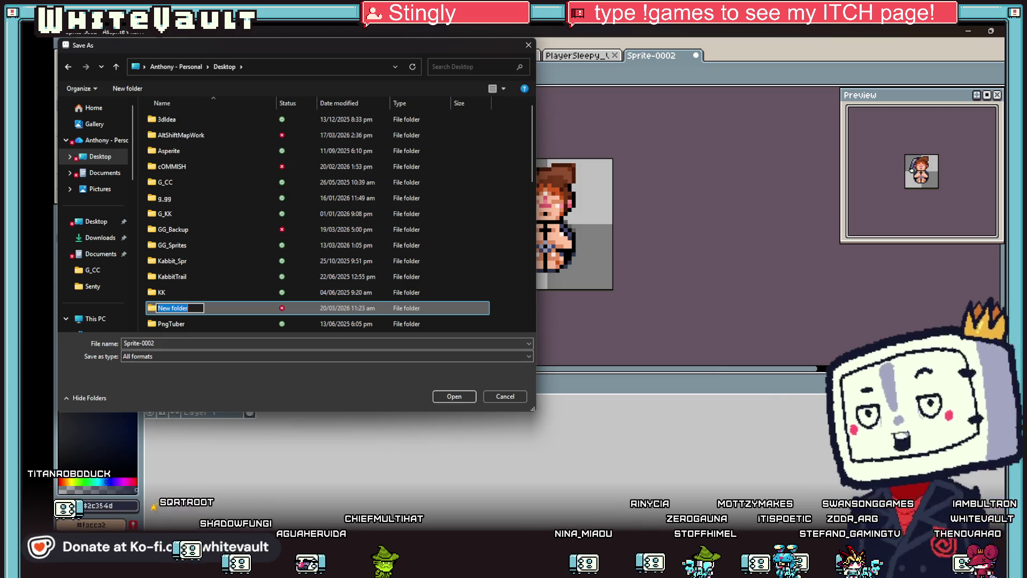
key(alt+Tab)
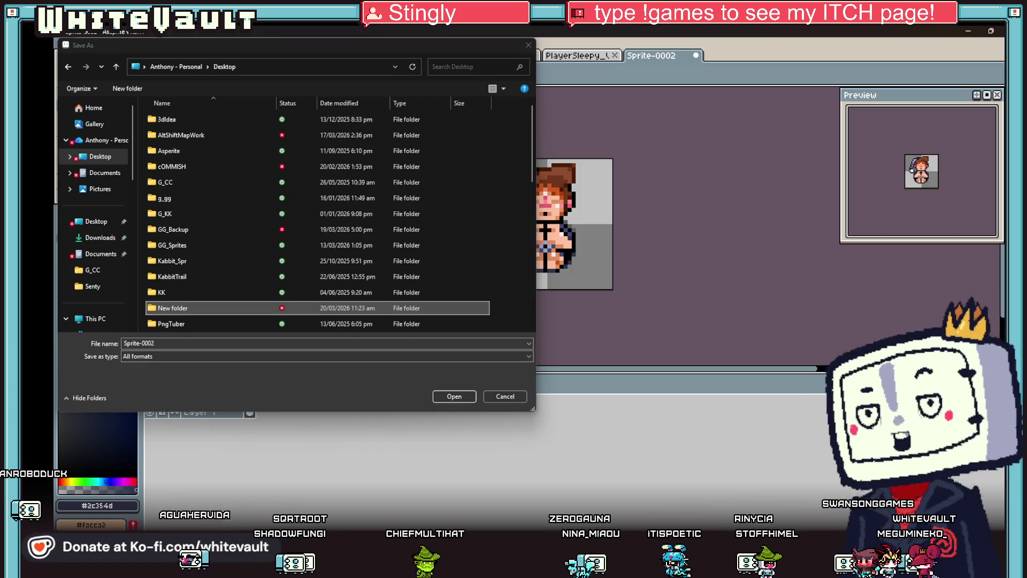
double_click(166, 307)
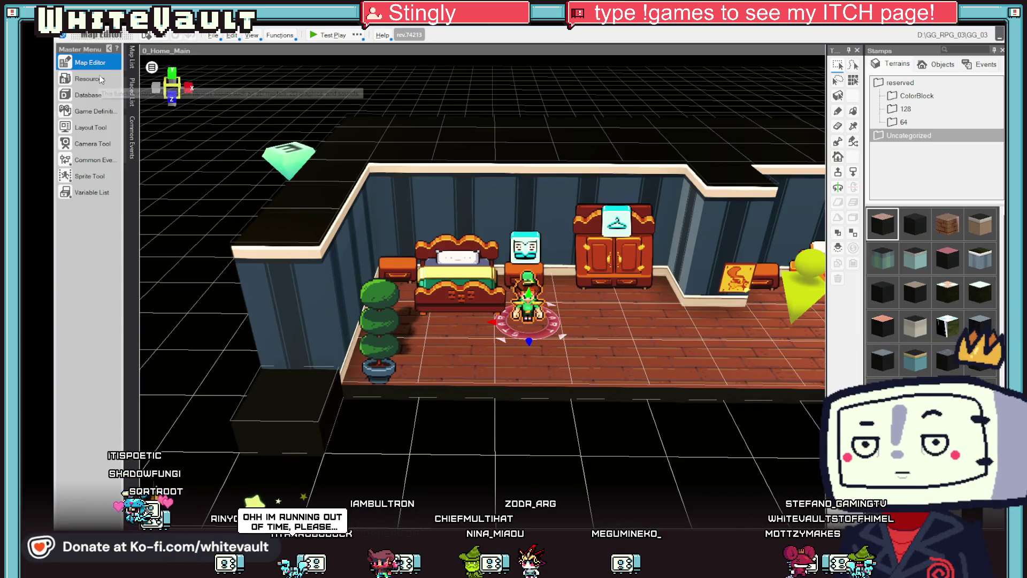
Step: View the PlayerSleepy images in Bakin's Resources, then return to Aseprite's save dialog
click(100, 83)
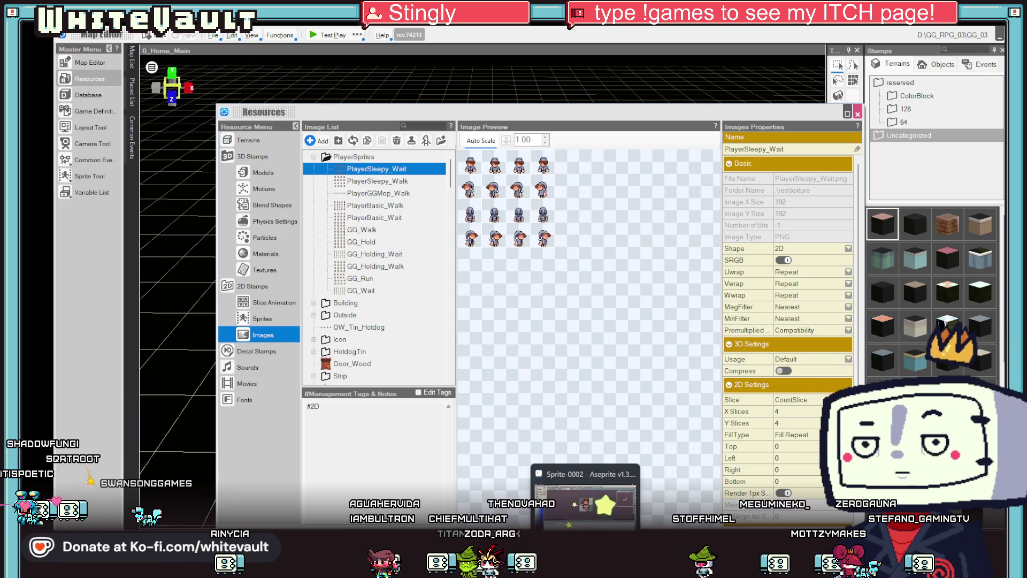
click(585, 500)
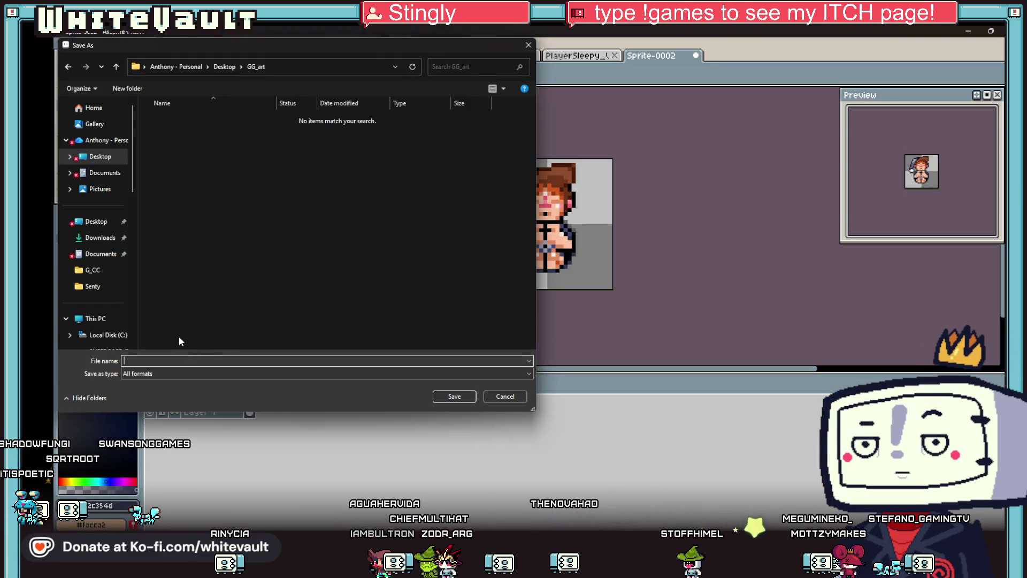
Step: Enter PlayerSleepy_Rest as the file name, adapted from the copied PlayerSleepy_Wait name
text(Player)
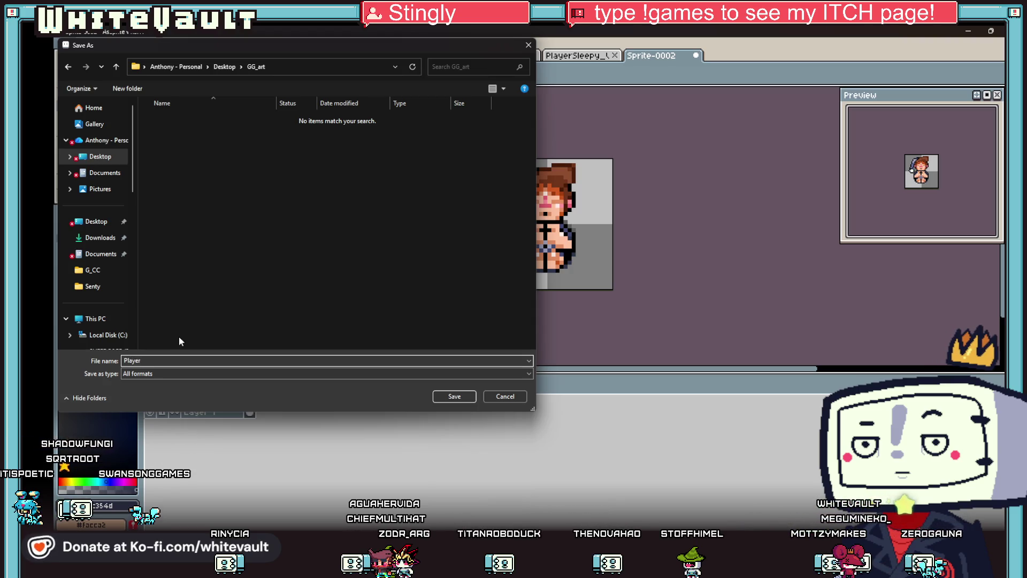
text(_Sleep)
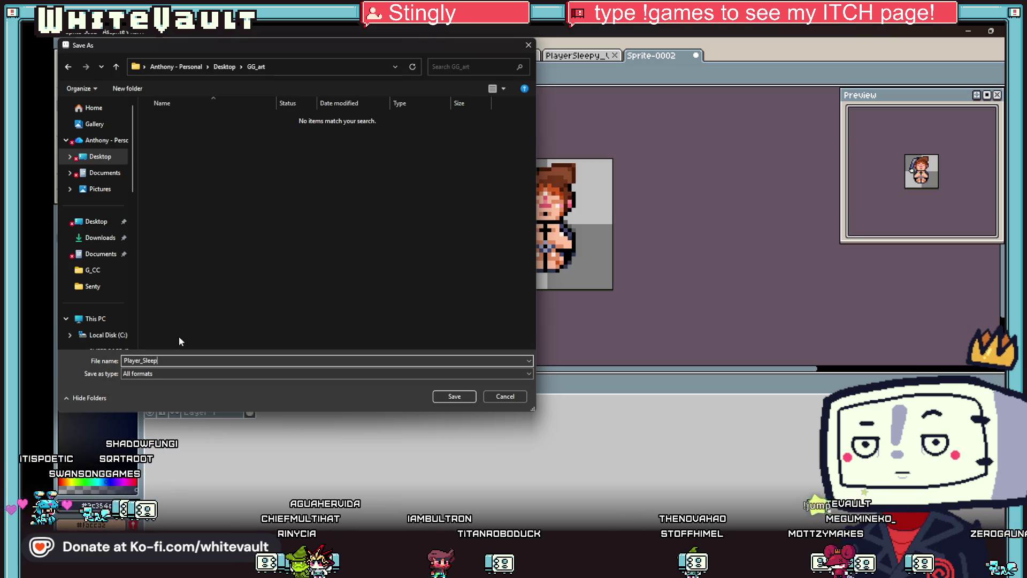
text(y)
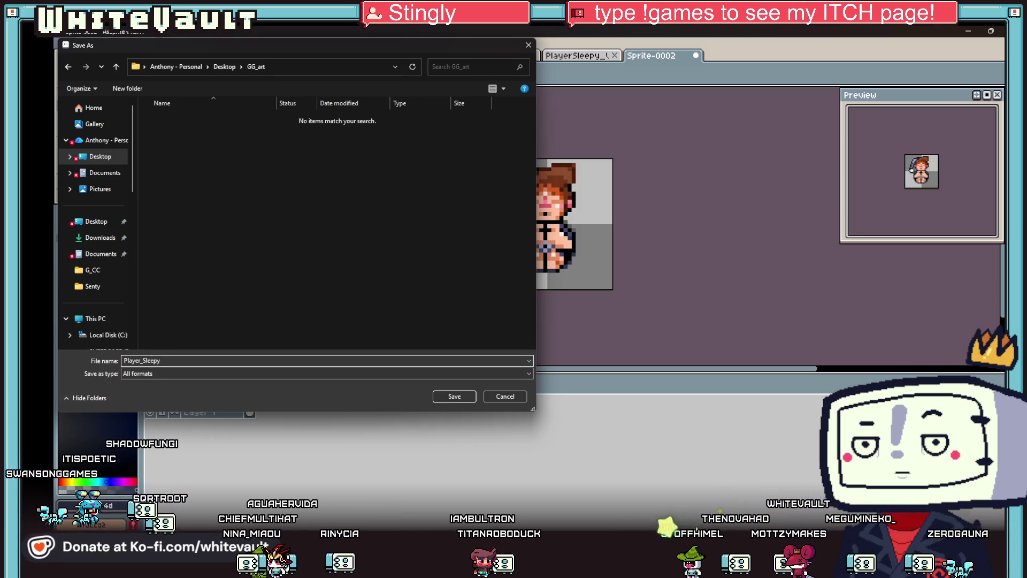
mouse_move(496, 564)
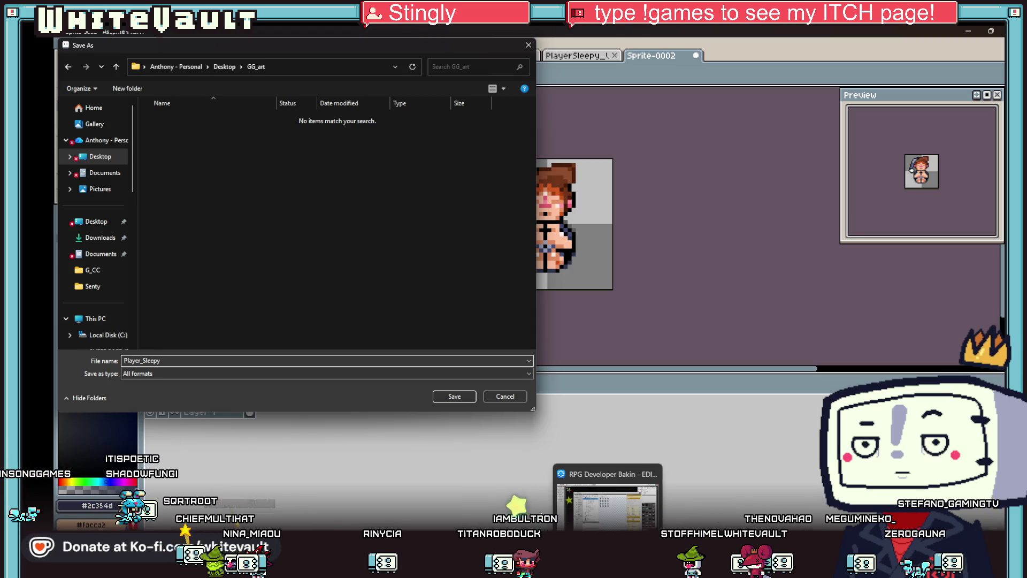
click(606, 513)
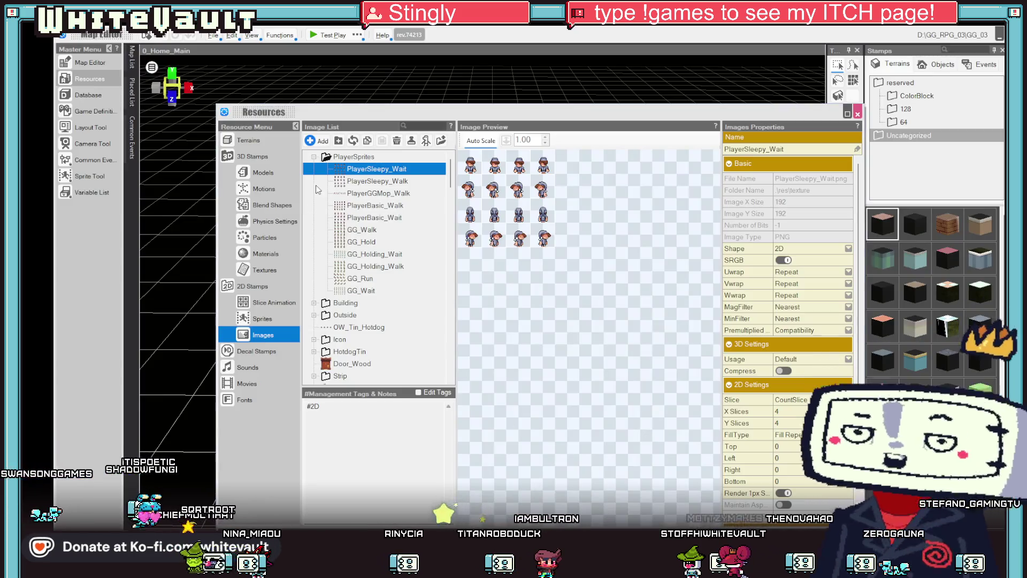
right_click(372, 171)
click(385, 209)
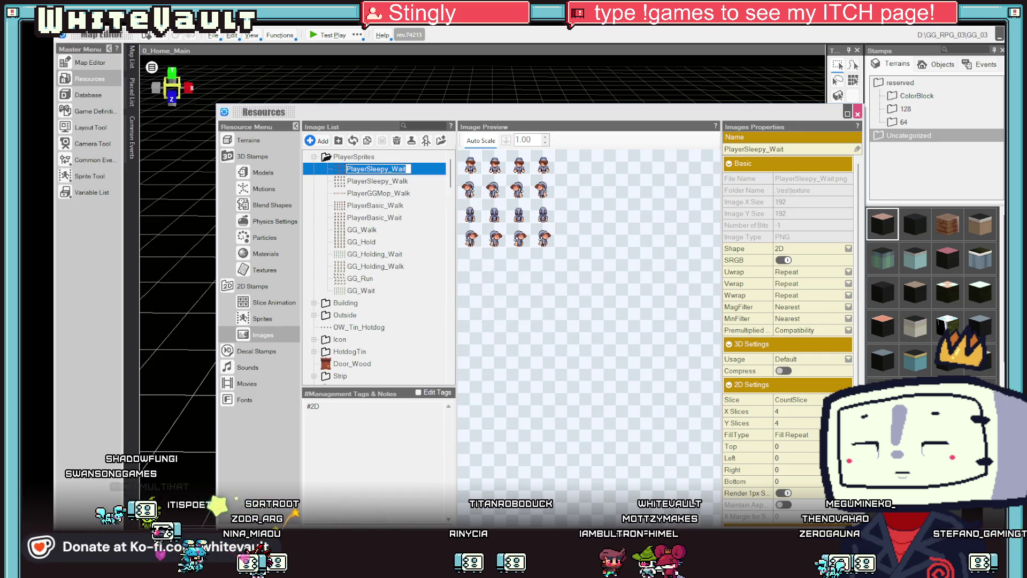
click(585, 473)
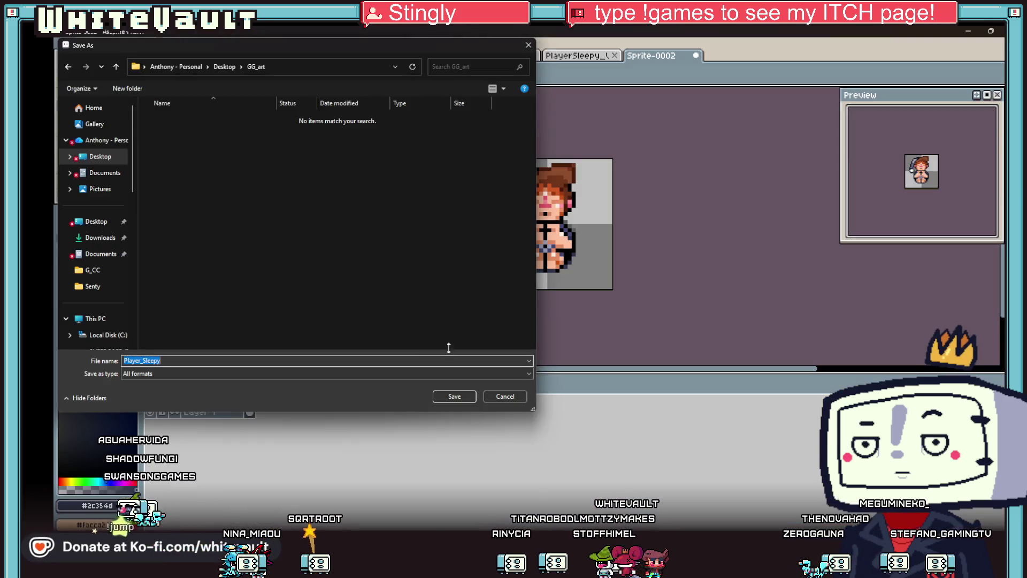
text(PlayerSleepy_Wait)
drag(175, 362, 160, 362)
text(REst)
key(Left)
key(Left)
key(BackSpace)
text(e)
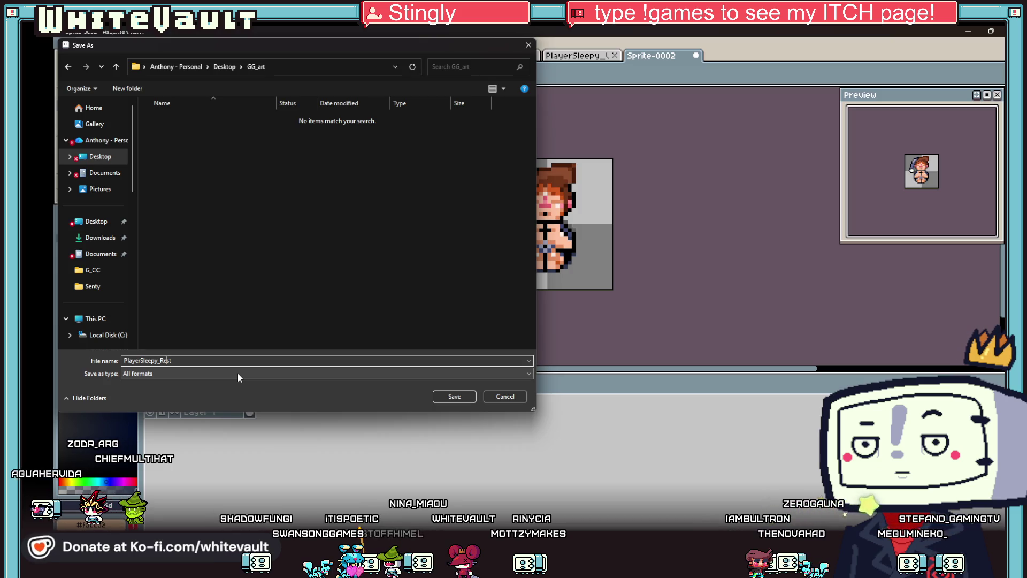
Step: Set the file type to png files (*.png) and save the sprite
click(237, 373)
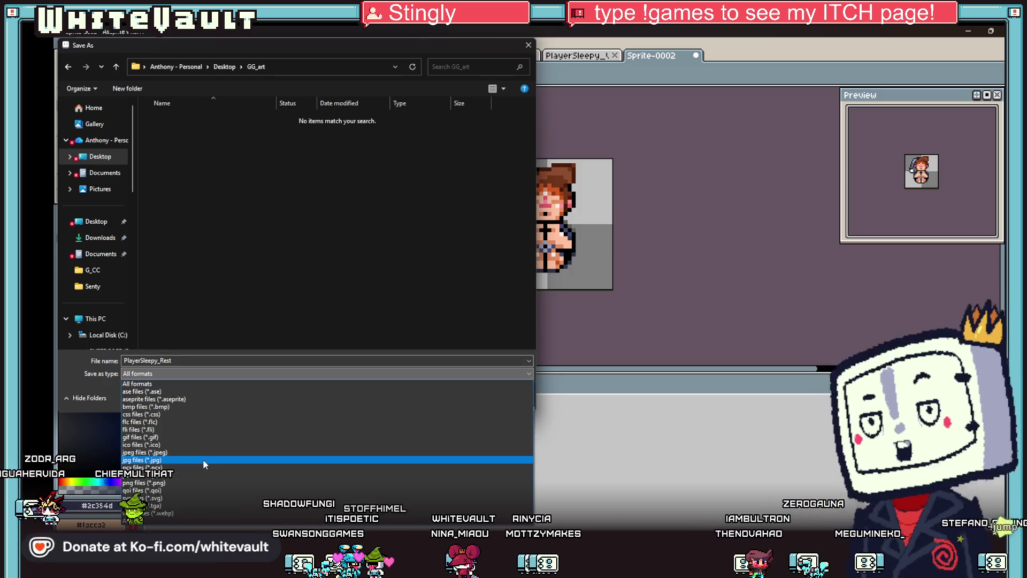
click(210, 483)
click(455, 395)
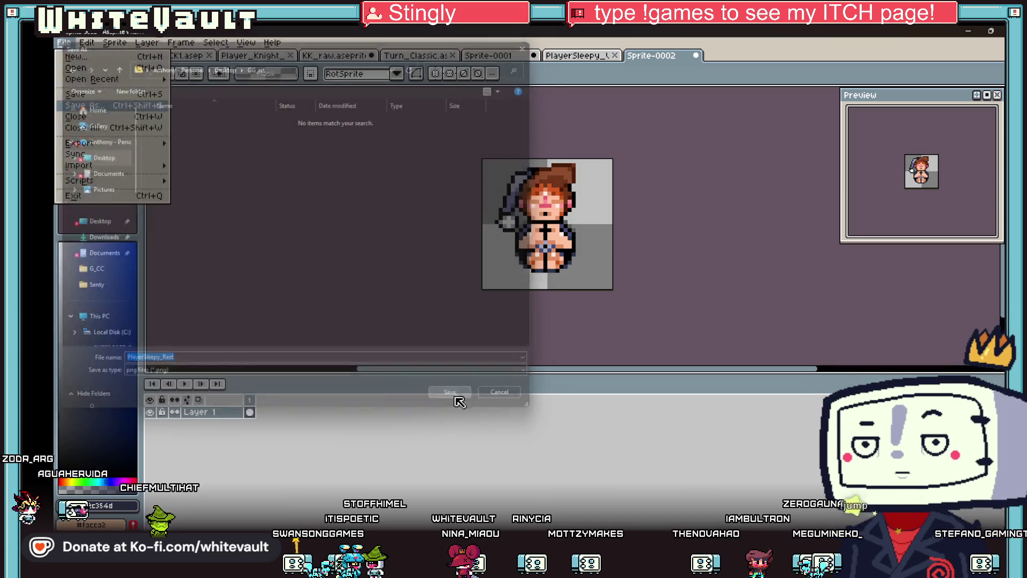
Step: Import PlayerSleepy_Rest.png from the Desktop GG_art folder as a new image resource
click(969, 30)
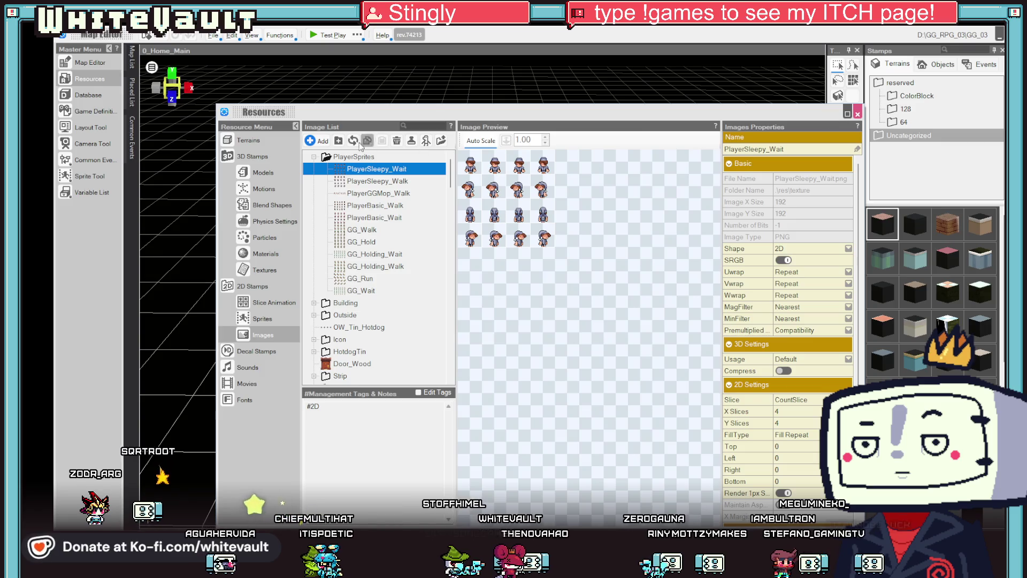
click(315, 140)
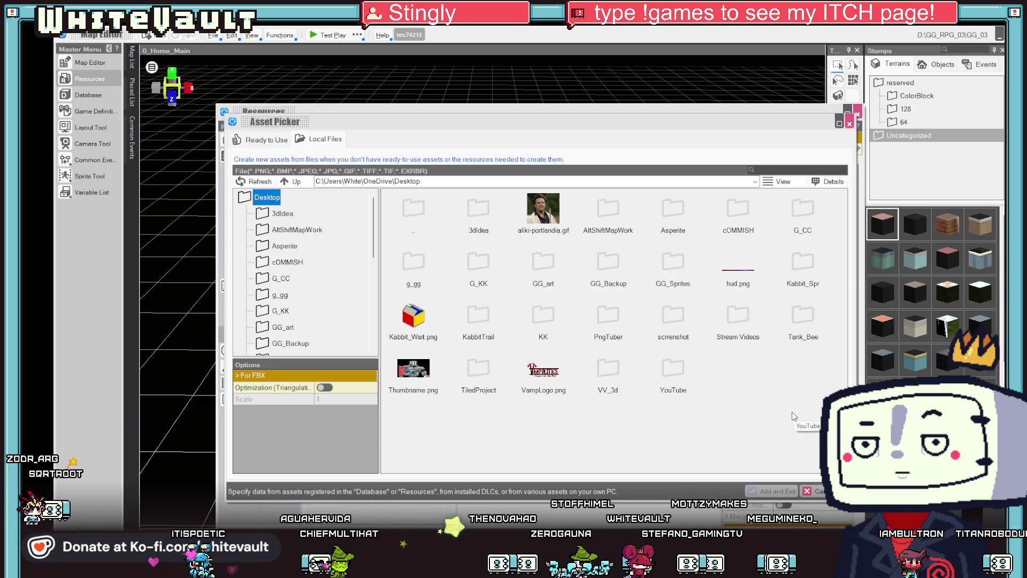
double_click(533, 258)
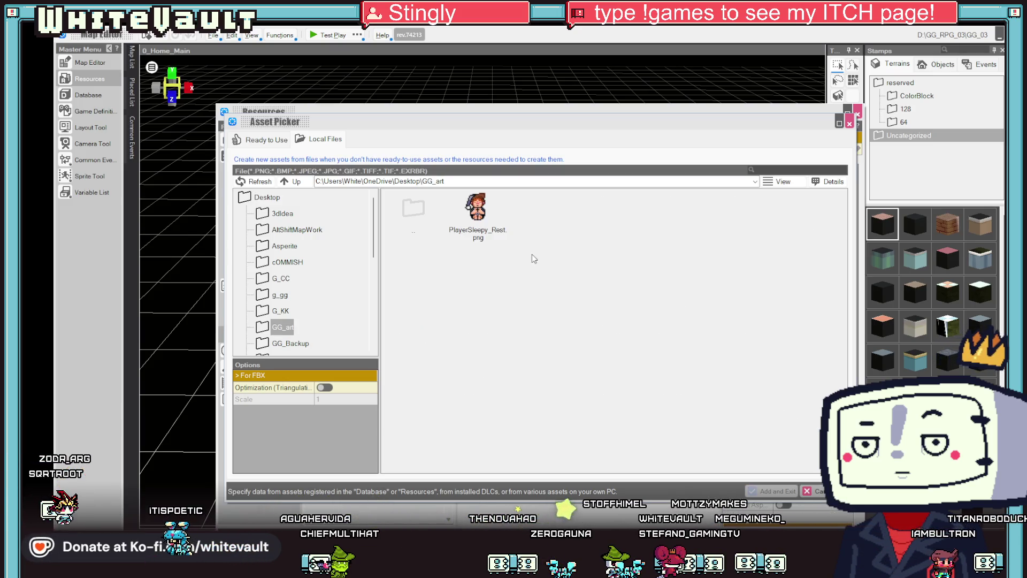
click(468, 206)
click(771, 492)
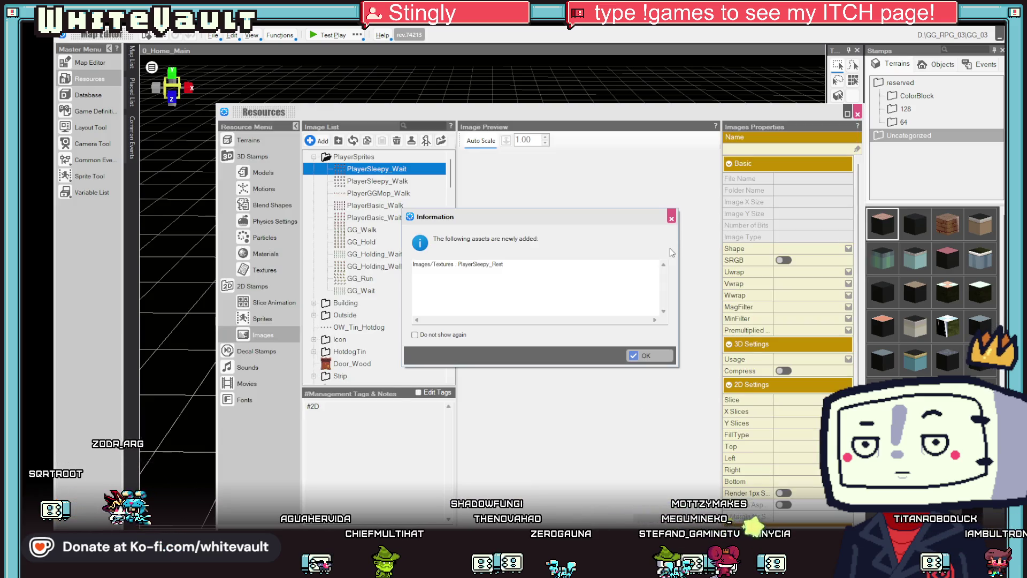
click(645, 356)
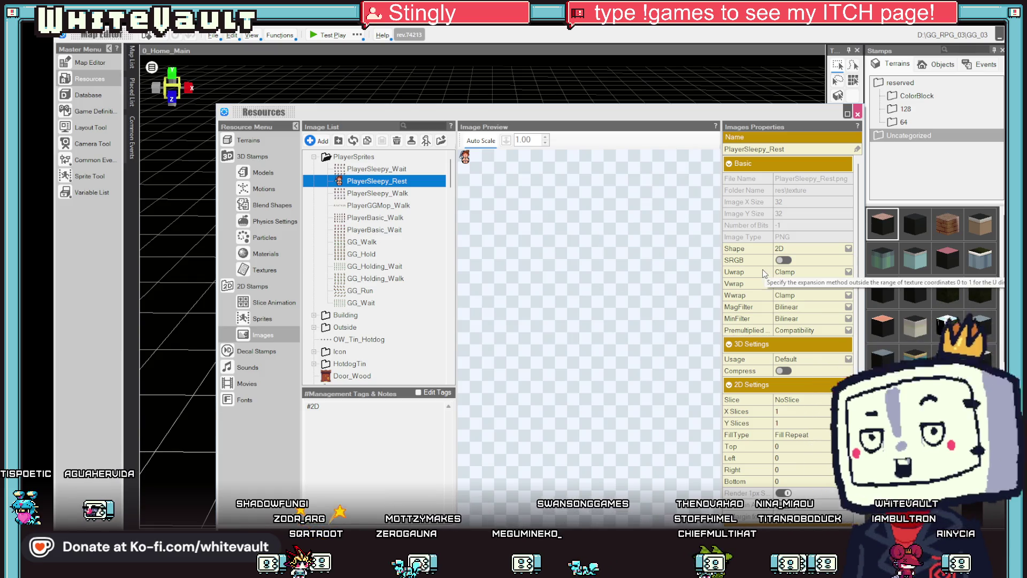
Step: Turn on SRGB and set both MagFilter and MinFilter to Nearest for PlayerSleepy_Rest
click(784, 261)
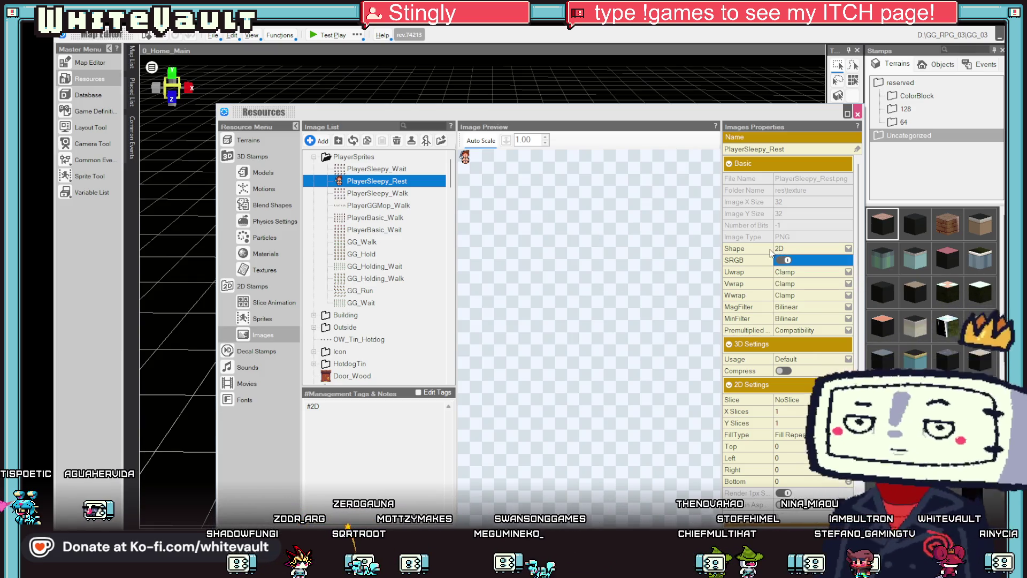
click(382, 169)
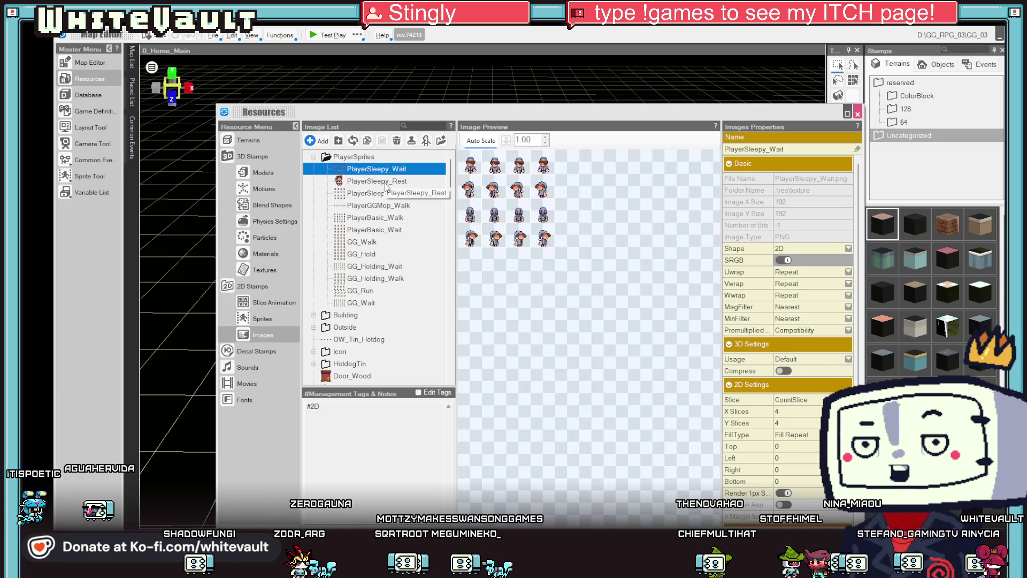
click(389, 182)
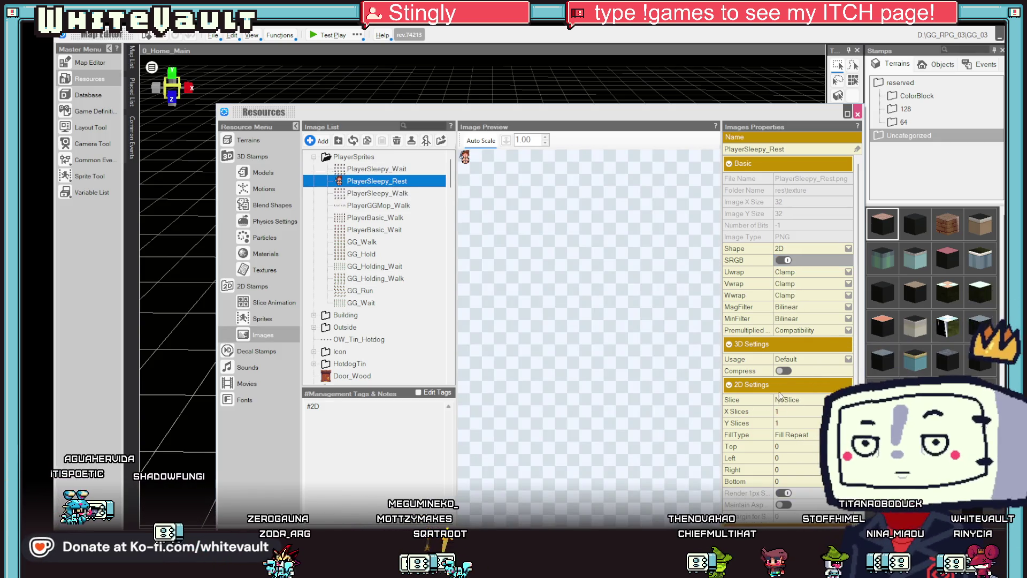
click(810, 307)
click(800, 318)
click(801, 318)
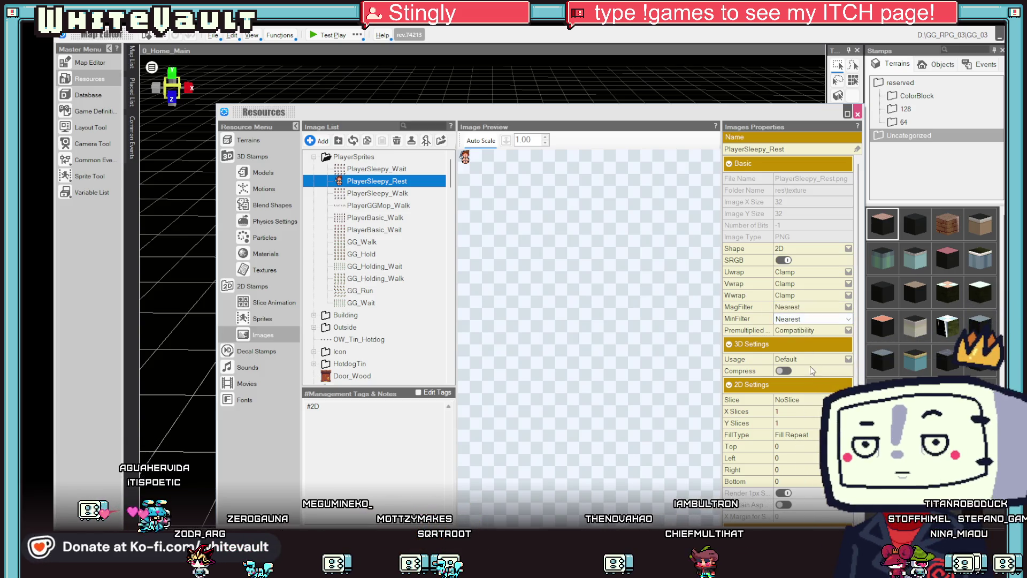
click(857, 113)
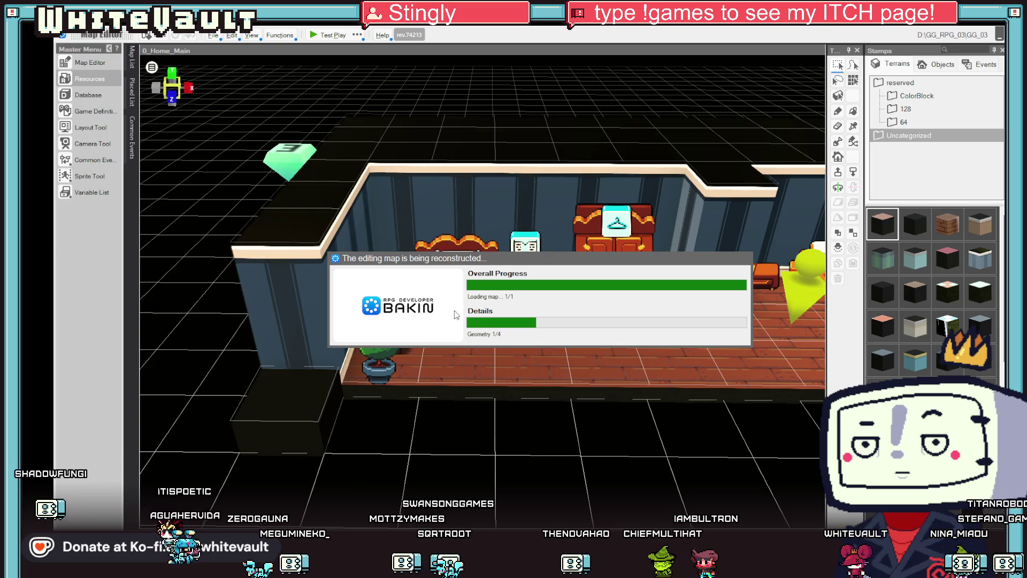
Step: Move the player start point to the floor beside the bed at X 3, Z 4
scroll(556, 311, up, 5)
drag(569, 390, 567, 335)
mouse_move(499, 332)
mouse_down()
mouse_move(541, 315)
mouse_move(559, 321)
mouse_move(575, 363)
mouse_move(565, 396)
mouse_up()
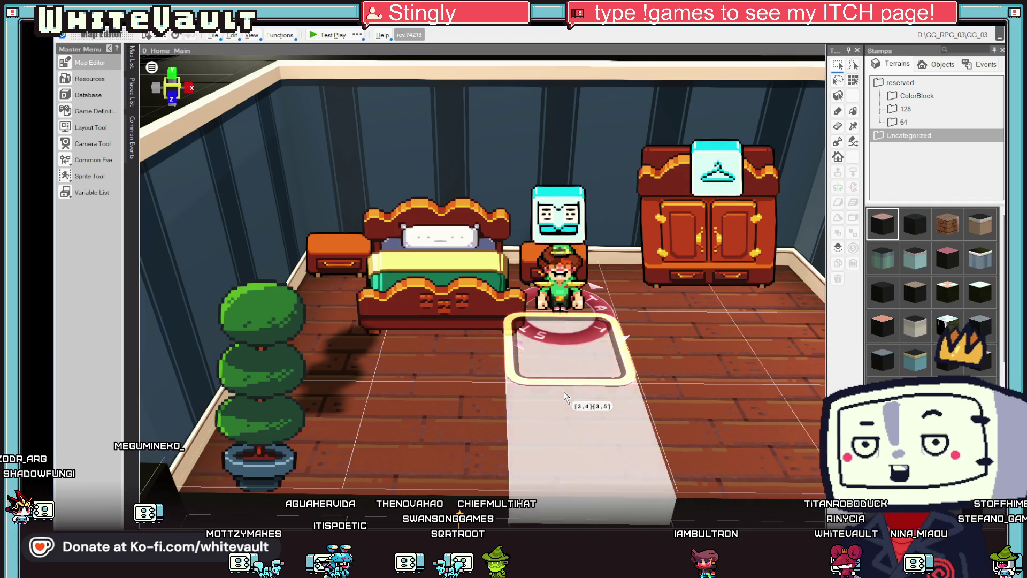
click(559, 299)
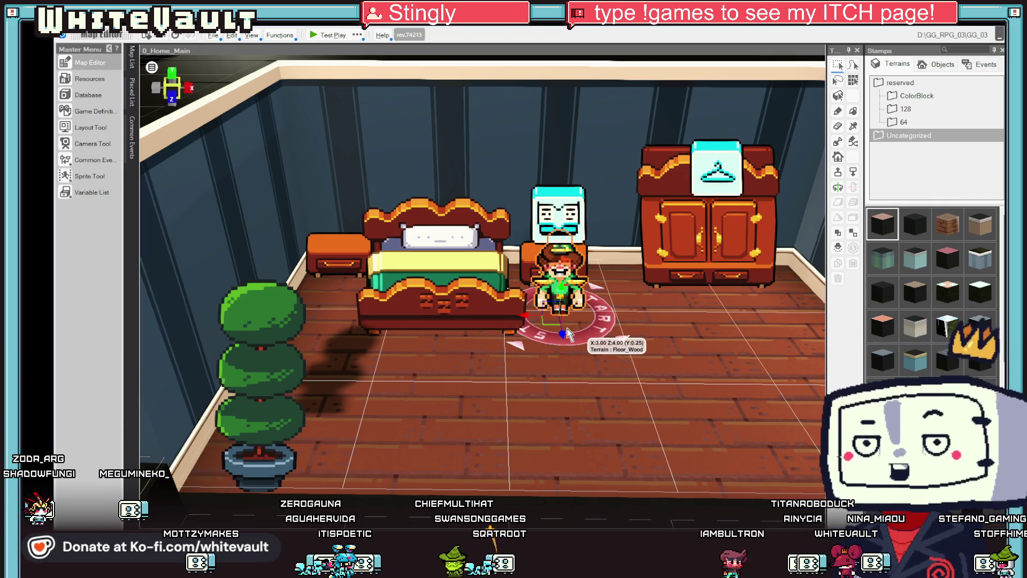
Step: Open the Event Editor for the event cube Event_1_2 on the map
scroll(646, 396, down, 5)
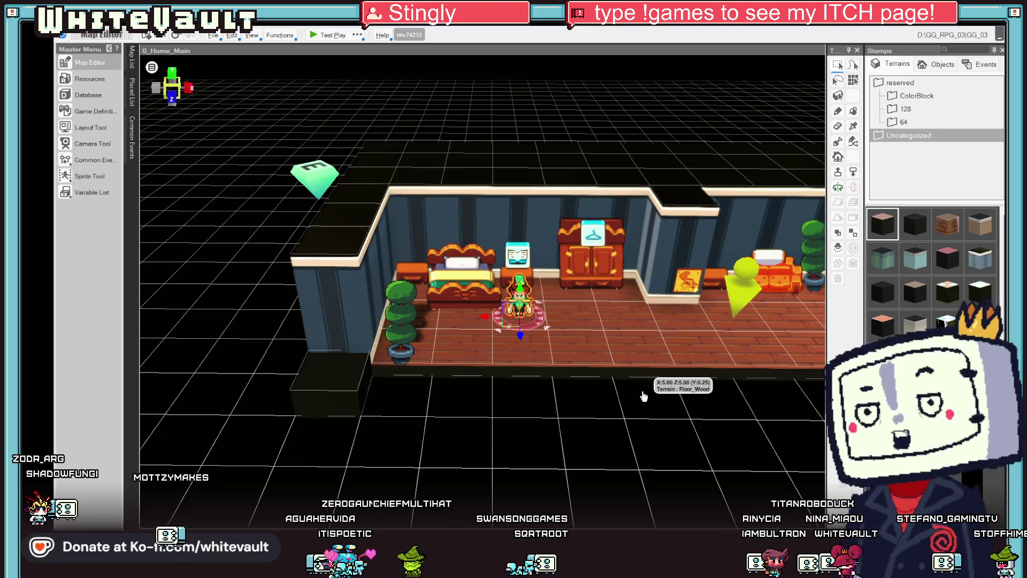
scroll(587, 378, up, 2)
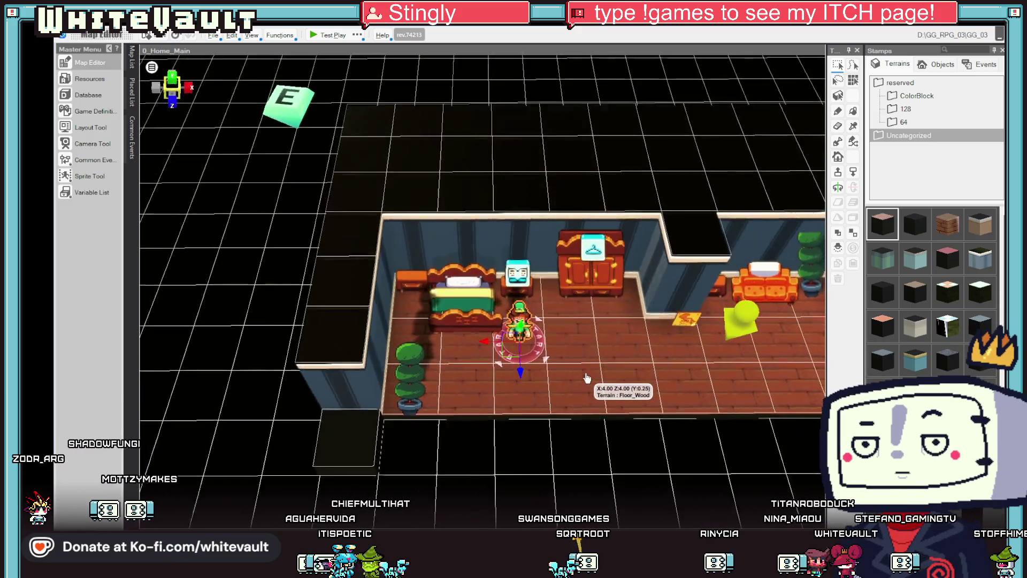
scroll(587, 378, up, 2)
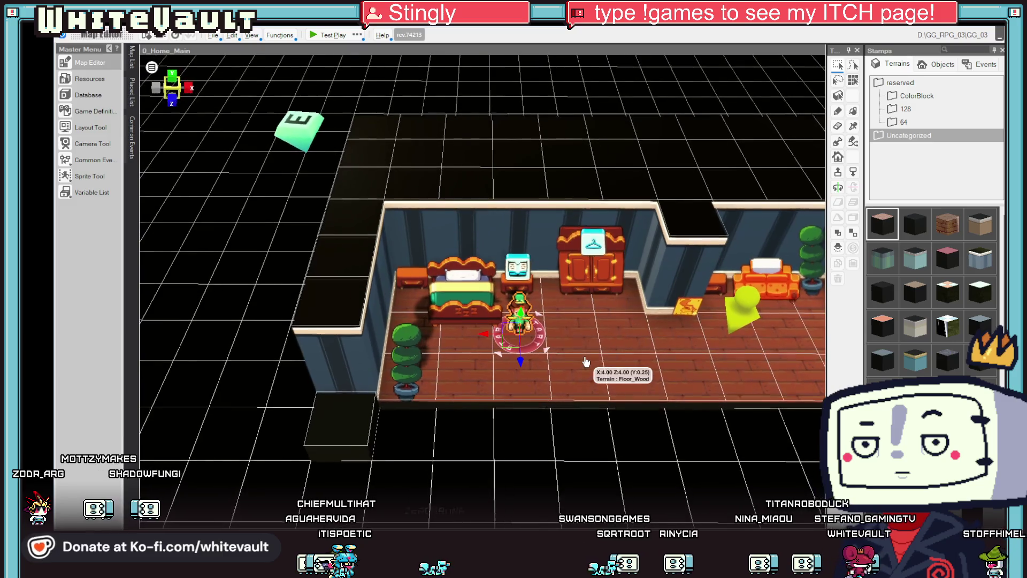
click(299, 127)
double_click(298, 128)
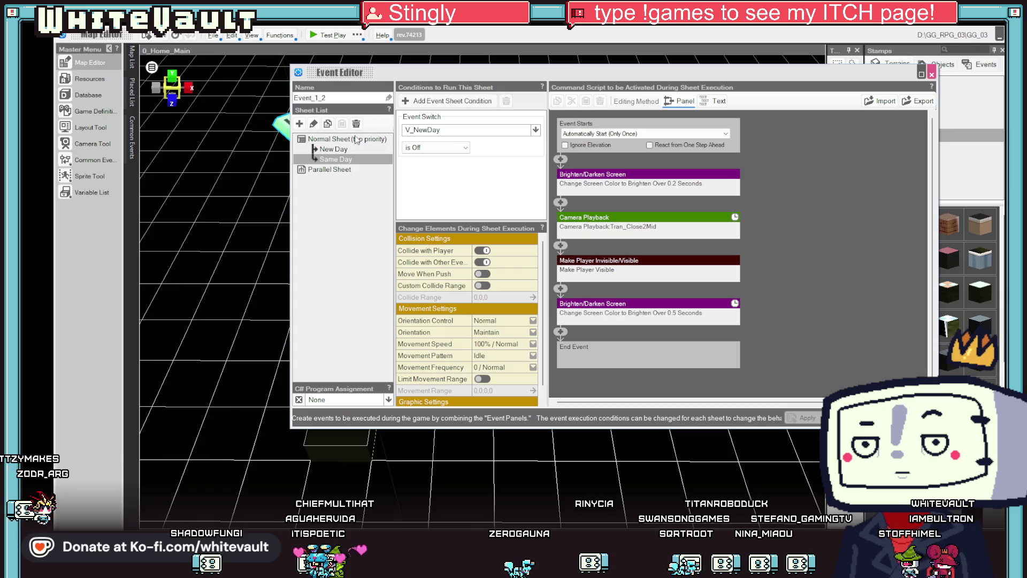
Step: Add a Change Player Motion command to the Same Day sheet, leaving its motion unset
click(340, 153)
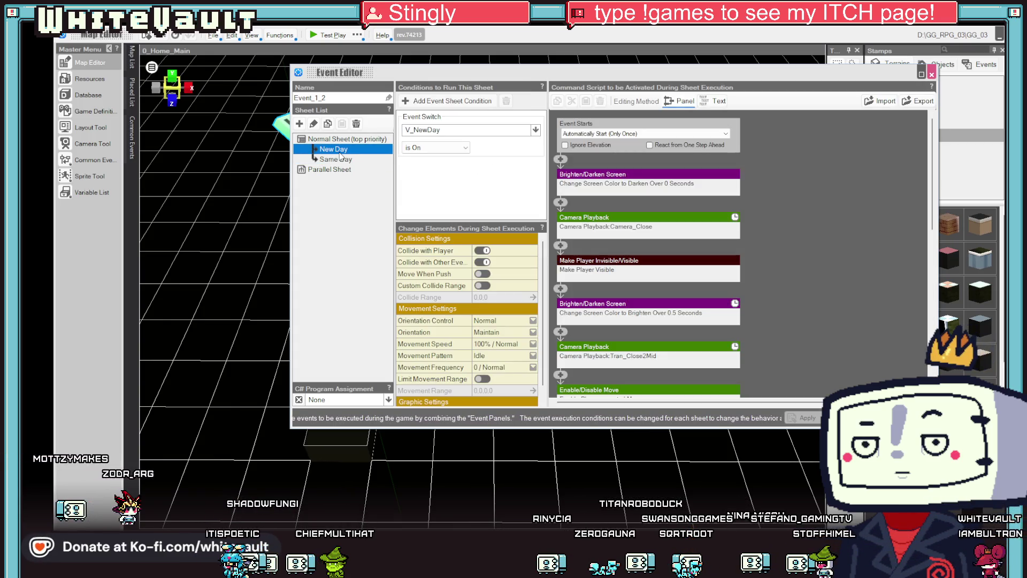
click(350, 160)
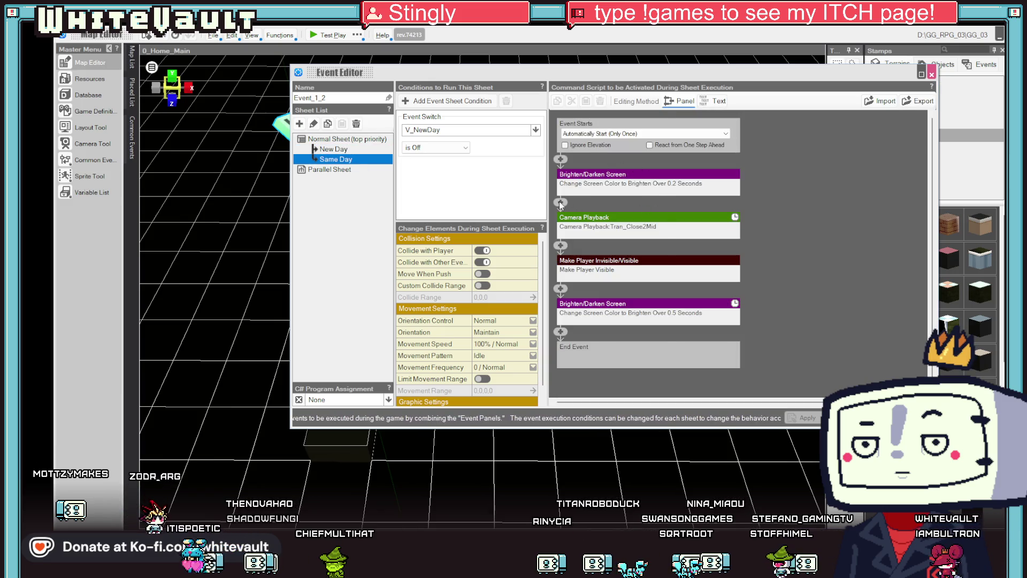
click(561, 203)
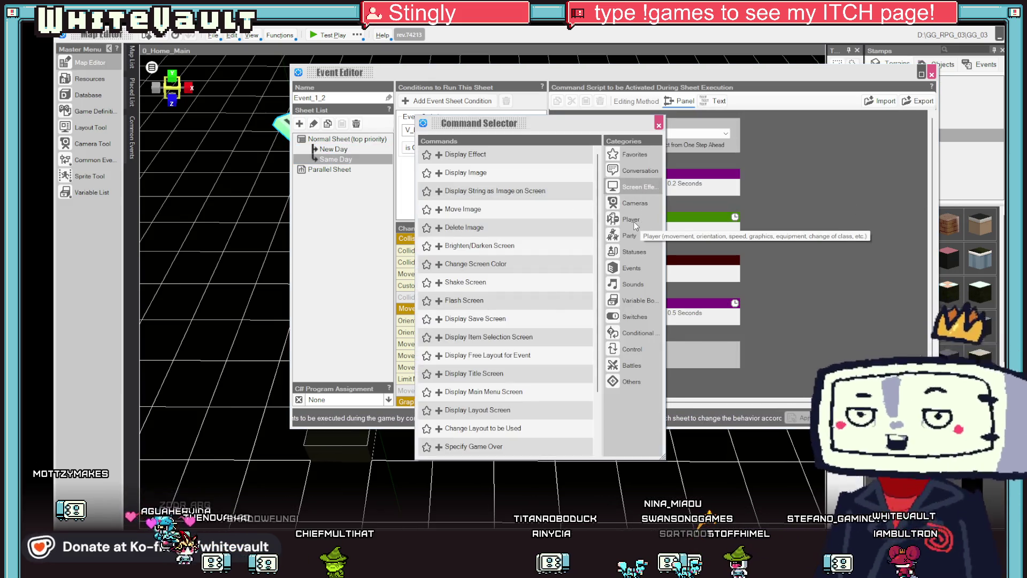
click(634, 224)
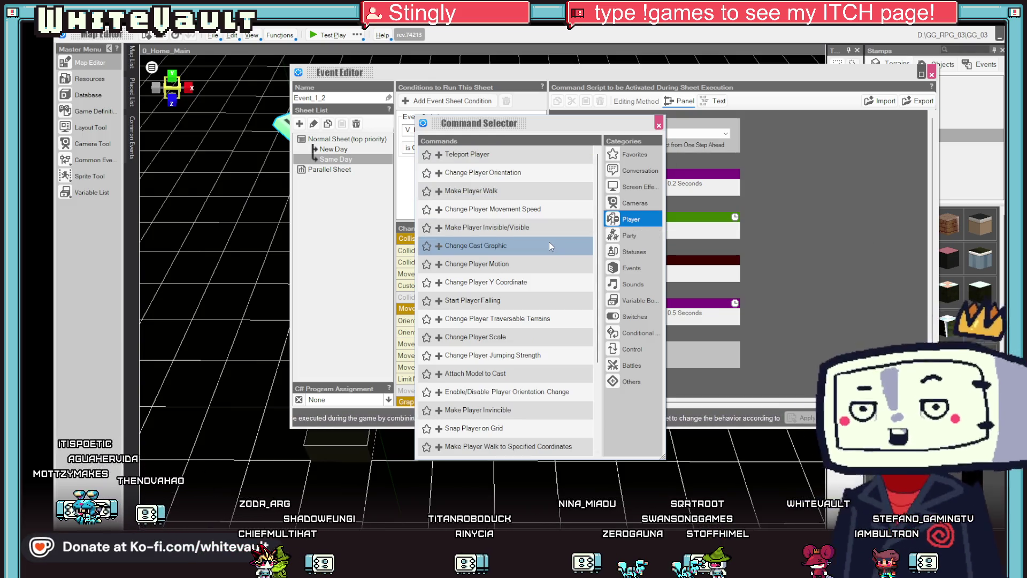
click(550, 263)
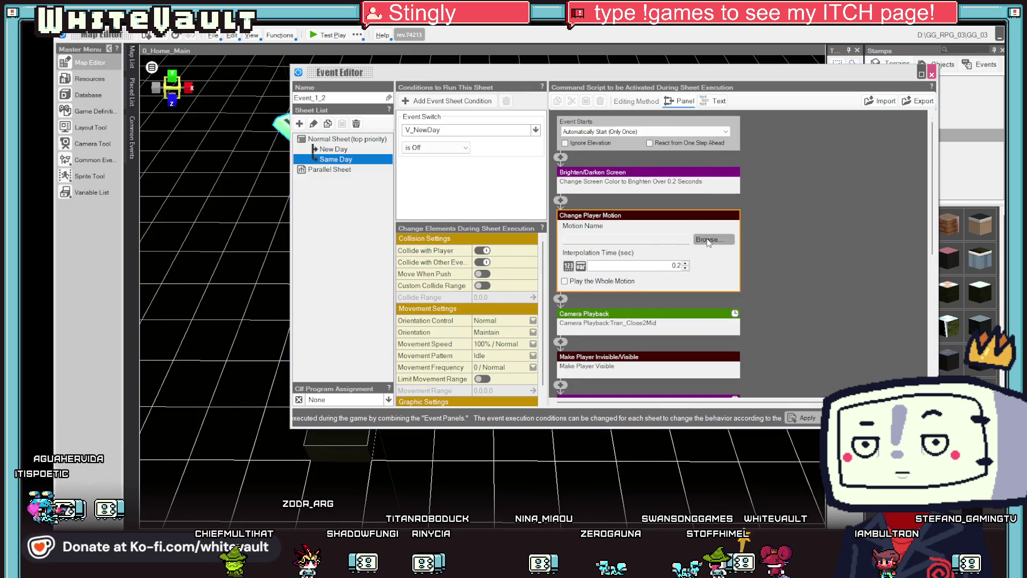
click(708, 240)
click(709, 239)
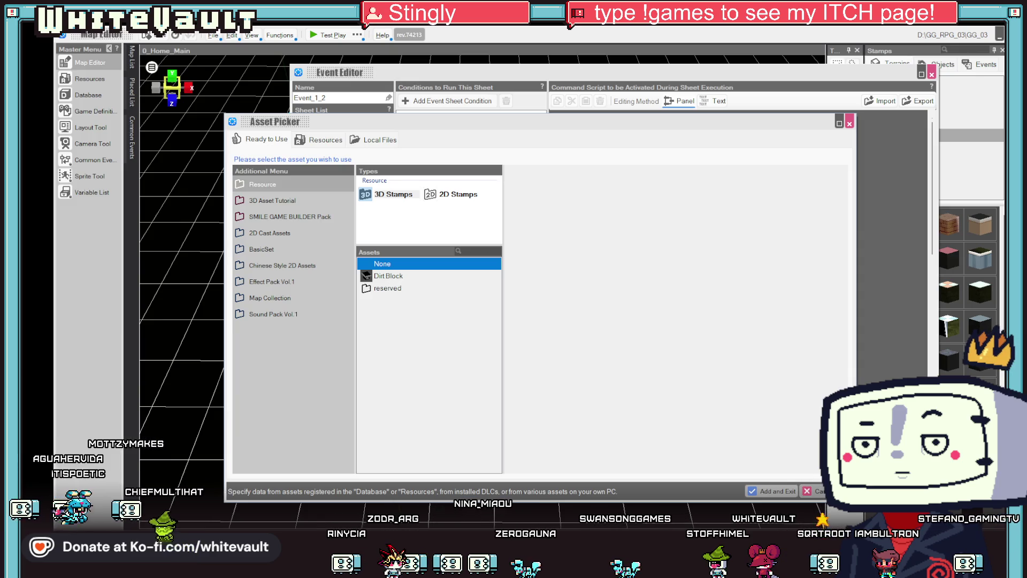
key(Escape)
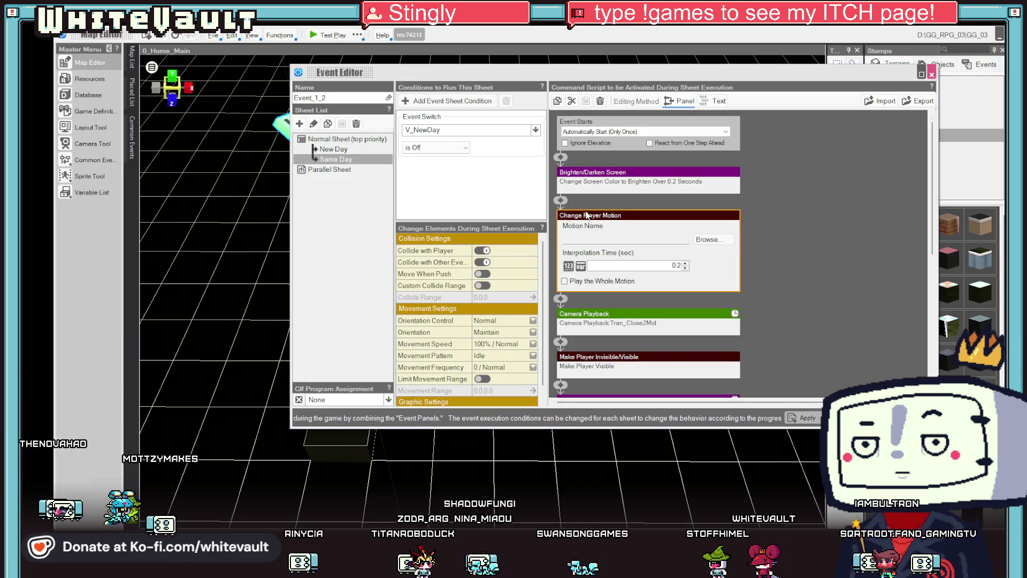
Step: Delete the Change Player Motion command and add a Change Cast Graphic command instead
right_click(586, 213)
click(610, 267)
click(560, 204)
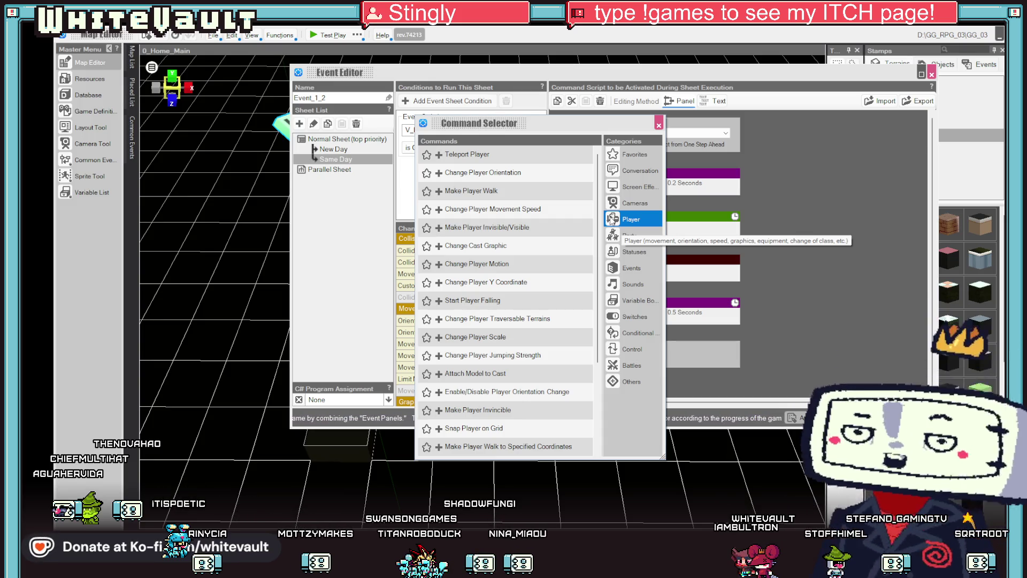
double_click(461, 254)
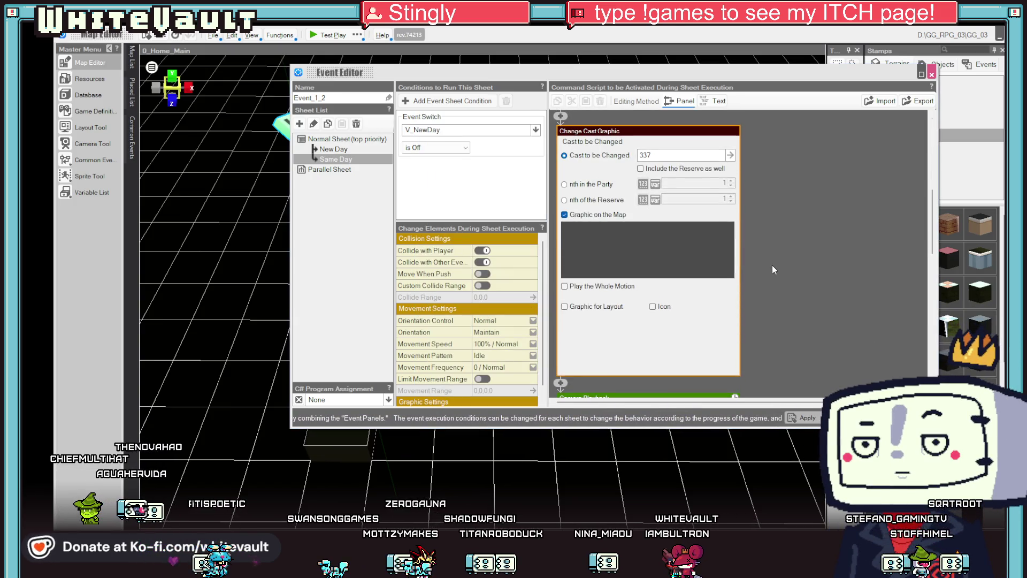
Step: Delete the Change Cast Graphic command and bring up the command list after Camera Playback
right_click(672, 132)
click(733, 185)
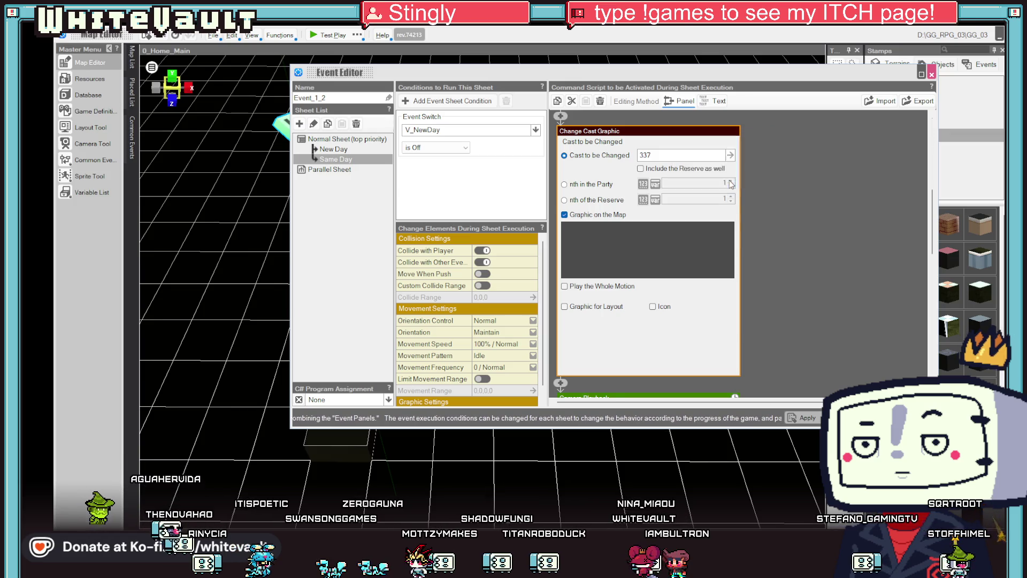
click(566, 247)
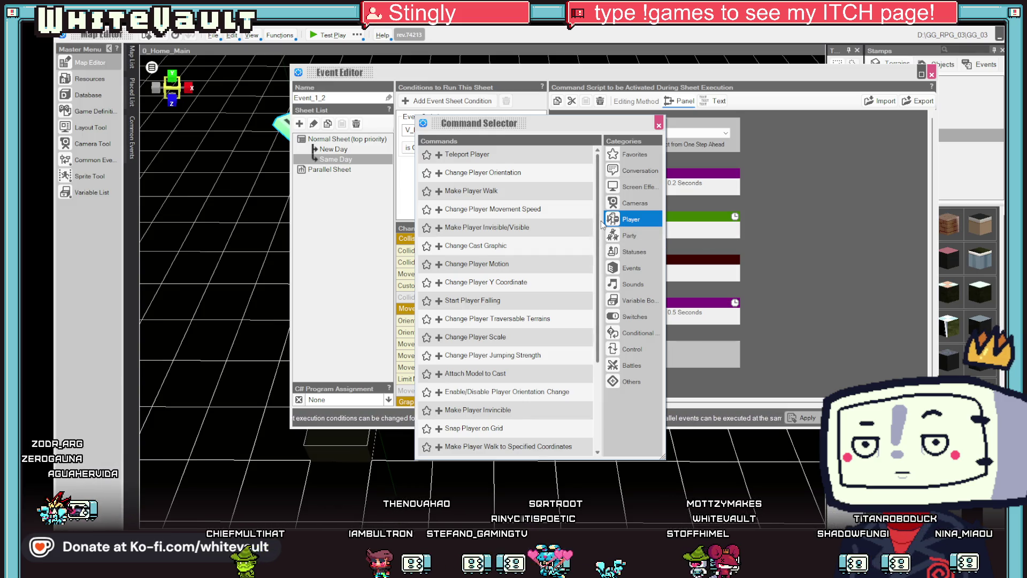
Step: Look through the Player and Events command categories, then close the Command Selector empty-handed
scroll(578, 346, down, 3)
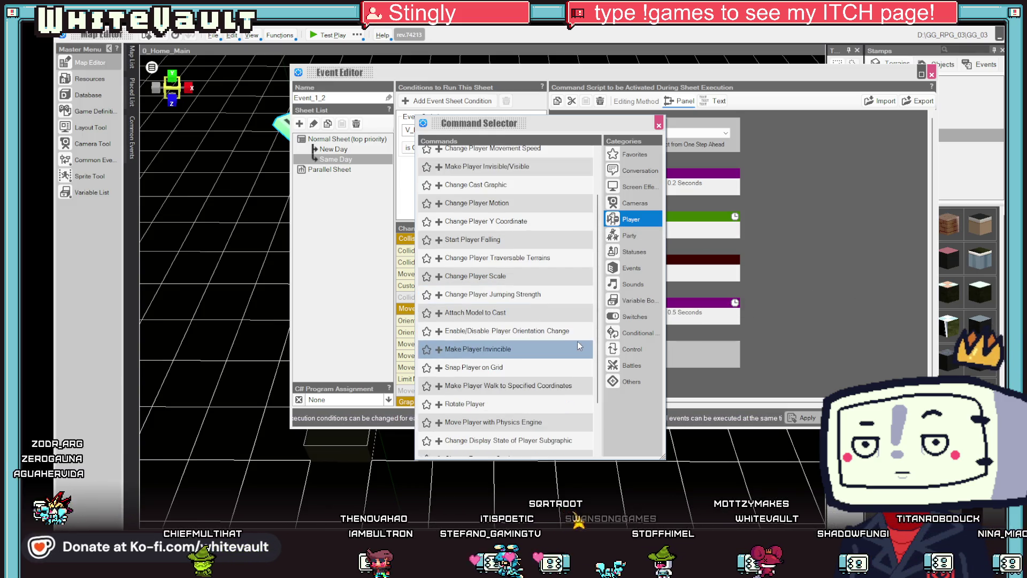
scroll(577, 345, down, 3)
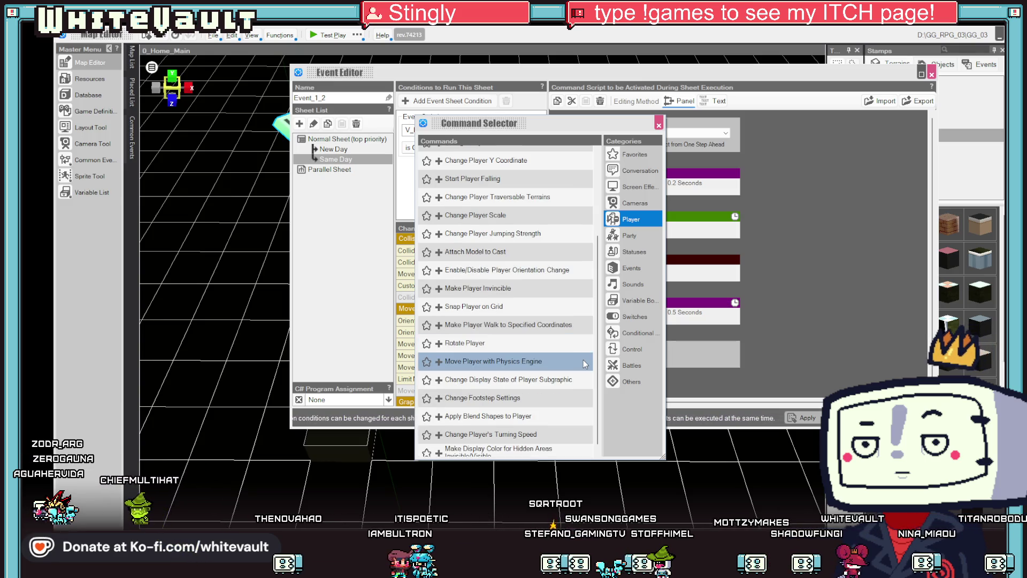
scroll(585, 364, down, 1)
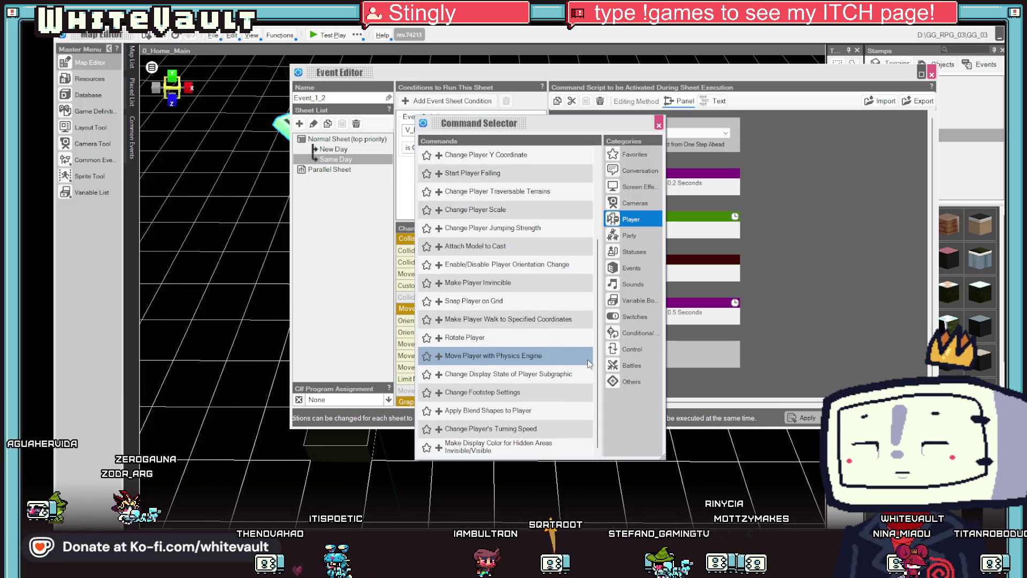
click(635, 271)
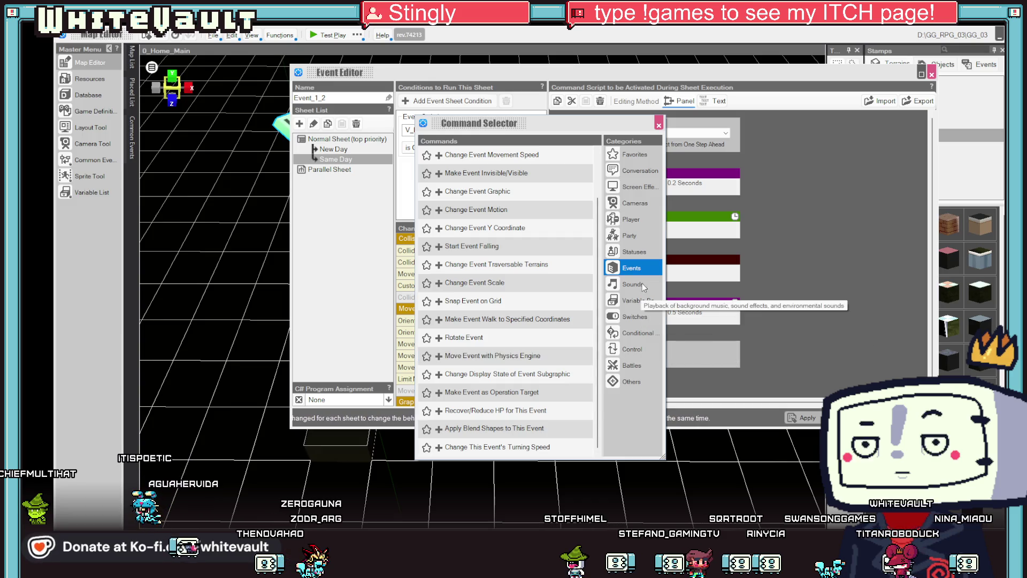
click(636, 220)
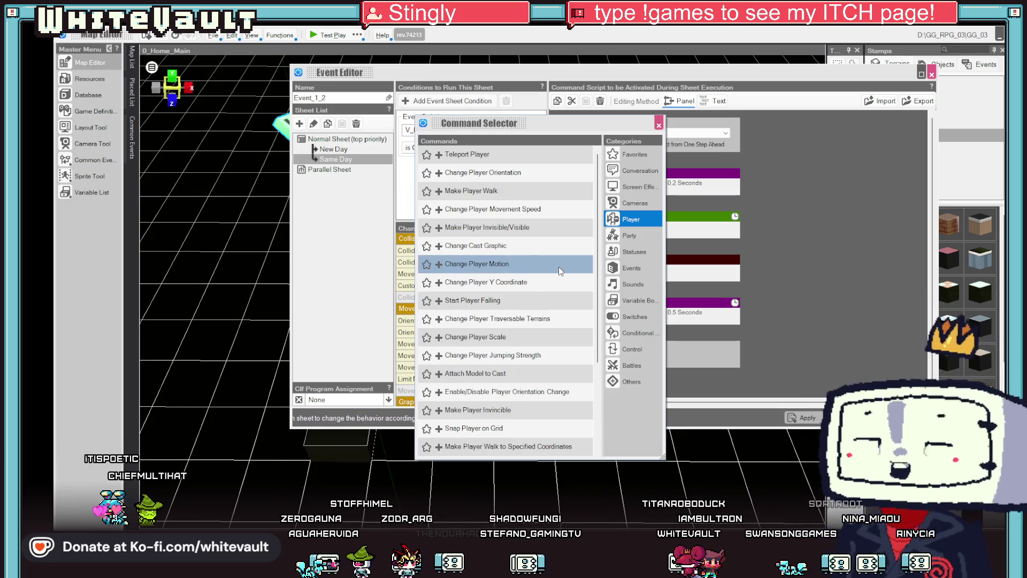
scroll(559, 266, down, 1)
scroll(562, 249, down, 1)
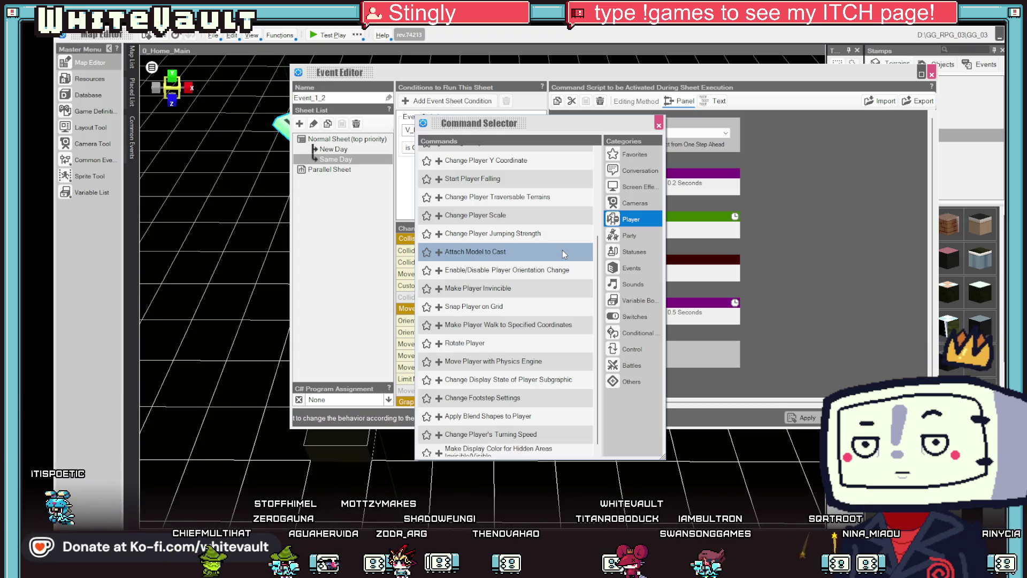
scroll(563, 250, down, 1)
click(658, 126)
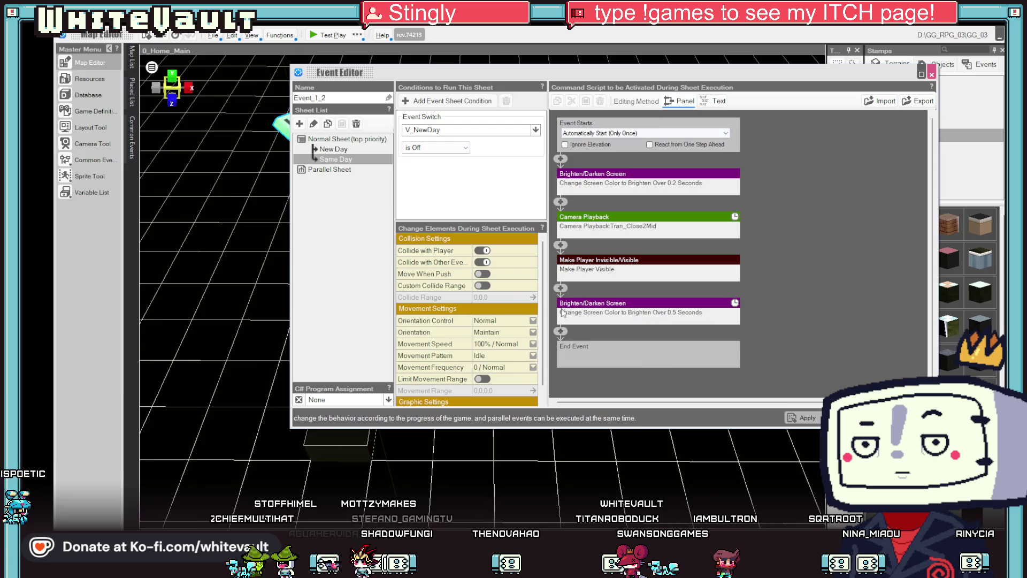
Step: Insert Change Player Motion after Camera Playback and browse 2D Stamps for its motion
scroll(500, 361, down, 1)
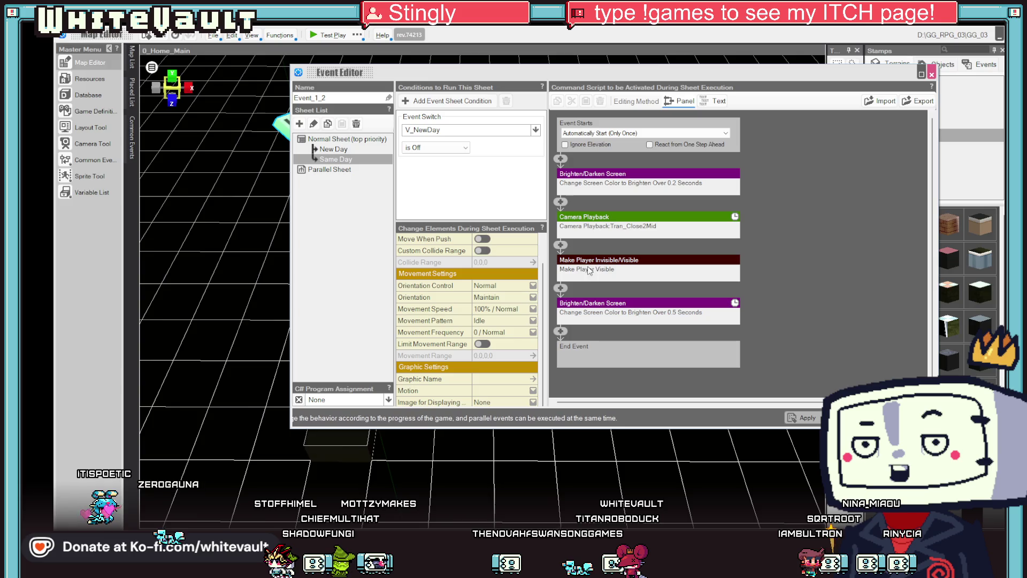
click(560, 288)
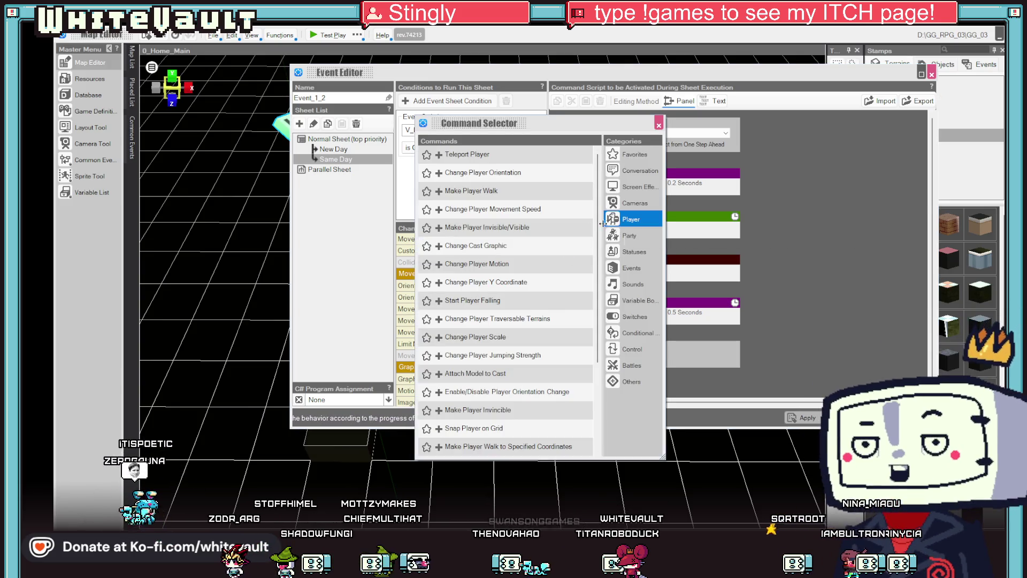
double_click(531, 262)
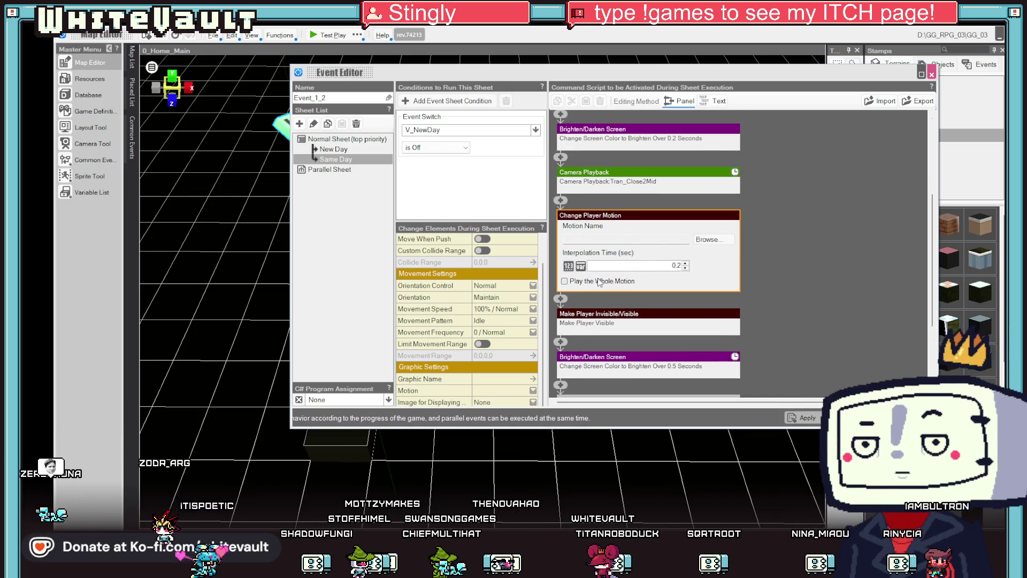
click(708, 240)
click(451, 195)
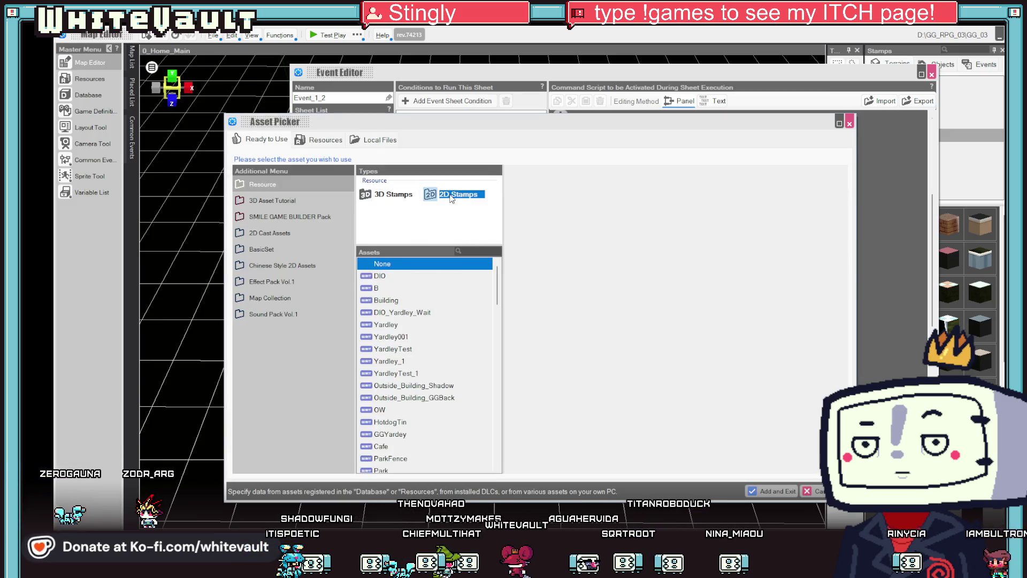
Step: Filter the Asset Picker by 'sleep' and confirm PlayerSleepy only has Wait and Walk motions
scroll(442, 283, down, 15)
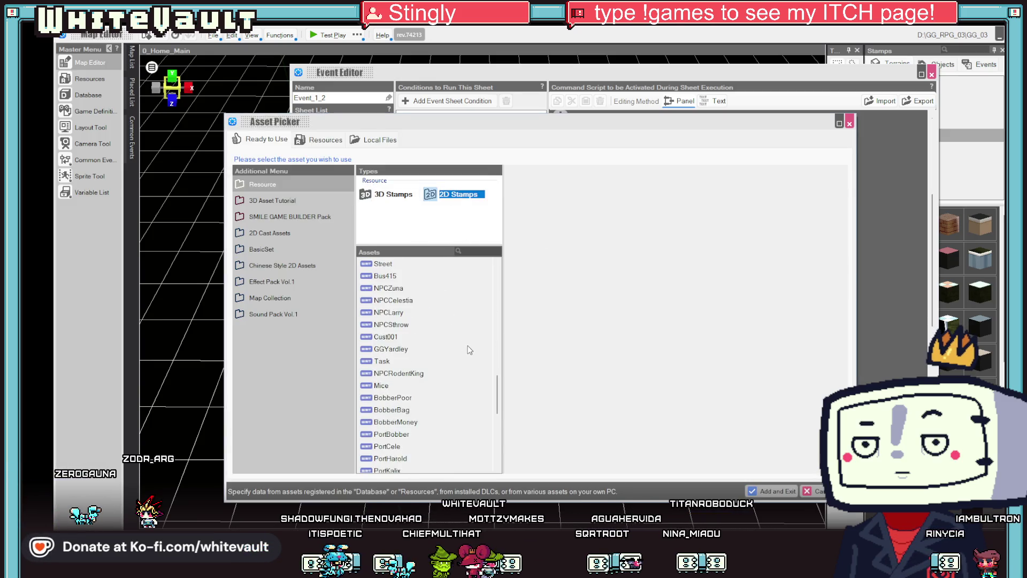
scroll(470, 362, up, 5)
scroll(466, 354, down, 10)
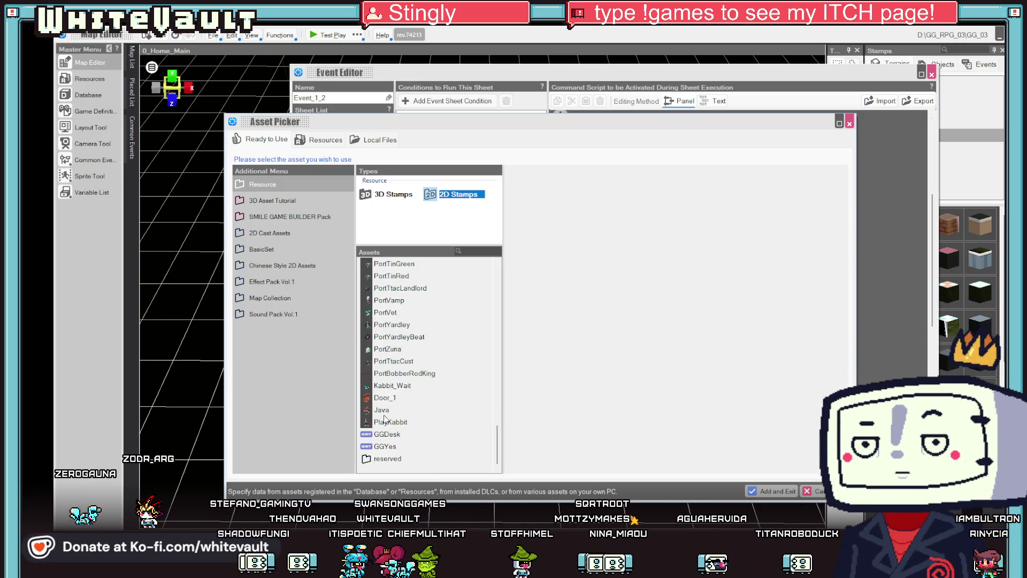
scroll(401, 369, up, 4)
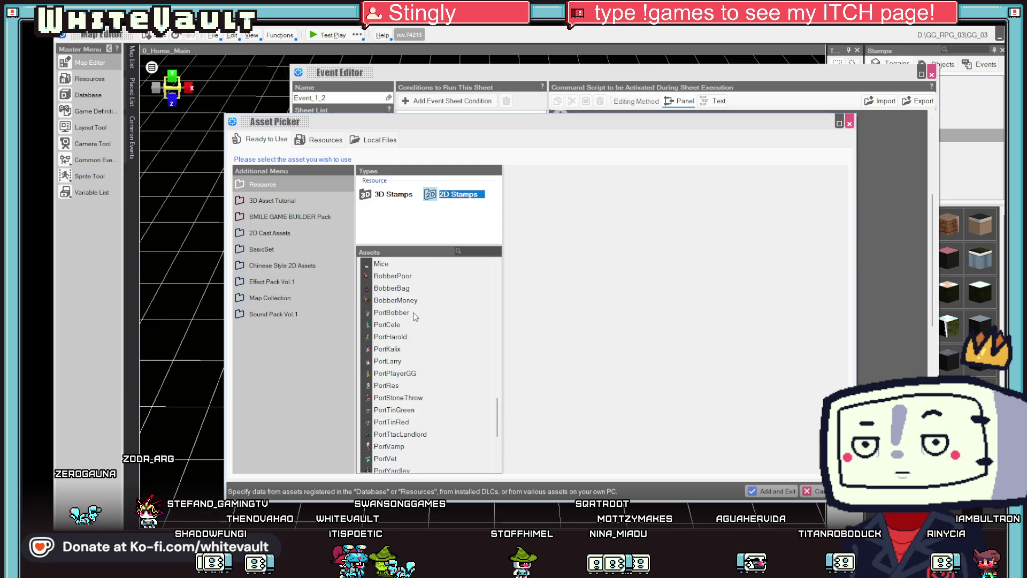
scroll(420, 316, up, 1)
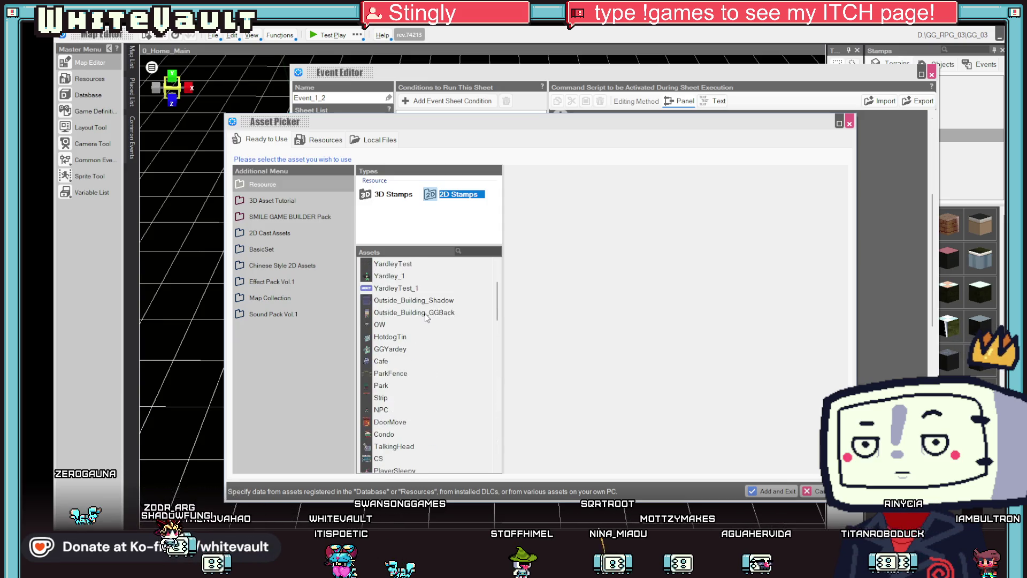
key(Home)
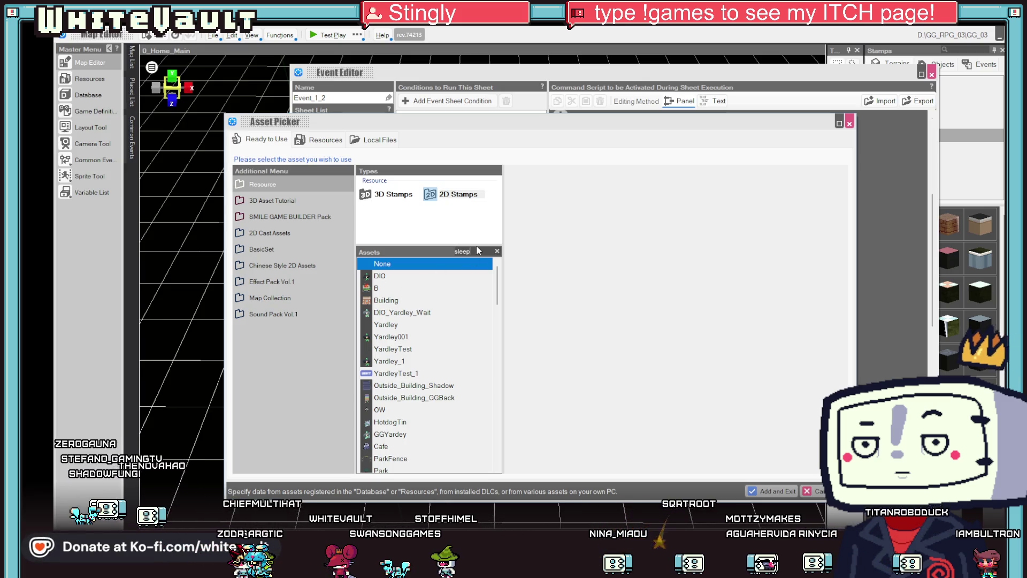
key(Return)
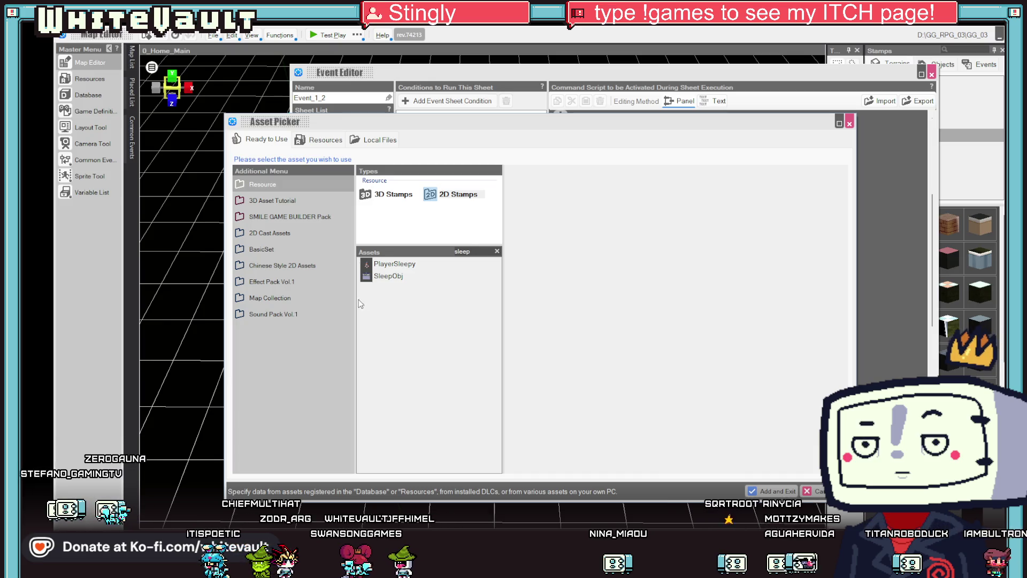
click(397, 265)
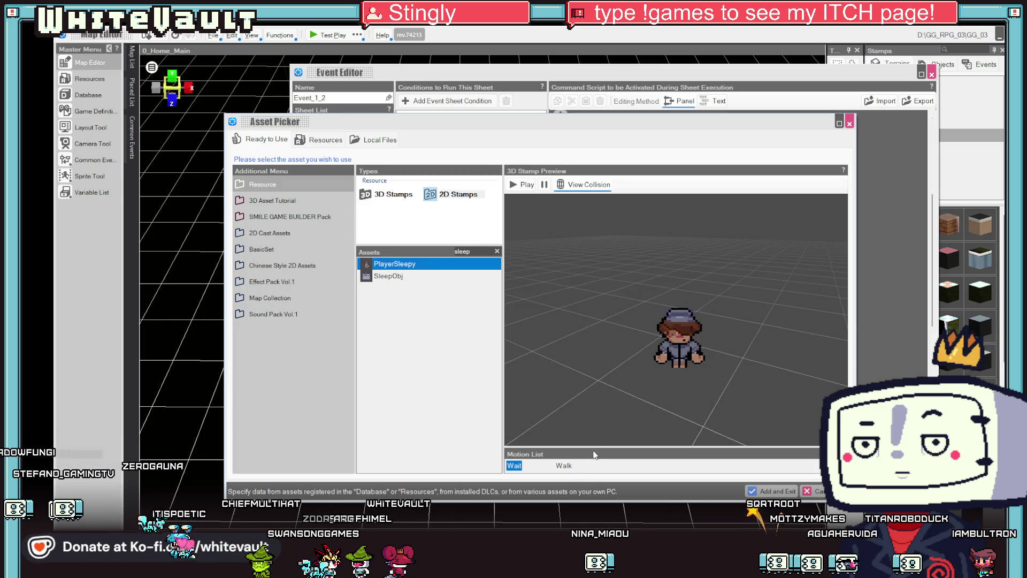
drag(598, 450, 594, 401)
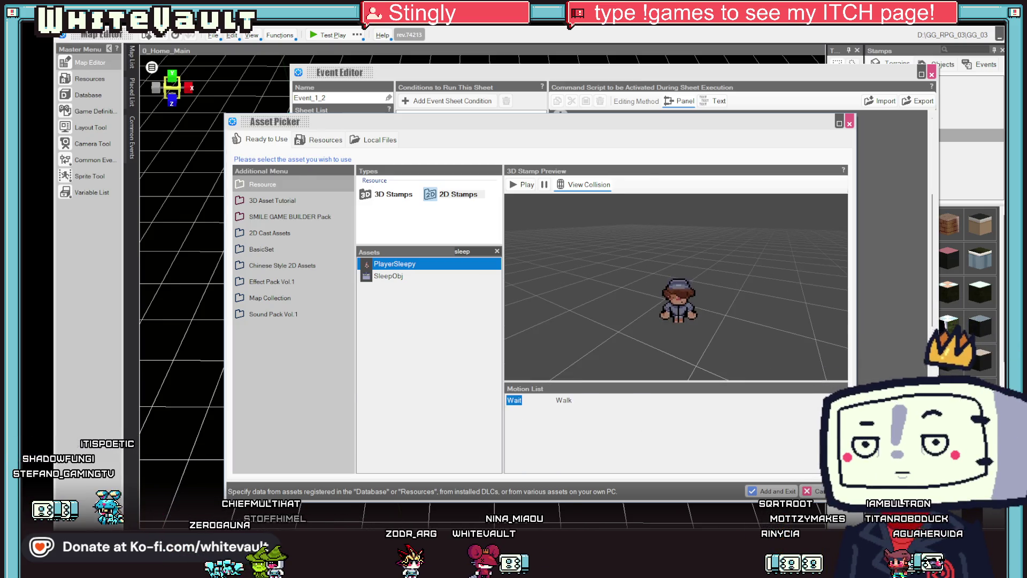
key(Escape)
key(Escape)
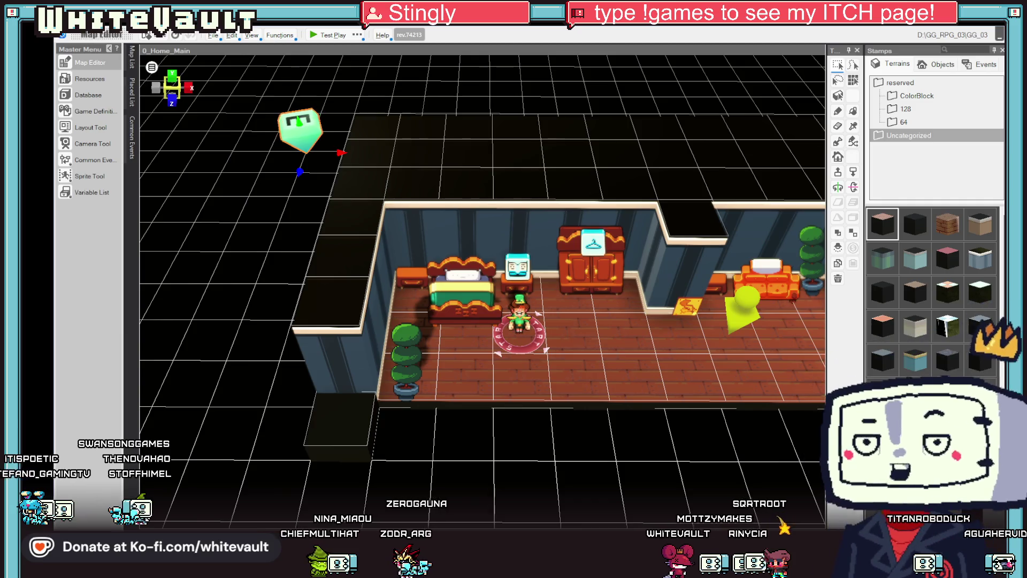
scroll(603, 385, up, 5)
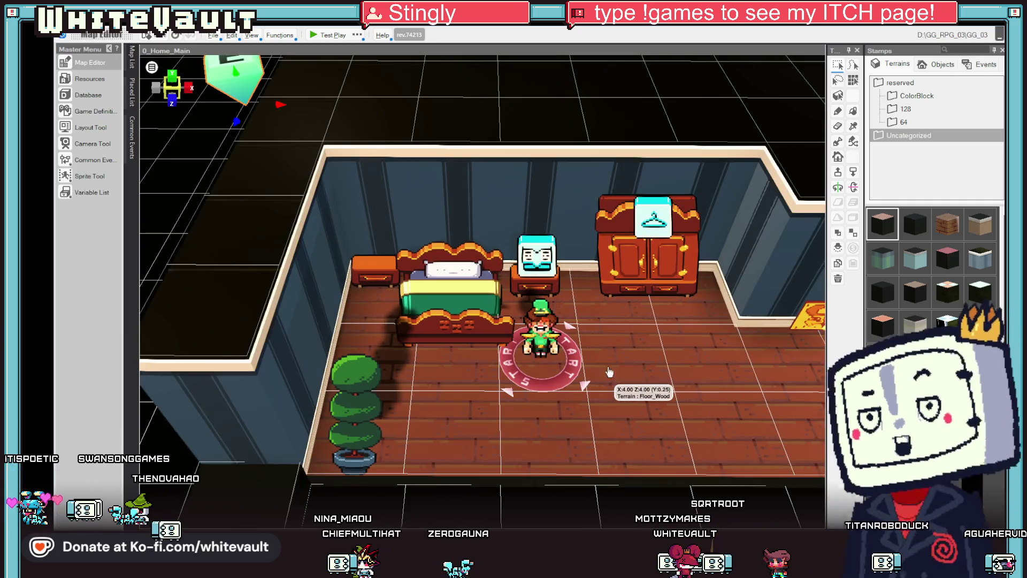
scroll(603, 385, down, 5)
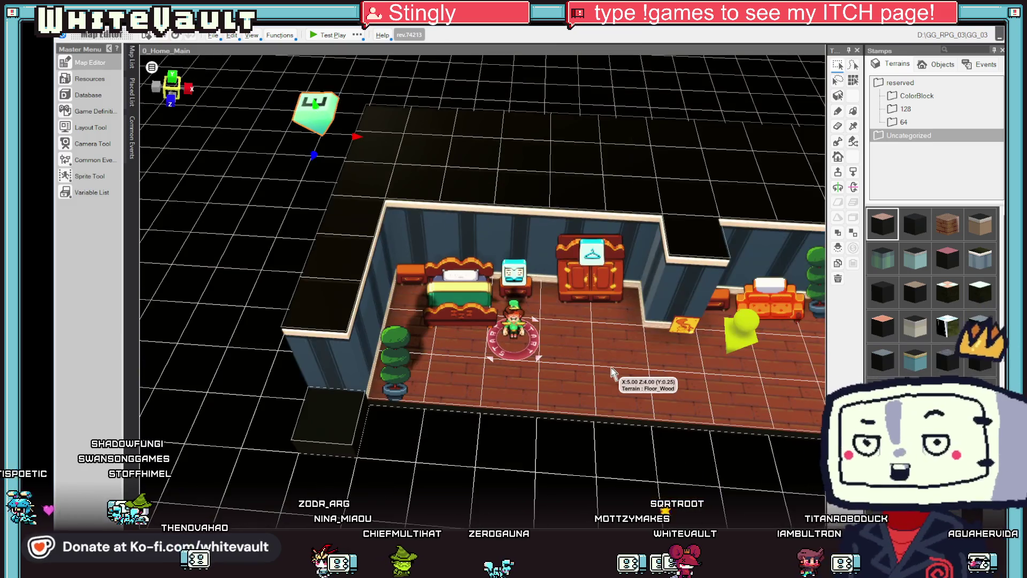
scroll(613, 340, up, 4)
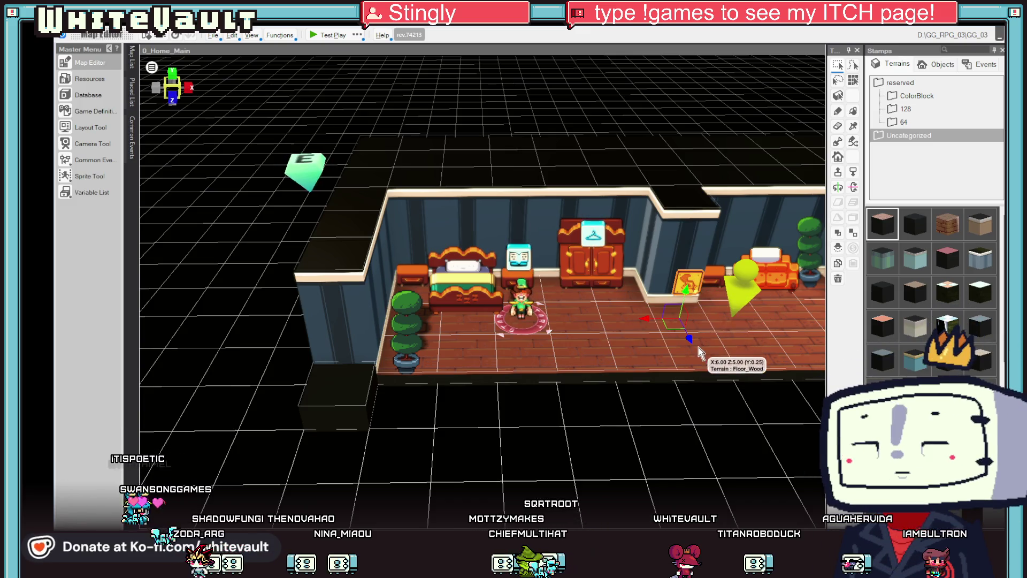
click(677, 326)
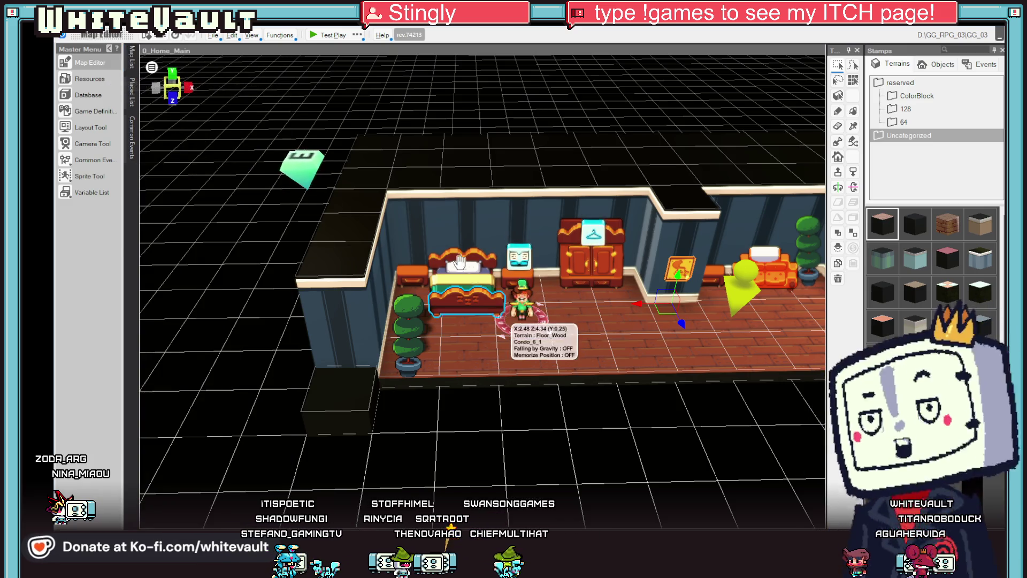
scroll(546, 301, up, 5)
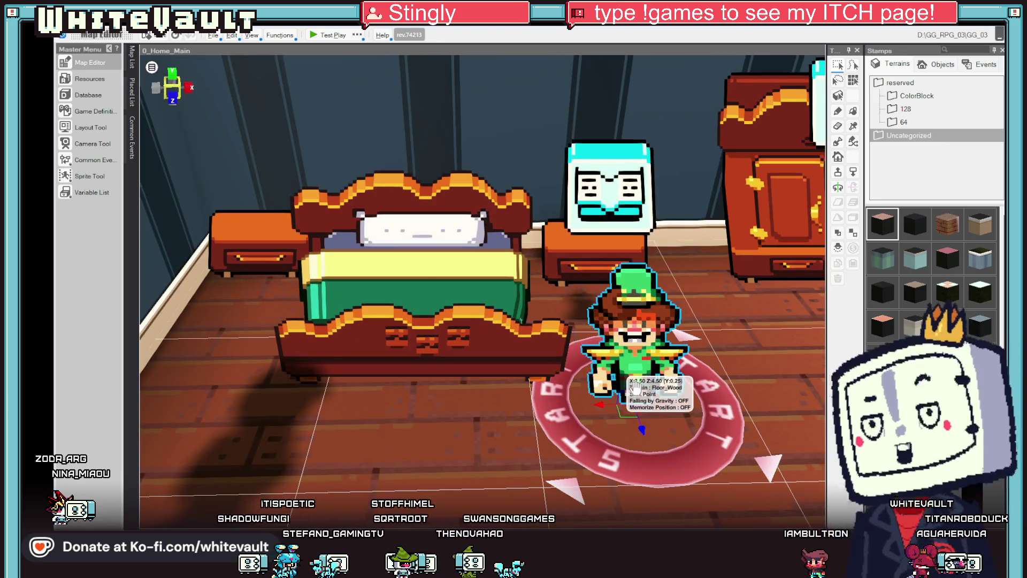
scroll(642, 428, down, 5)
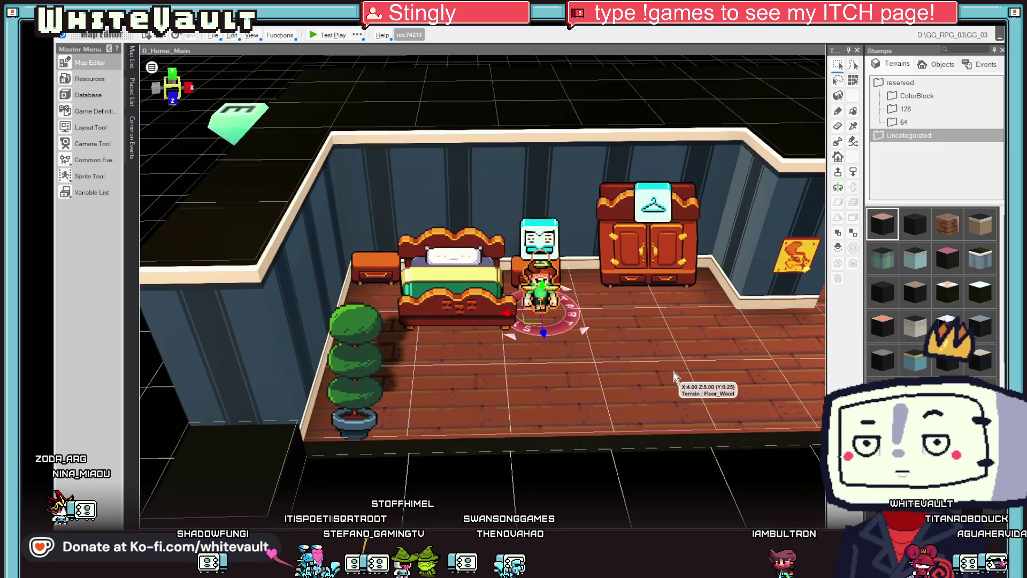
scroll(671, 374, up, 2)
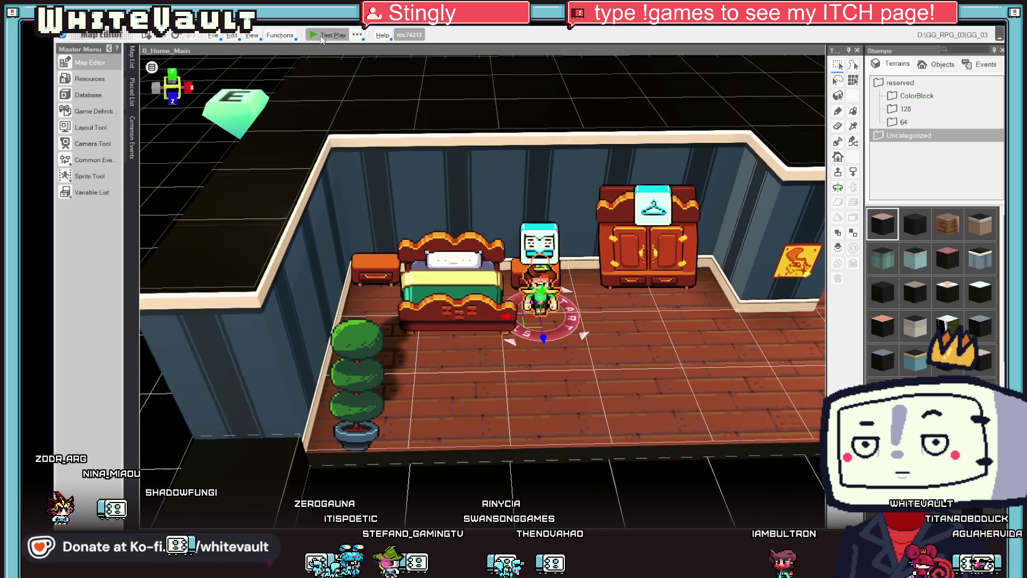
click(320, 39)
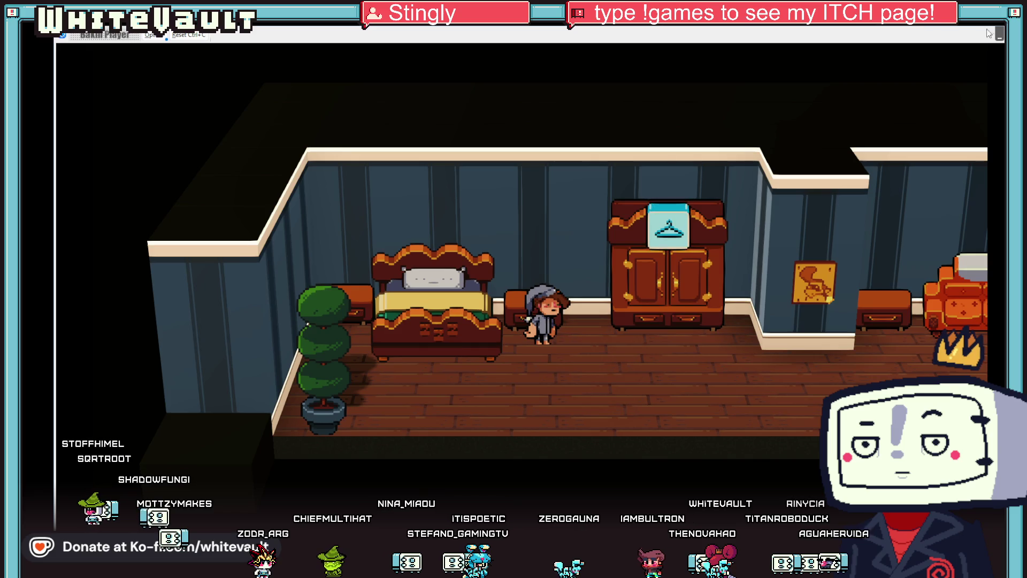
key(Escape)
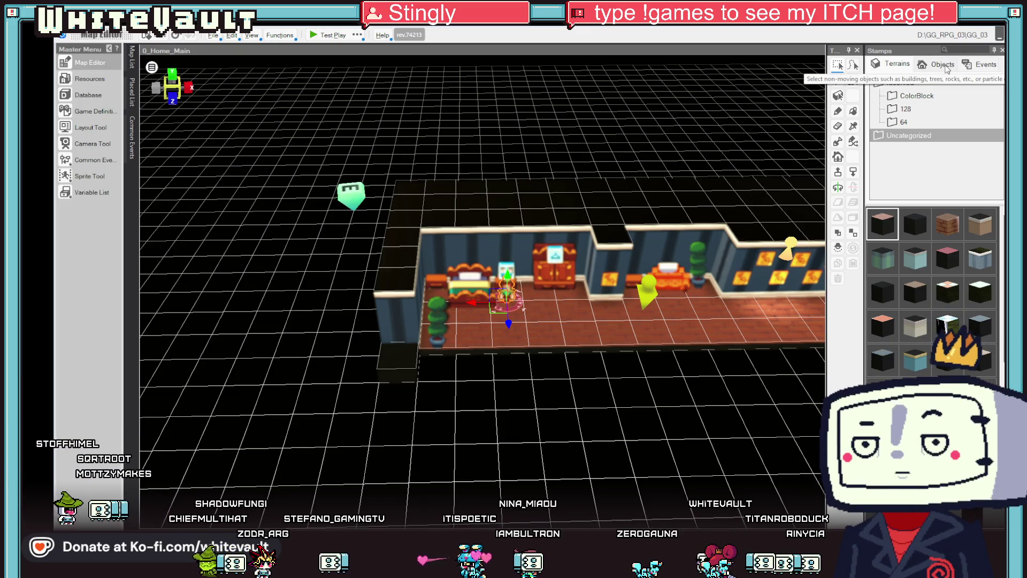
Step: Place a Custom Event near the character that starts automatically, only once
click(350, 190)
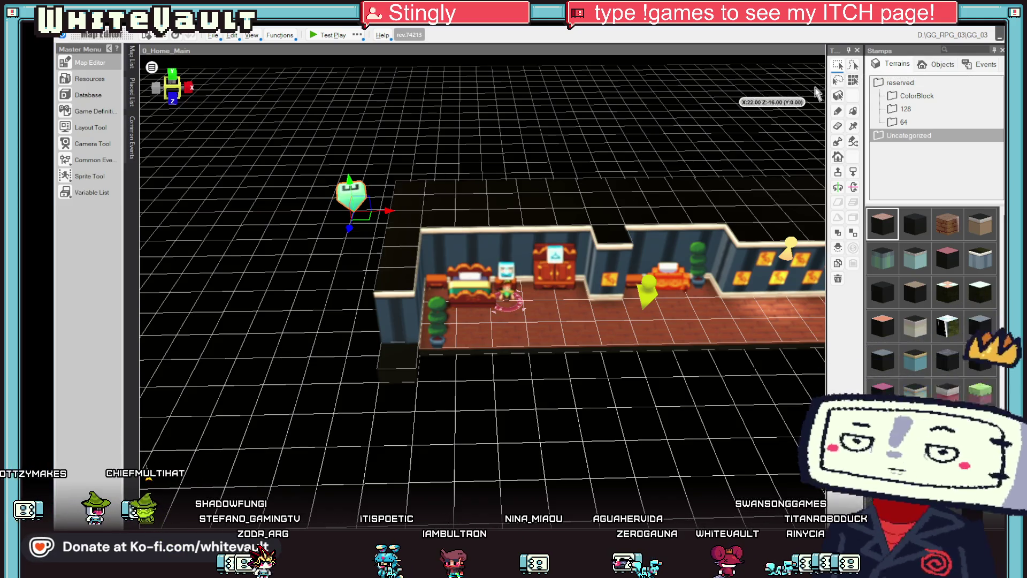
click(934, 66)
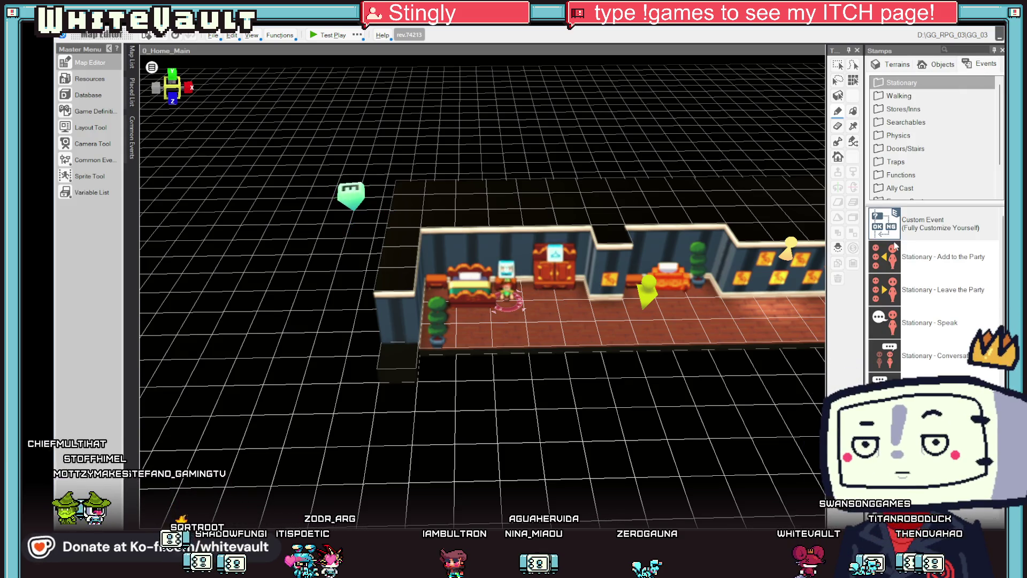
click(900, 227)
click(501, 289)
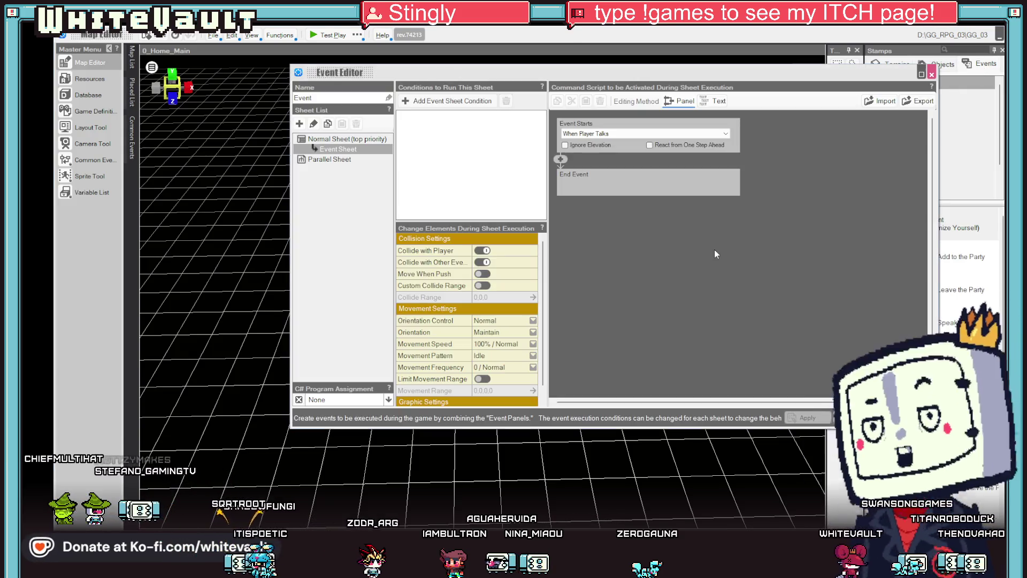
click(621, 134)
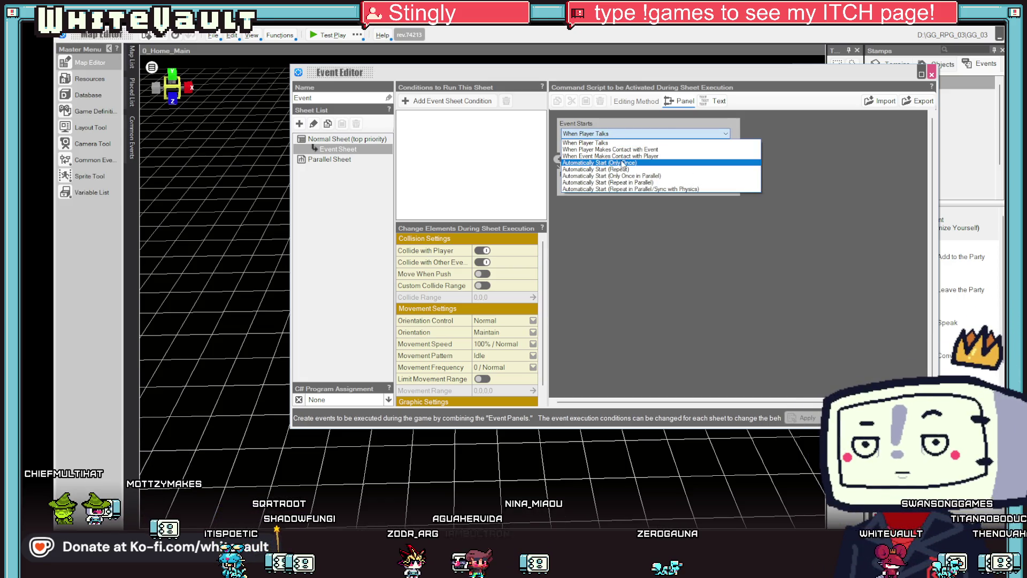
click(620, 163)
Step: Browse the event's Graphic Name assets, then close the picker and event editor without choosing
scroll(504, 349, down, 1)
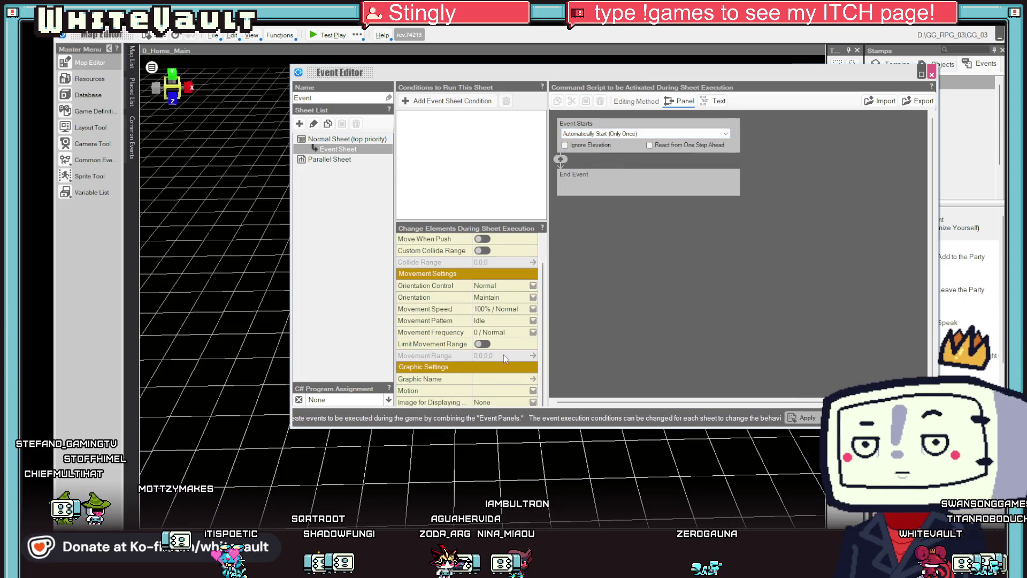
click(511, 380)
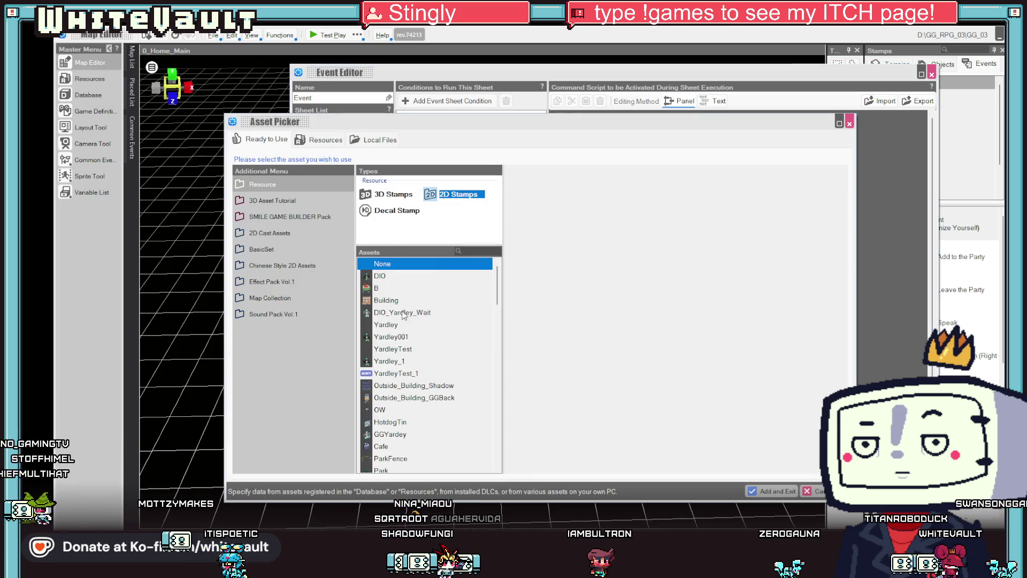
scroll(420, 332, down, 15)
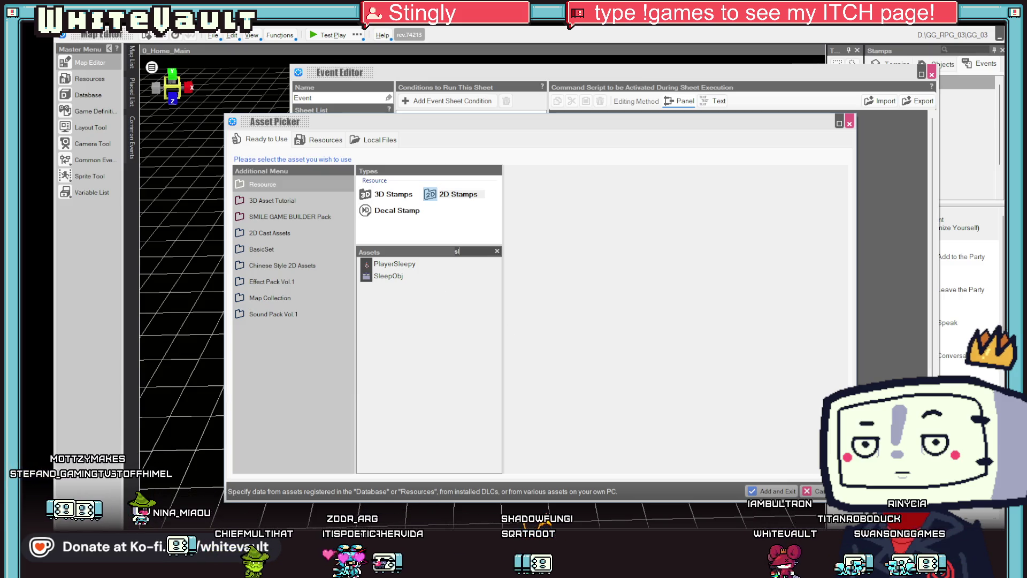
key(Escape)
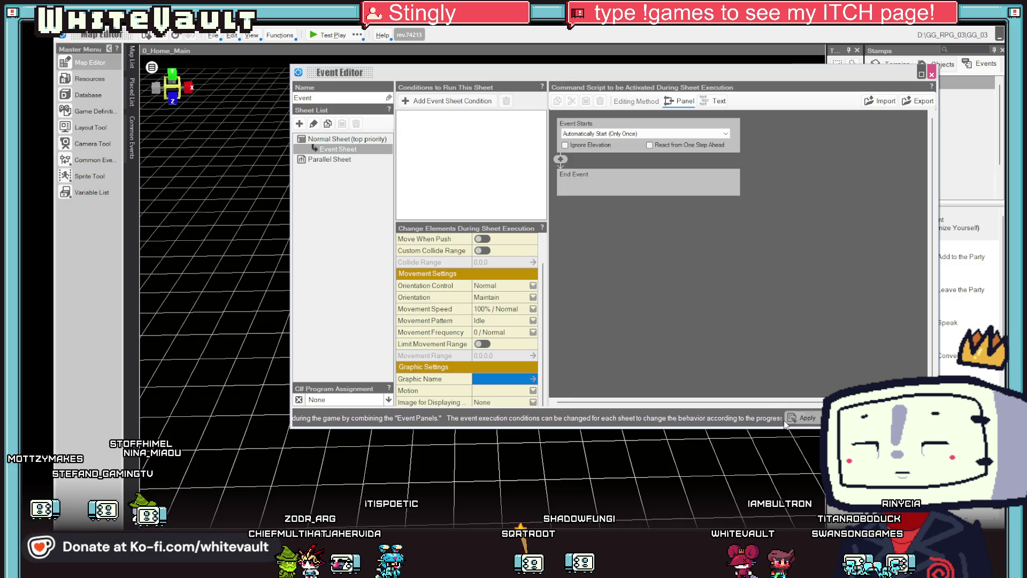
key(Escape)
click(91, 83)
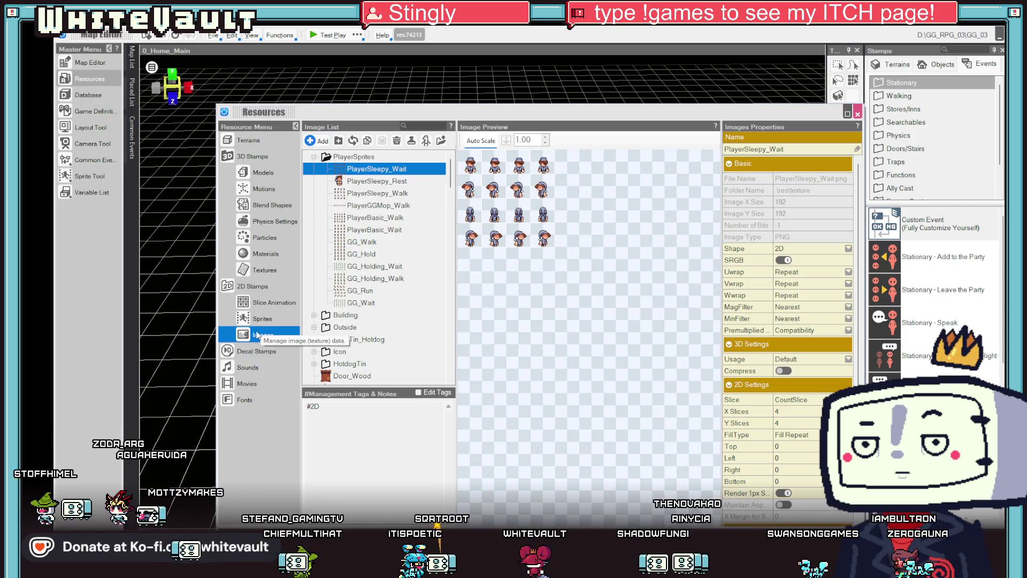
Step: Find the Player_Sleepy slice animation in Resources and open its motions
click(270, 302)
scroll(369, 297, down, 5)
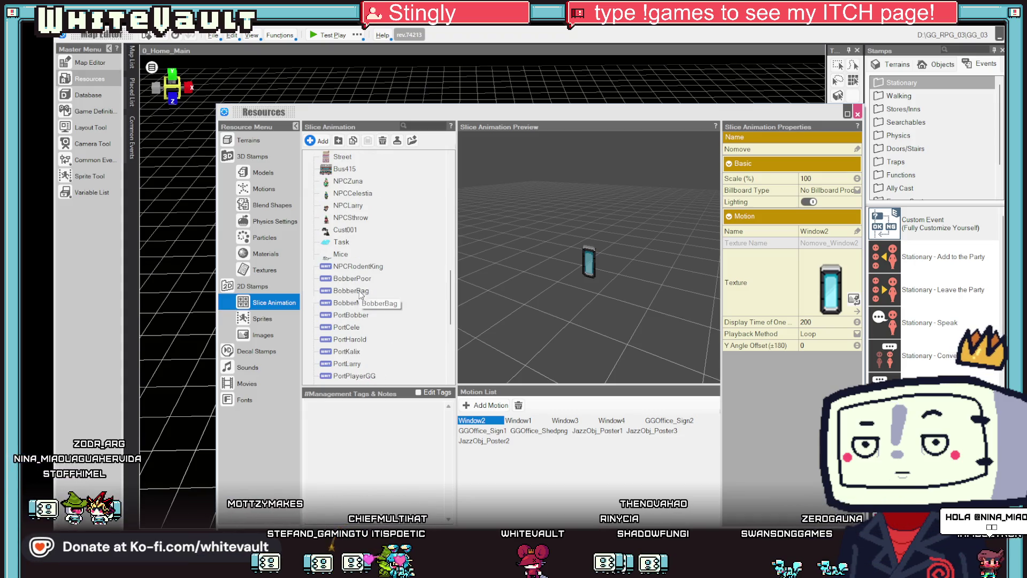
click(434, 124)
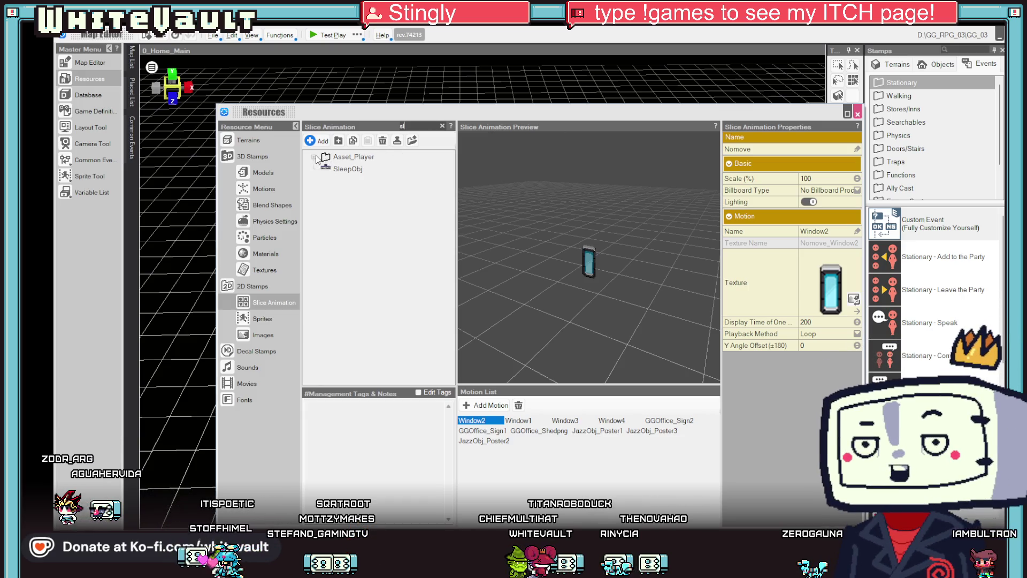
drag(346, 178, 347, 174)
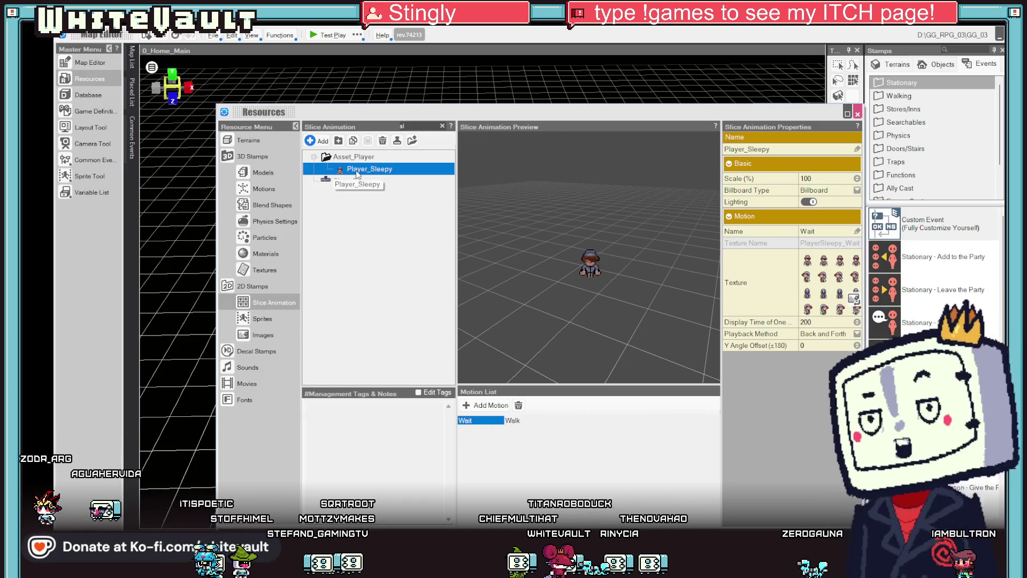
Step: Add PlayerSleepy_Rest as a new Player_Sleepy motion, confirm the notice, and close Resources
click(493, 410)
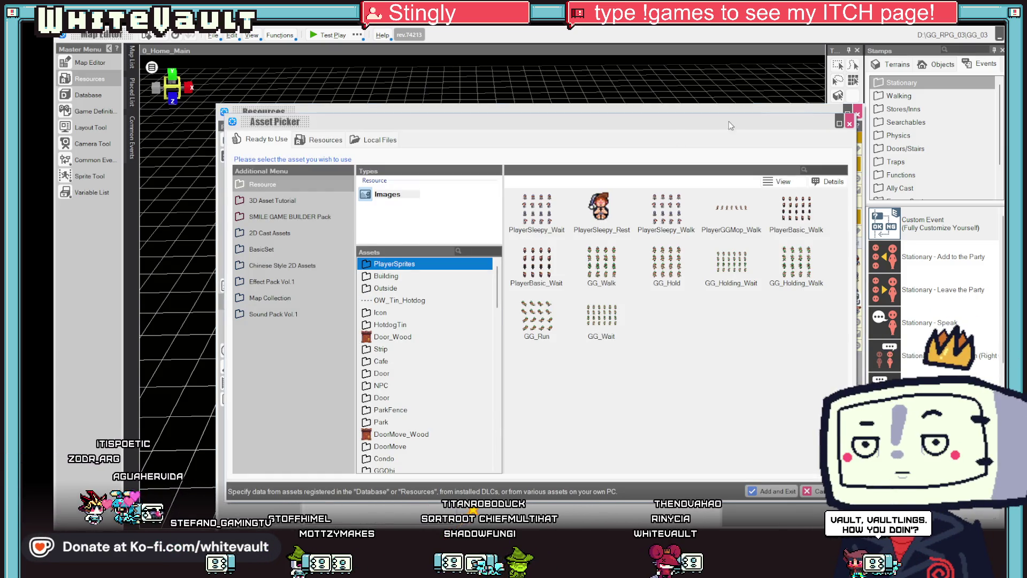
click(605, 217)
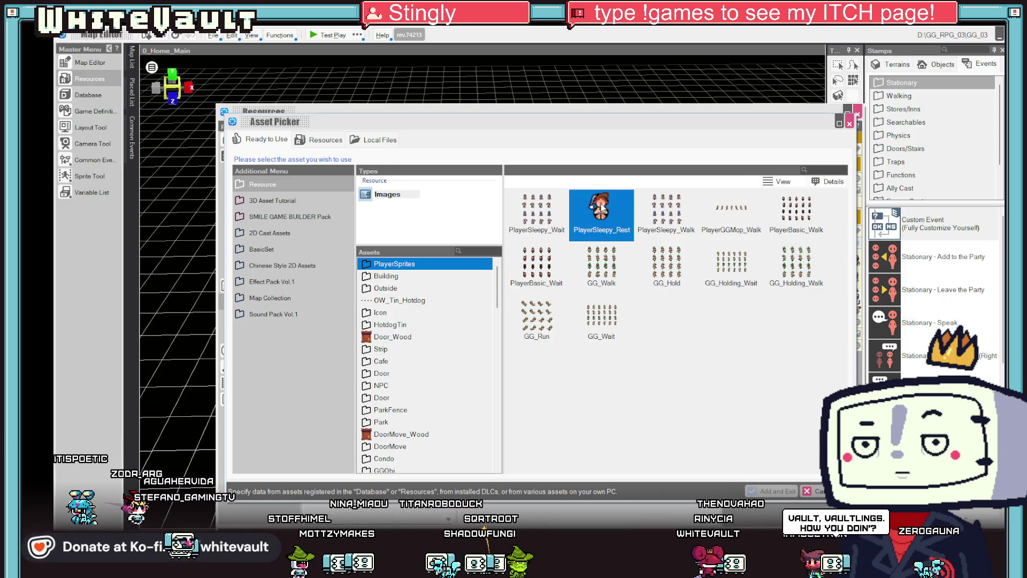
double_click(602, 208)
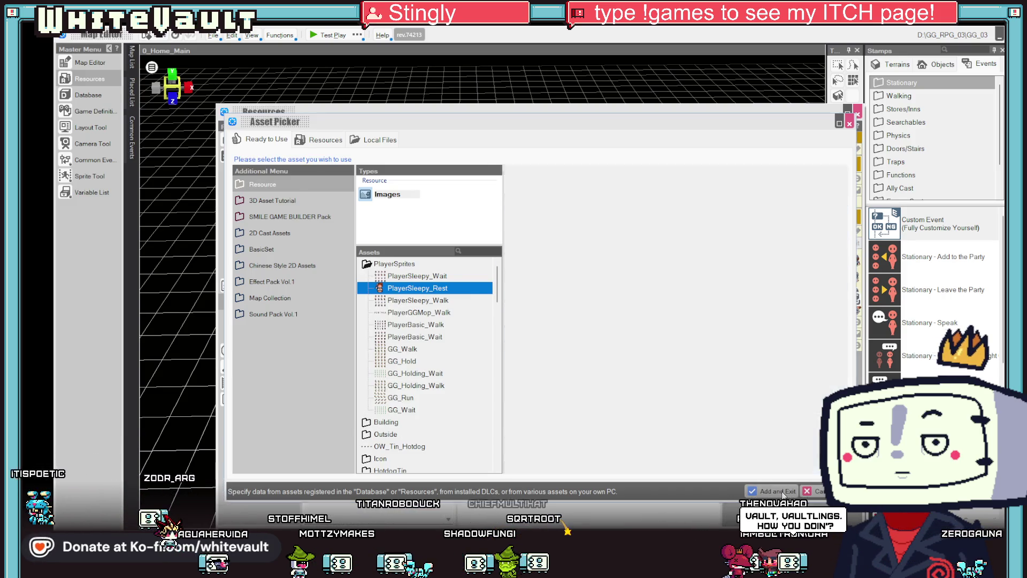
click(782, 491)
click(646, 355)
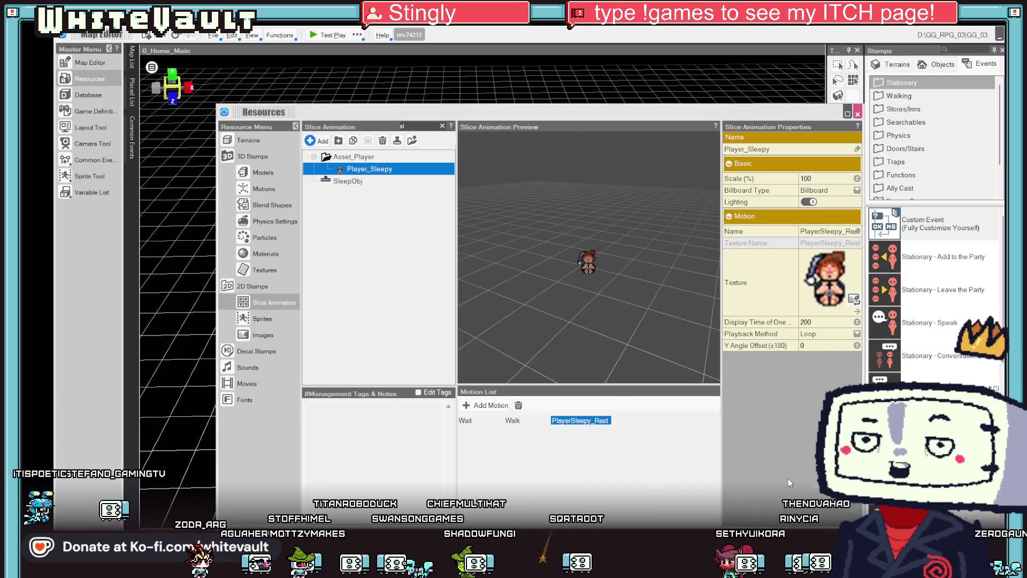
click(857, 114)
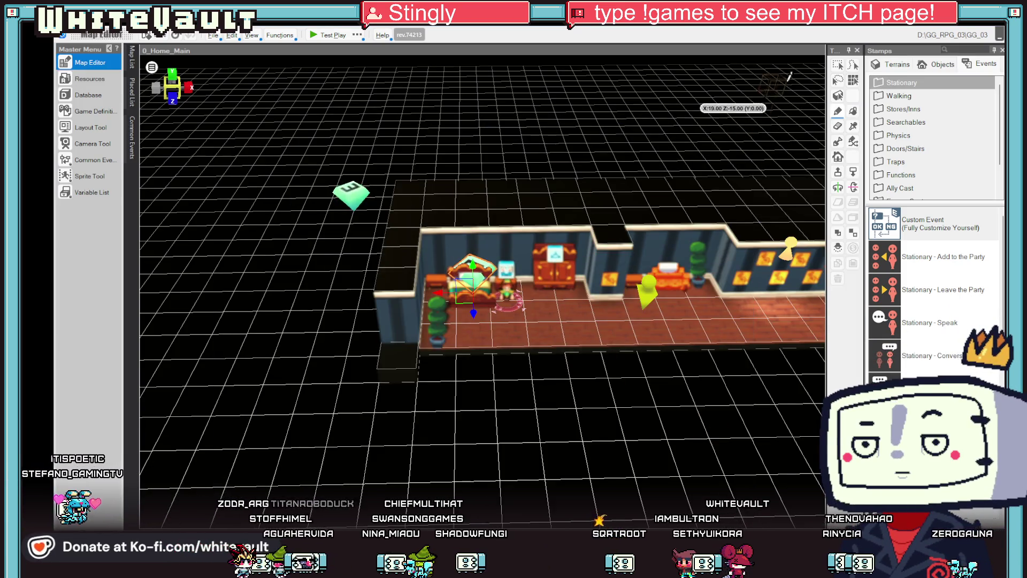
Step: Give the bed event the PlayerSleepy 2D stamp graphic with its PlayerSleepy_Rest motion
scroll(463, 317, up, 1)
scroll(463, 317, up, 2)
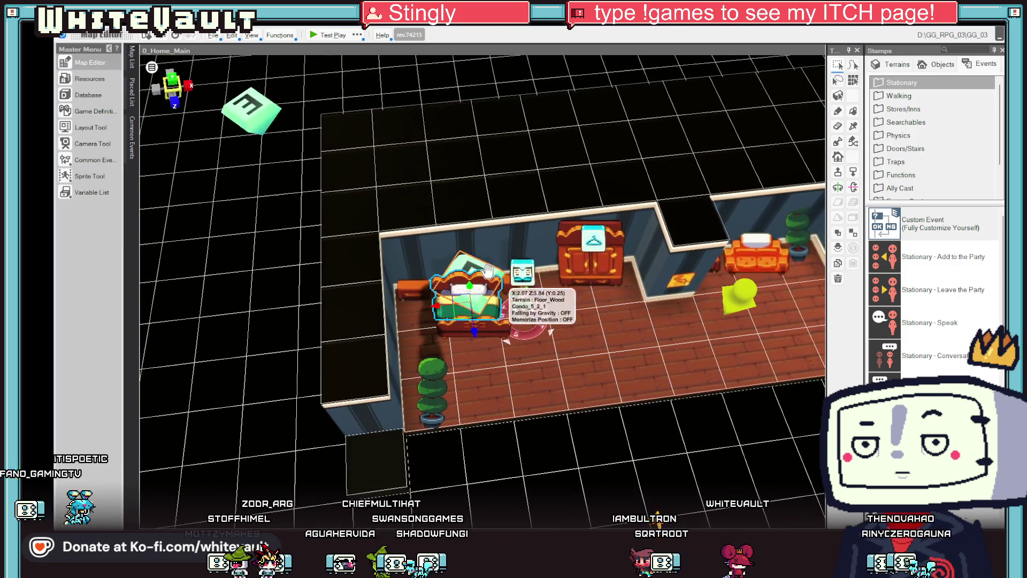
double_click(482, 265)
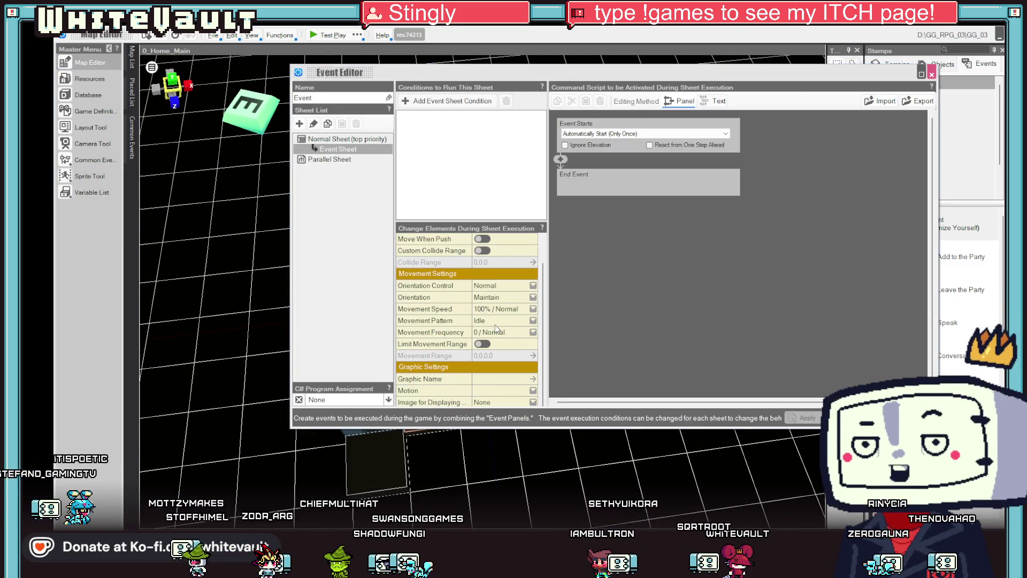
click(499, 381)
click(480, 254)
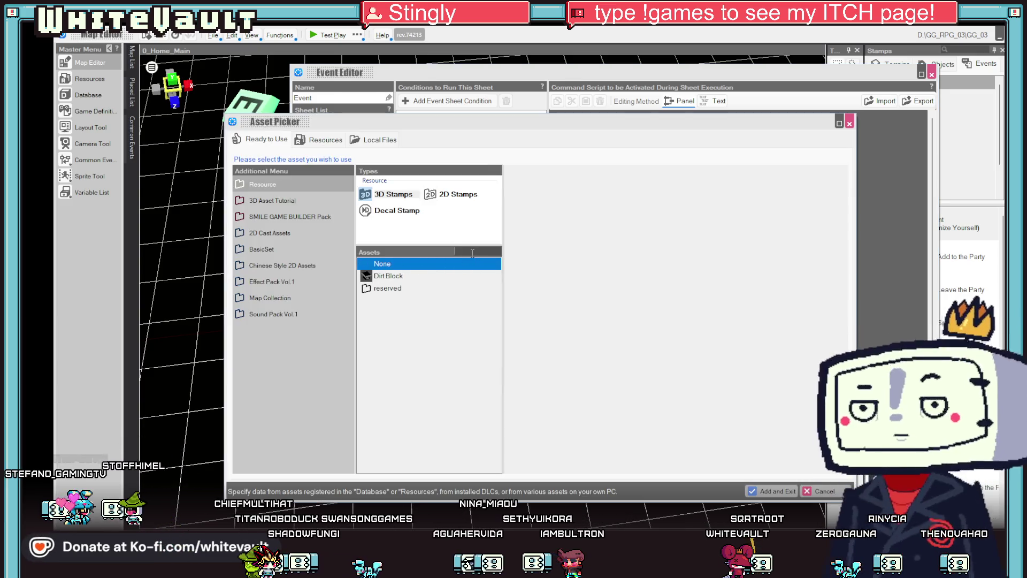
text(sleep)
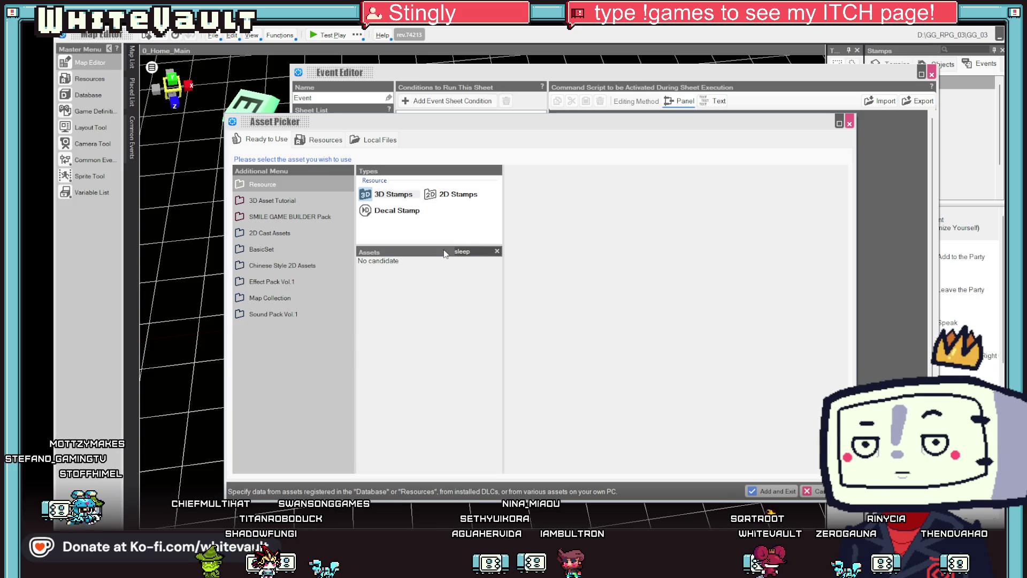
click(463, 198)
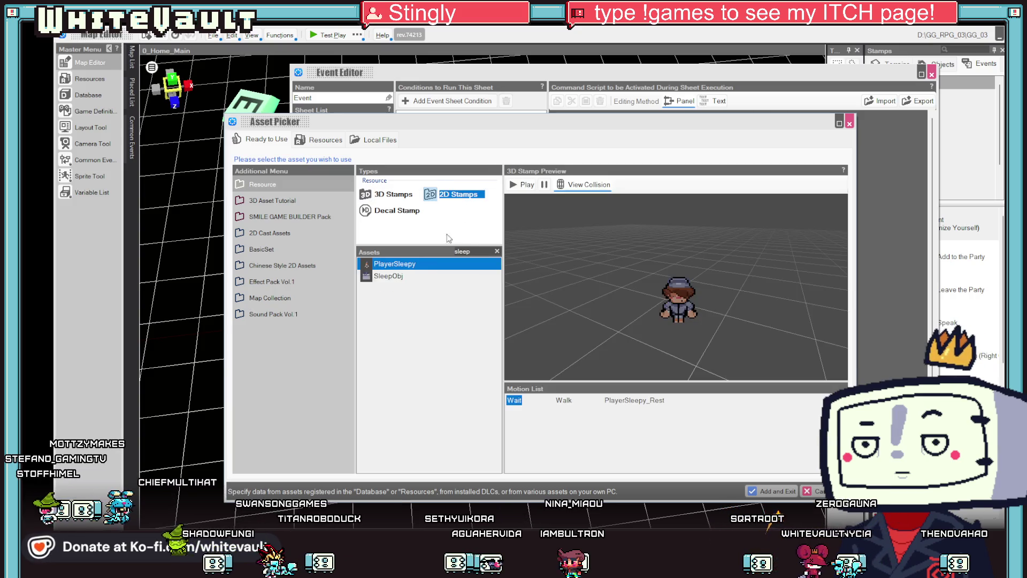
click(627, 401)
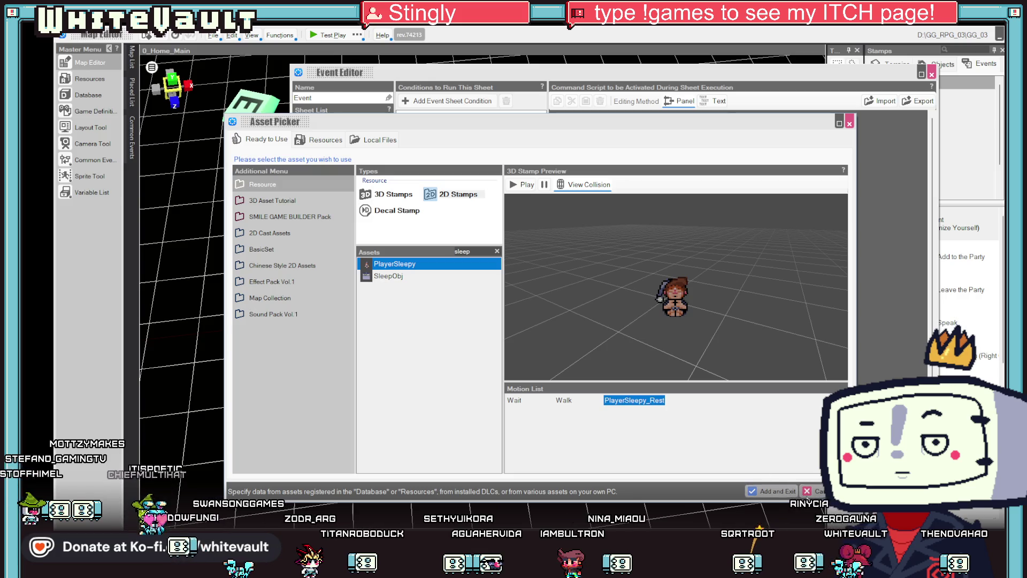
click(768, 493)
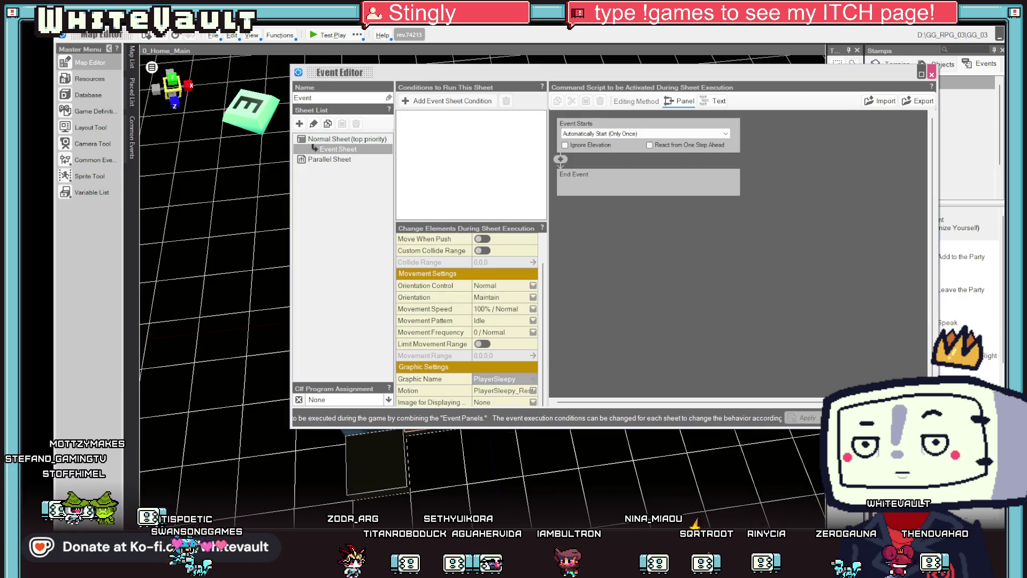
click(786, 410)
scroll(568, 351, up, 5)
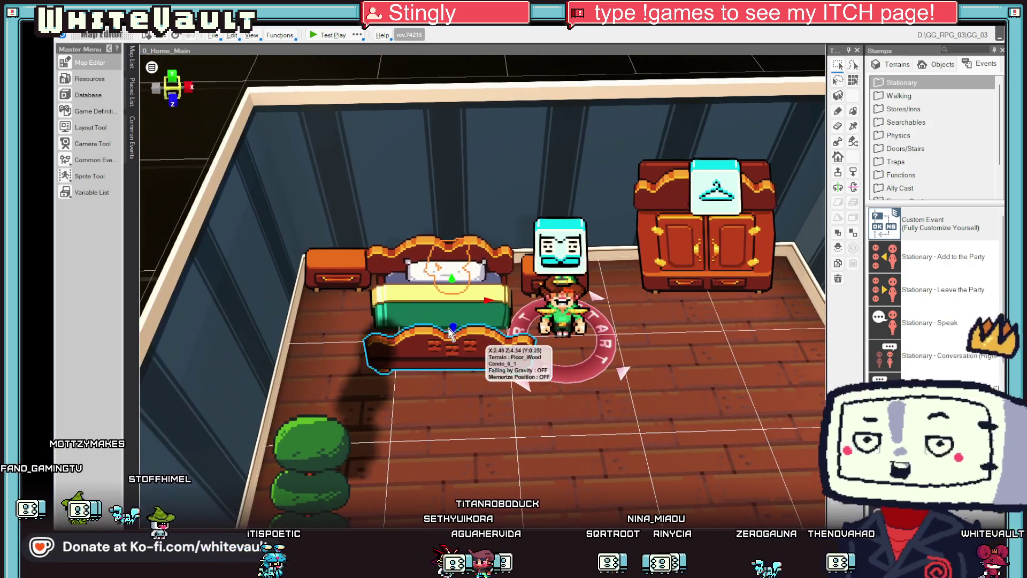
Step: Lift the sleeping event onto the bed, accept the height warning, and launch a test play
mouse_move(458, 337)
mouse_down()
mouse_move(408, 287)
mouse_move(443, 275)
mouse_move(455, 312)
mouse_up()
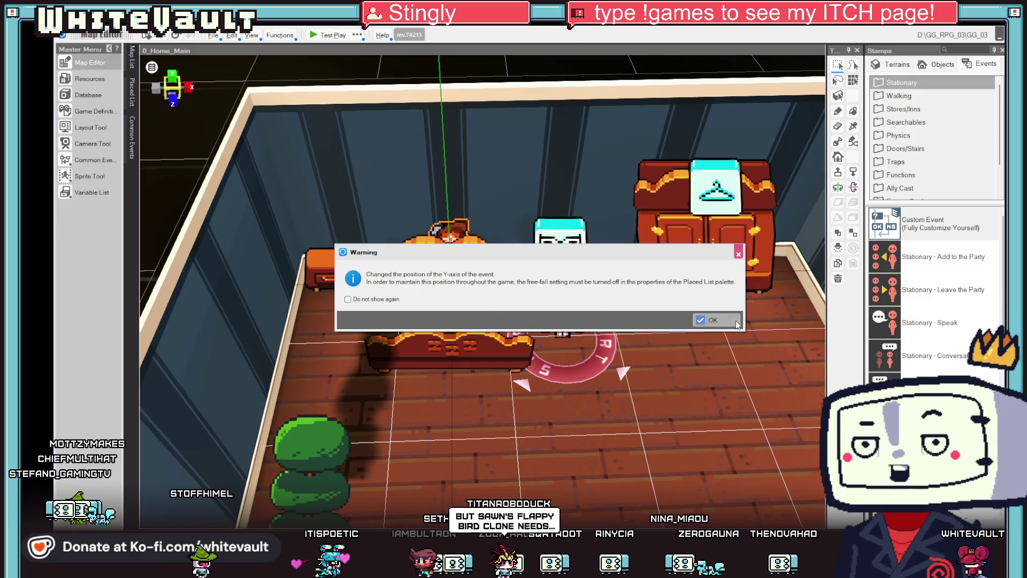
click(736, 319)
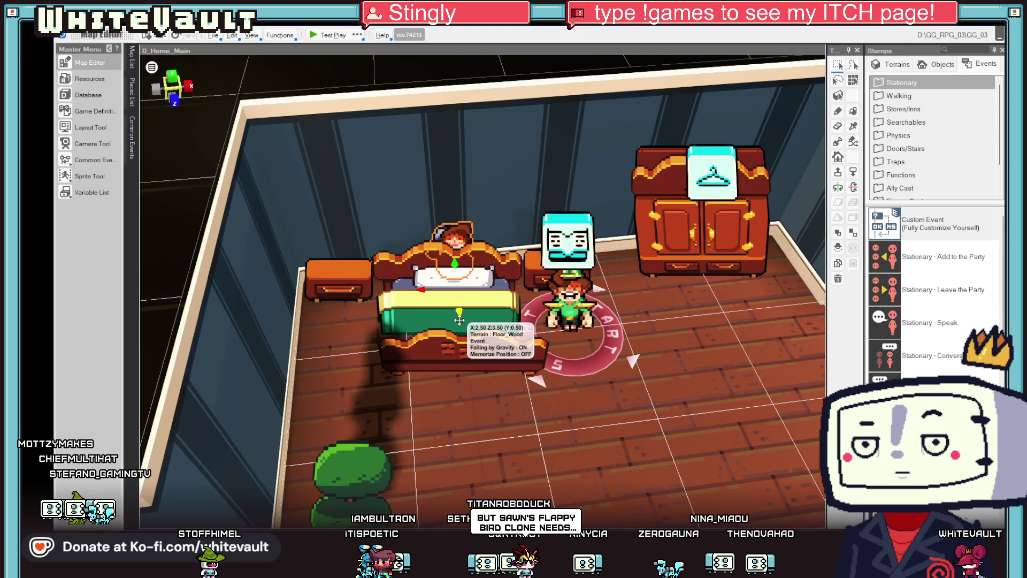
mouse_move(476, 374)
mouse_down()
mouse_move(742, 370)
mouse_move(749, 407)
mouse_up()
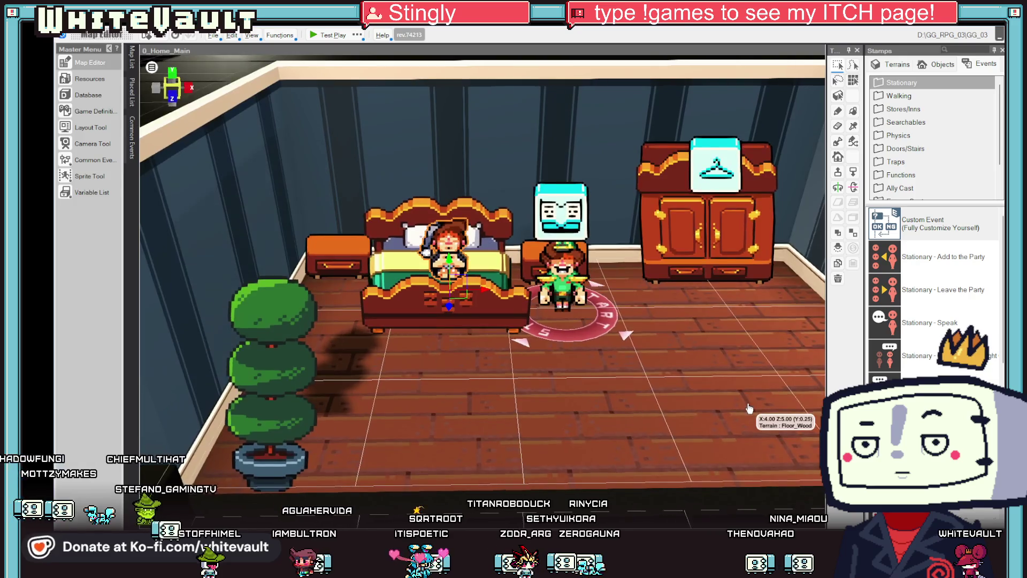
click(321, 35)
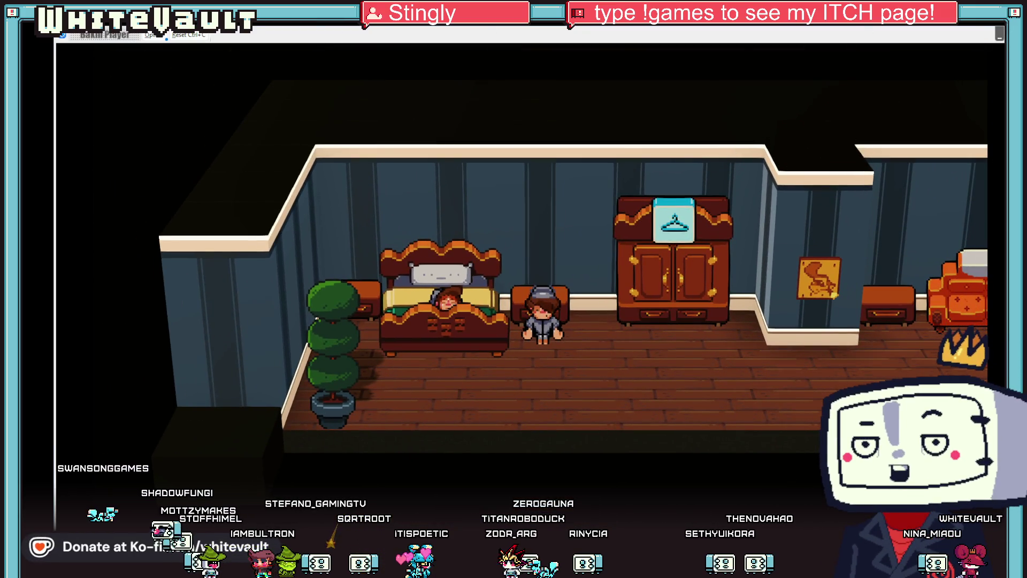
Step: End the test play and return to the bedroom map with nothing selected
key(Escape)
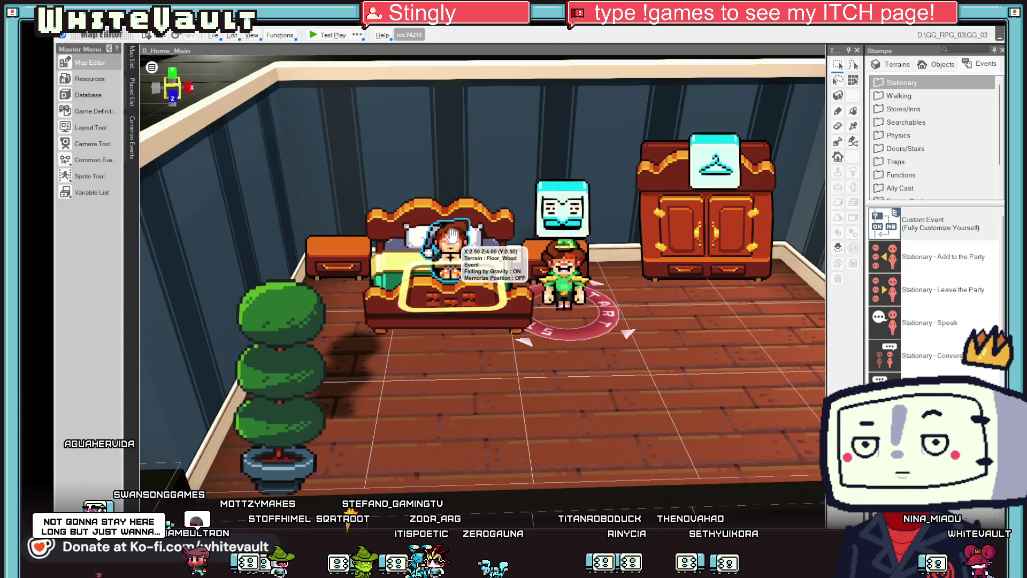
click(447, 243)
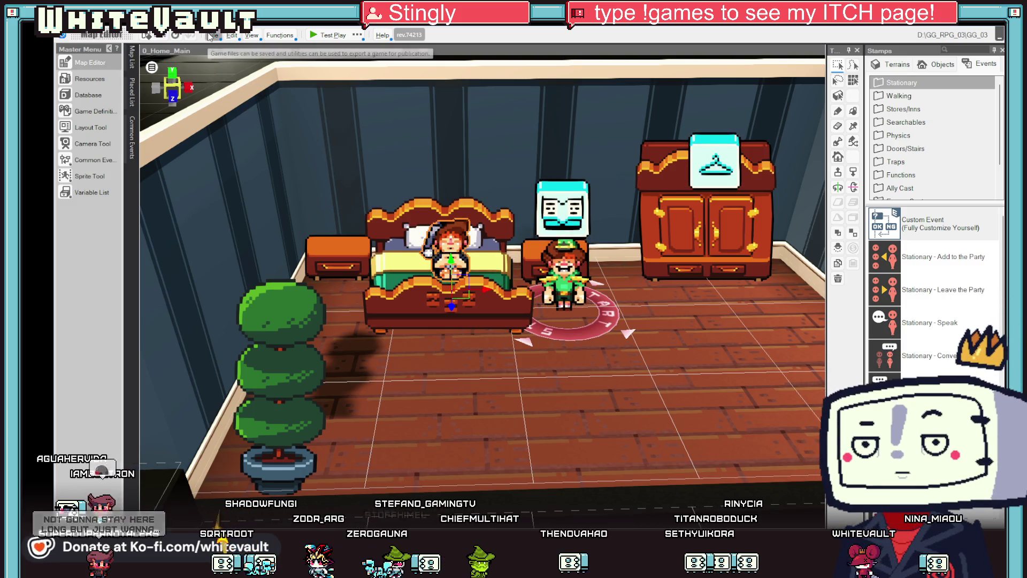
click(251, 35)
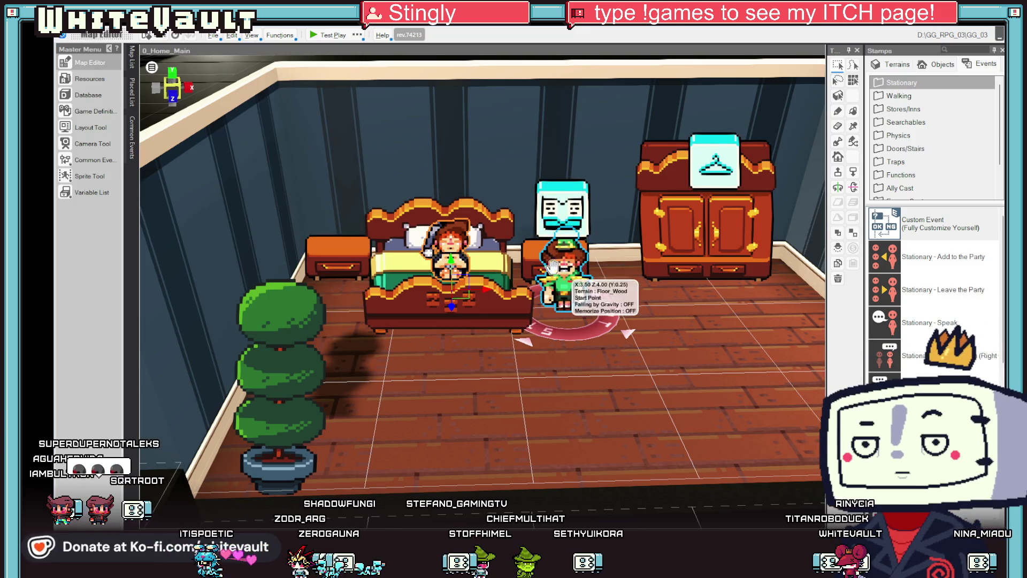
key(Escape)
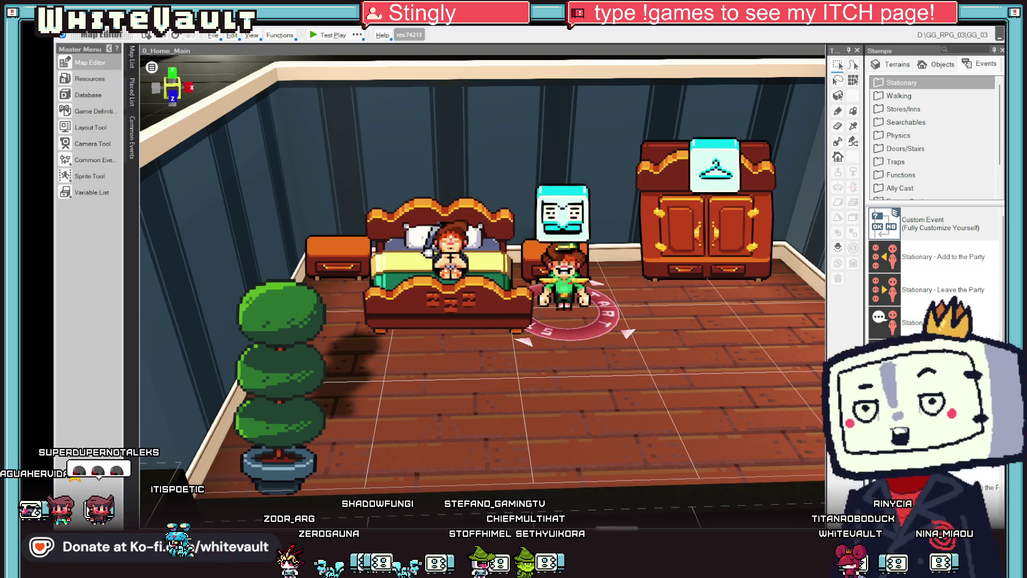
Step: Turn off Falling by Gravity for the bed event, accept the warning, and test-play again
click(442, 244)
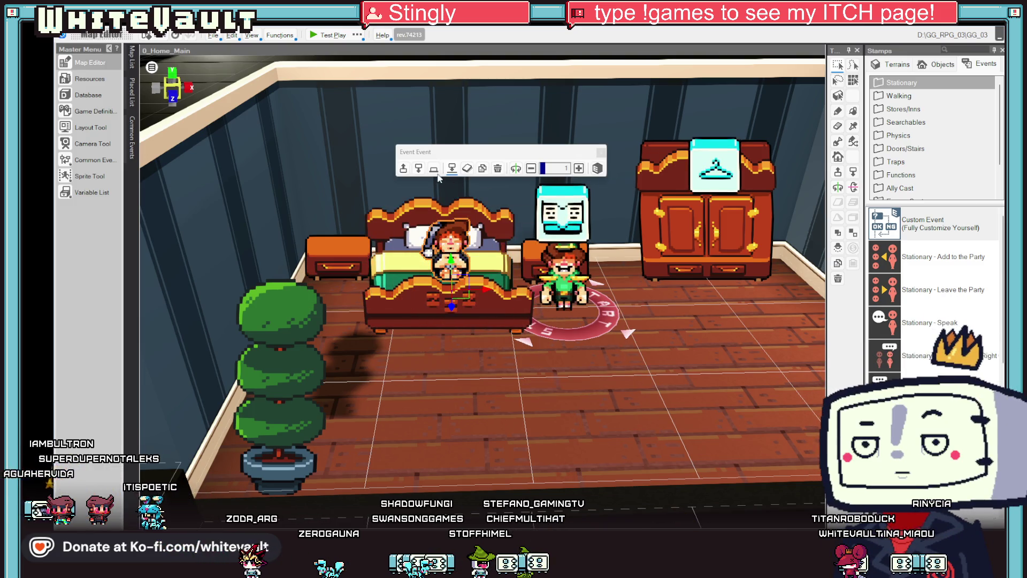
click(451, 168)
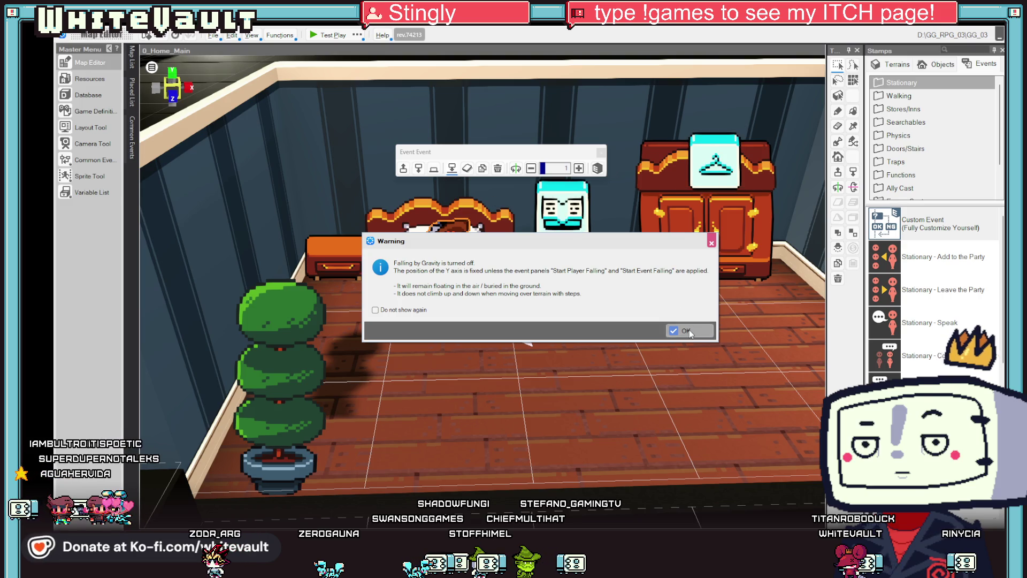
click(689, 329)
click(321, 36)
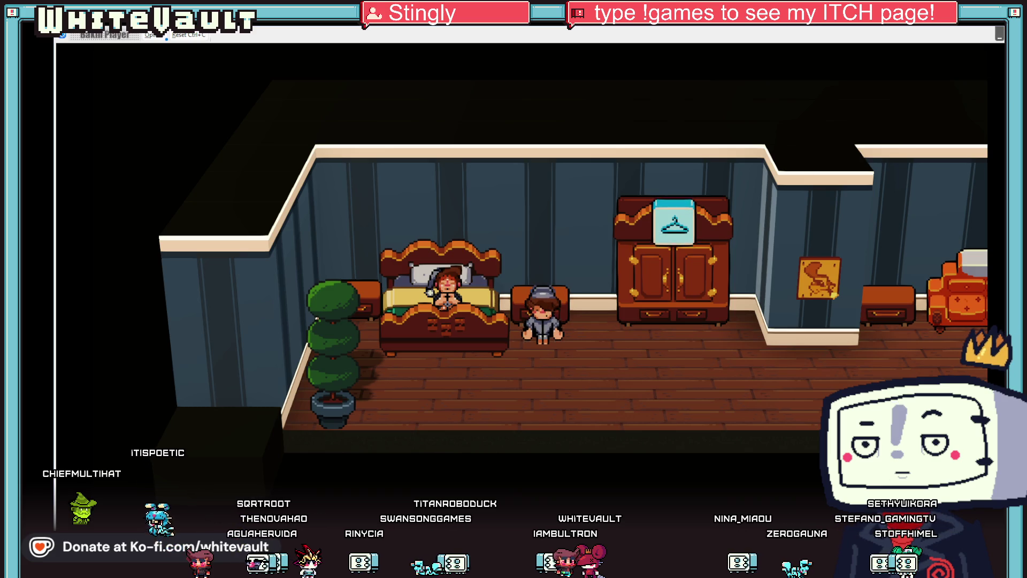
Step: Stop the running test play and launch a fresh one
key(Escape)
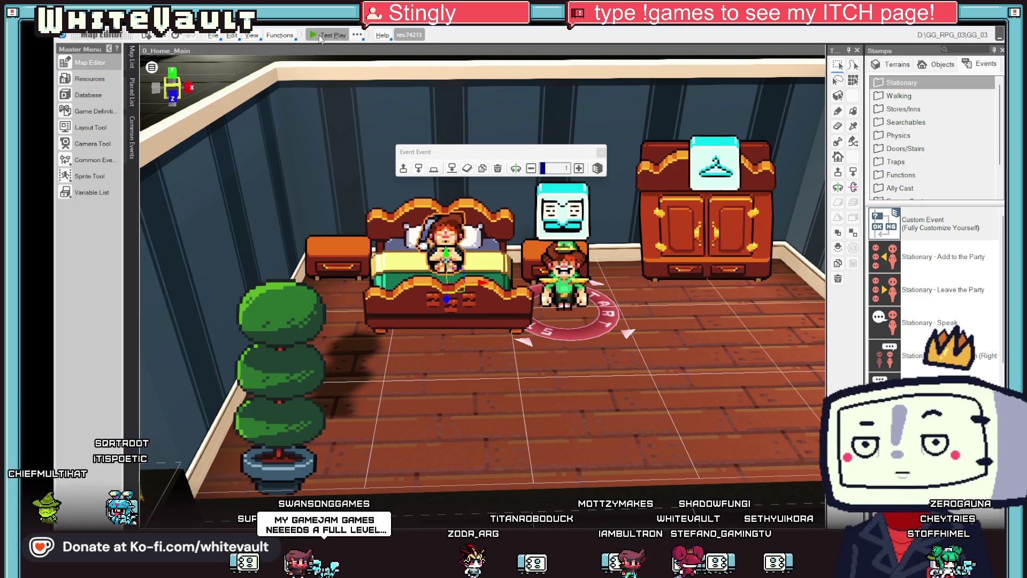
click(321, 38)
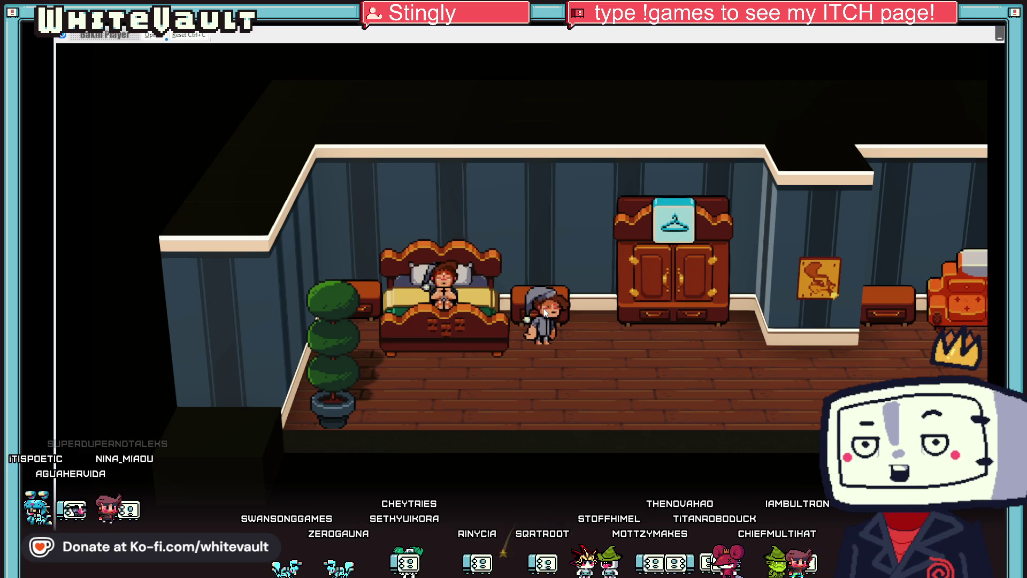
Step: Walk the sleepy player around the room past the bed, wardrobe, sofa and kitchen counter
key(Up)
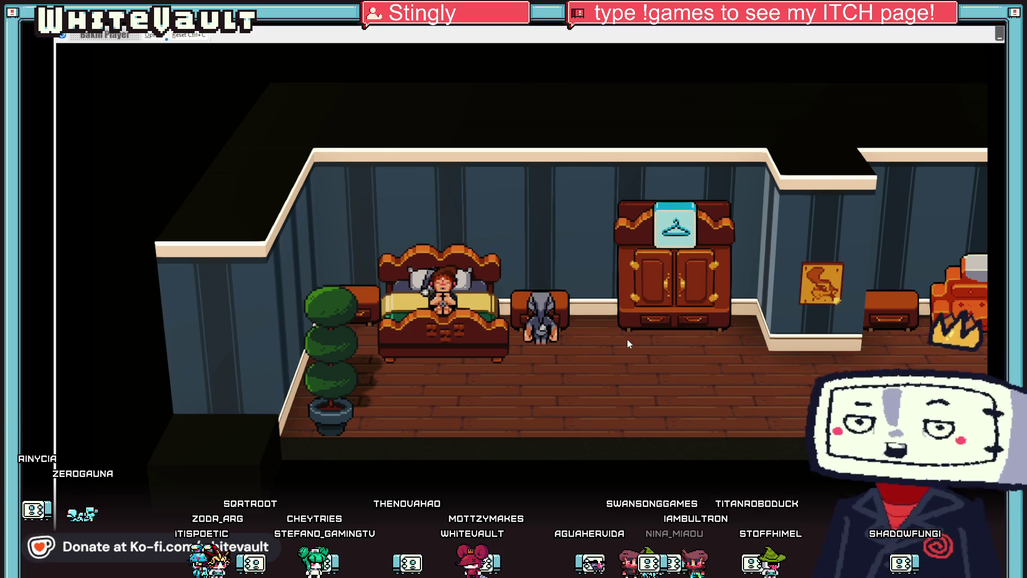
key(Right)
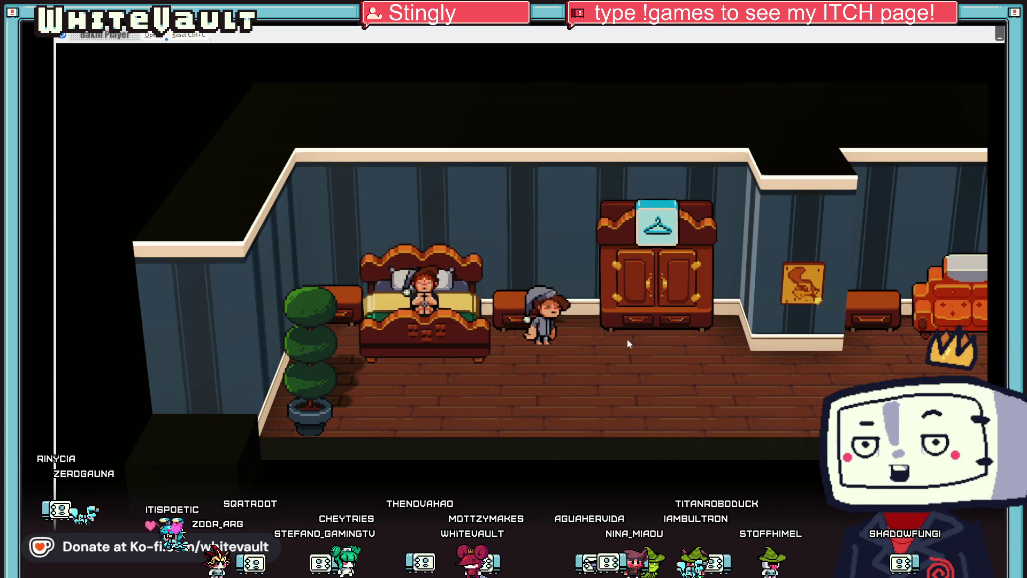
key(Left)
key(Right)
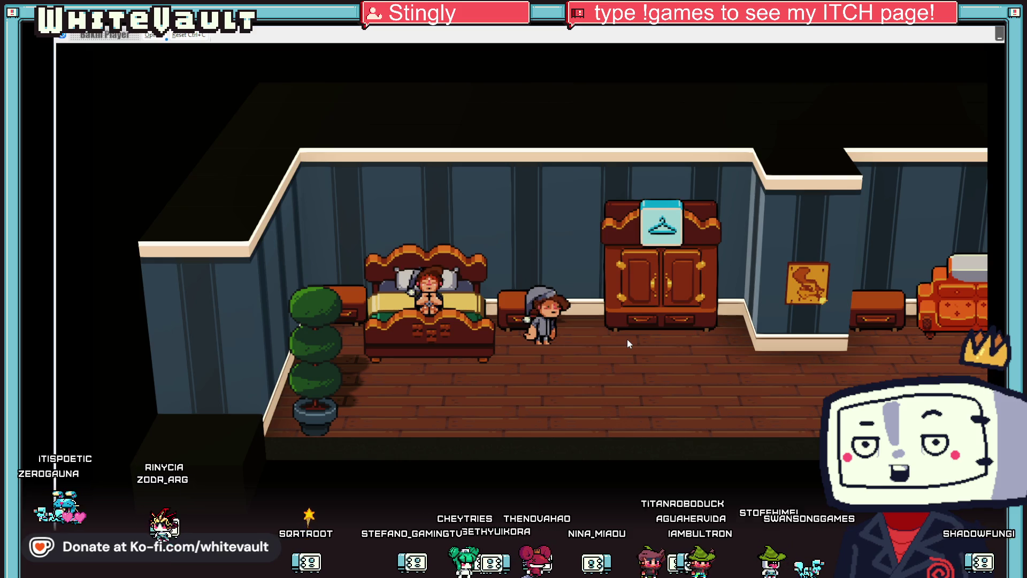
key(Left)
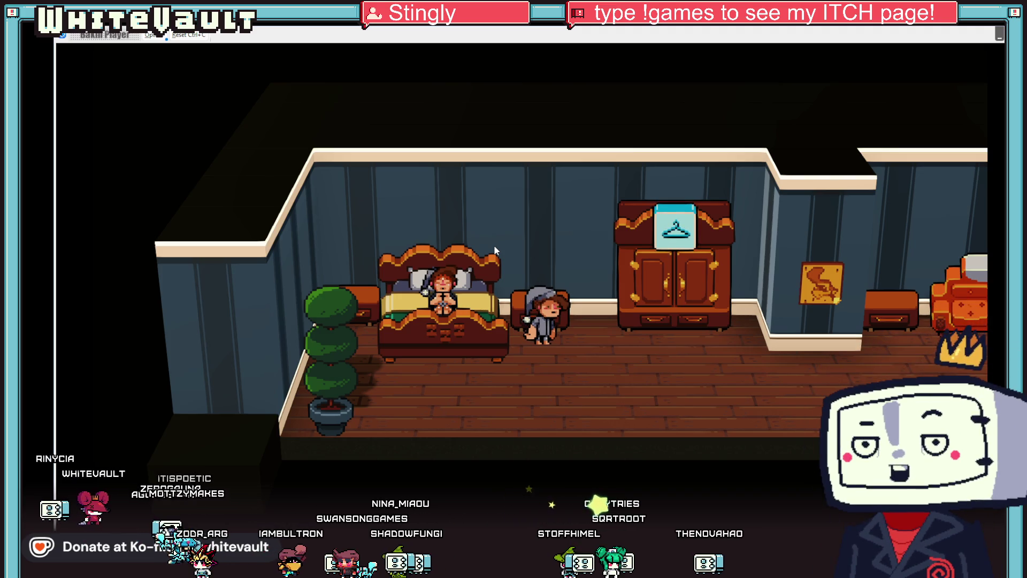
key(Right)
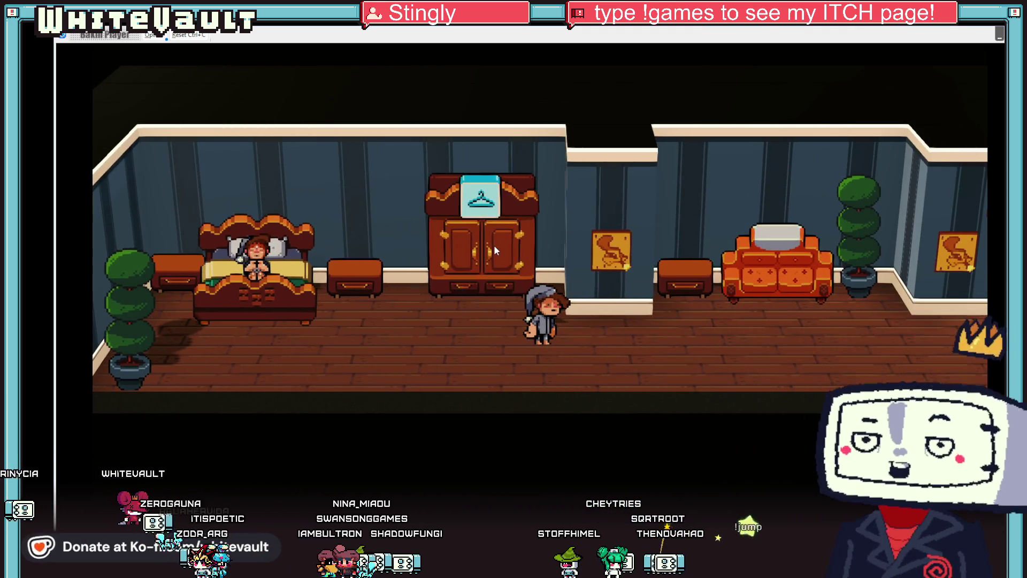
key(Left)
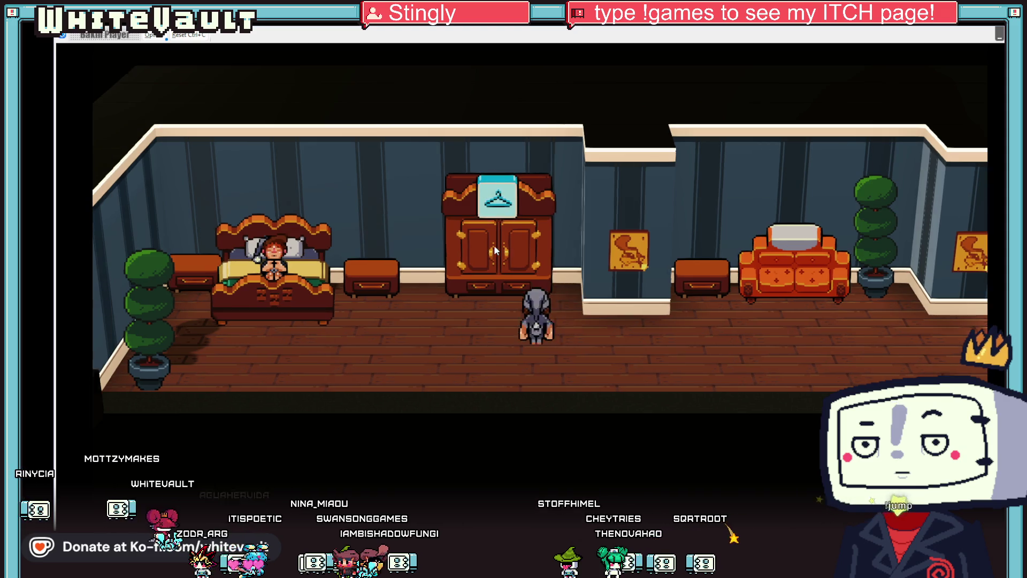
key(Right)
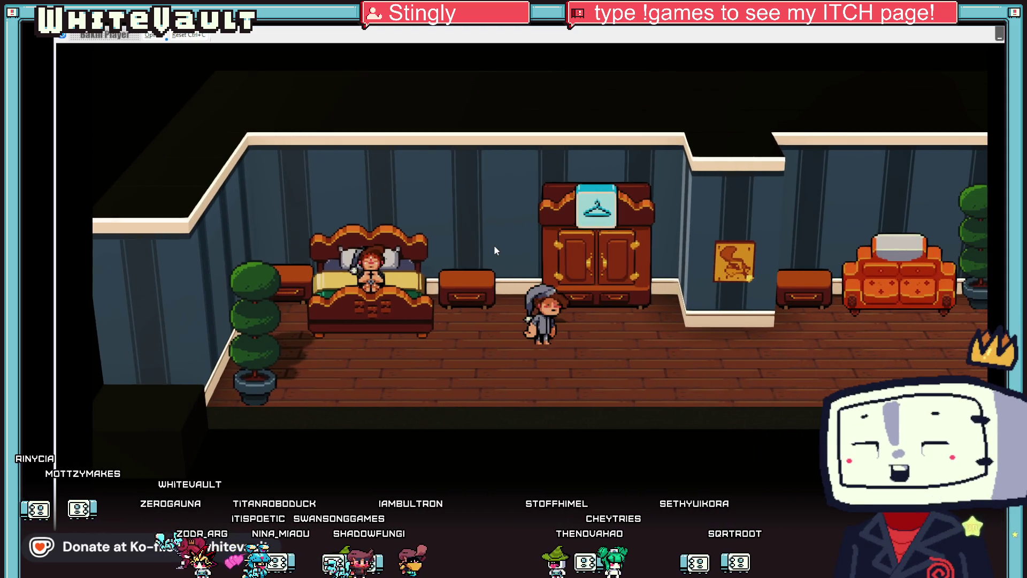
key(Right)
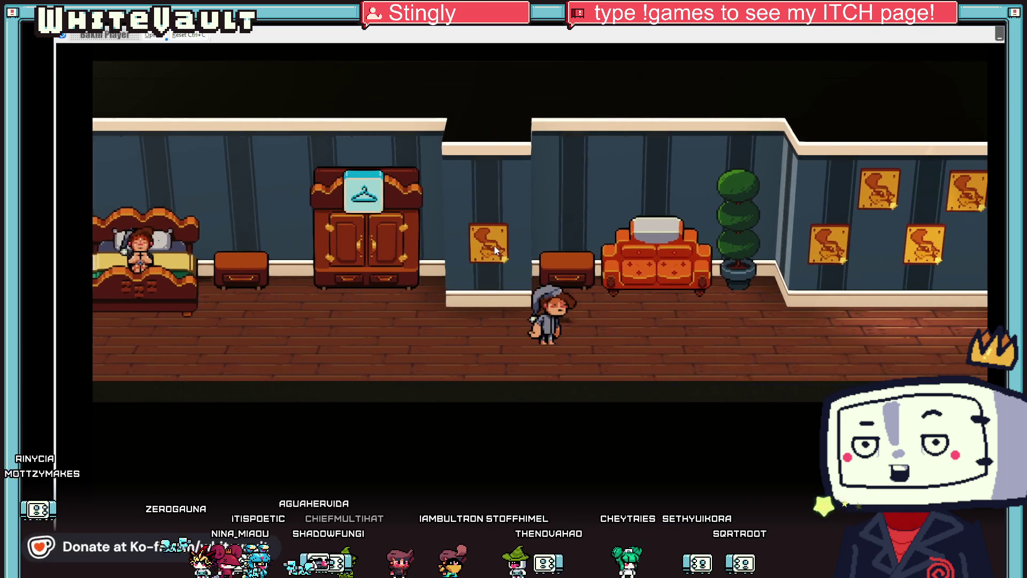
key(Left)
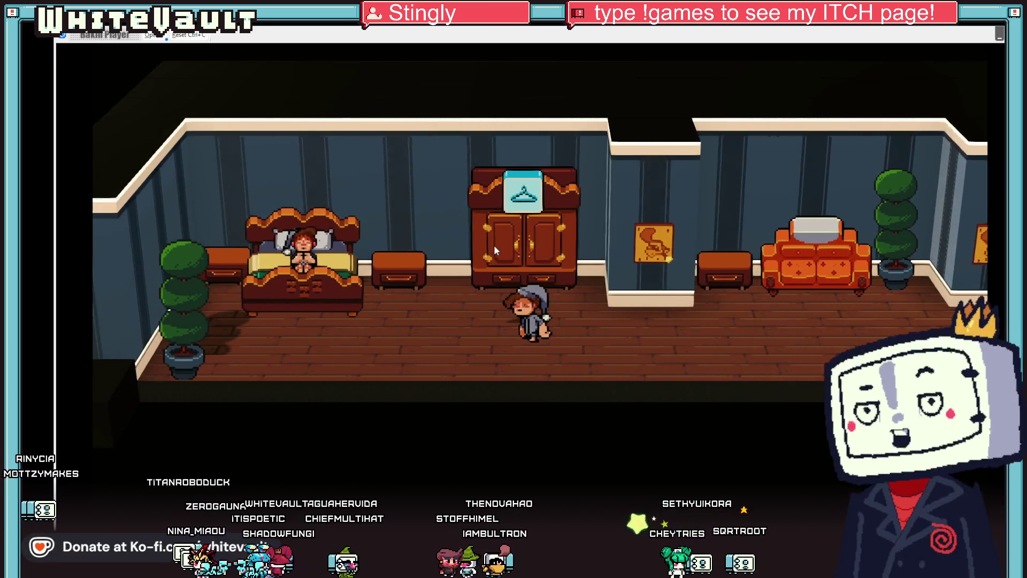
key(Left)
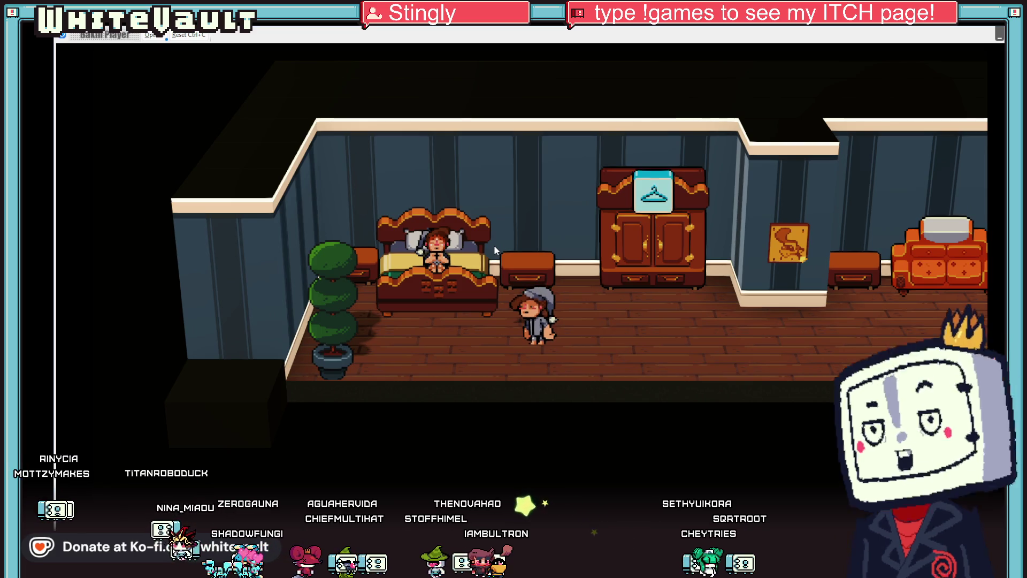
key(Right)
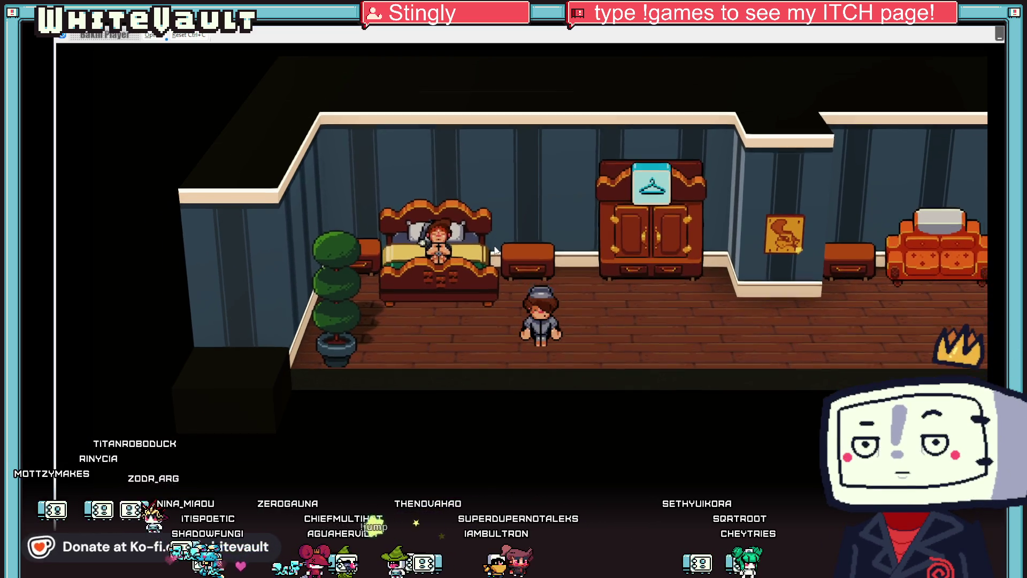
key(Right)
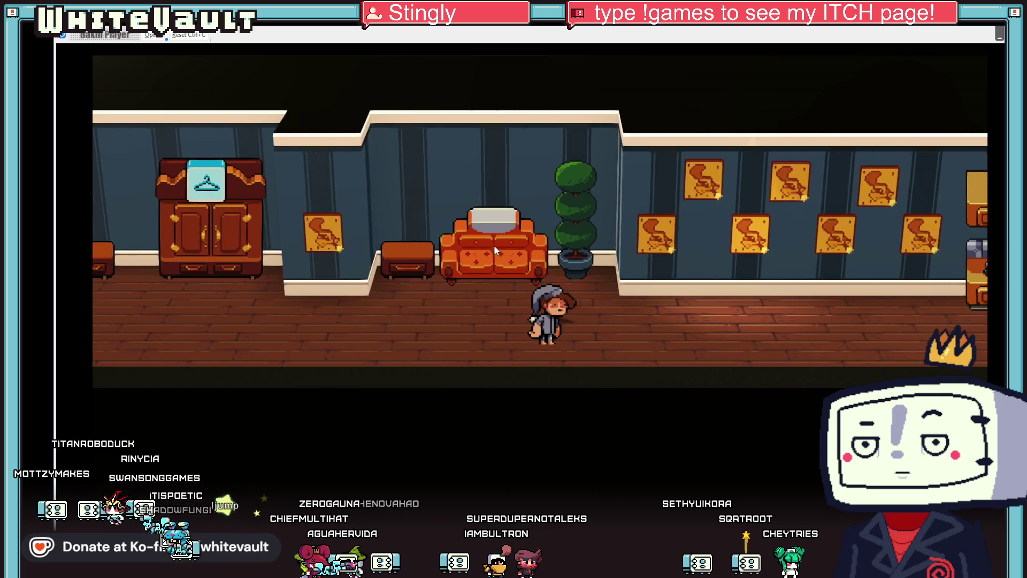
key(Right)
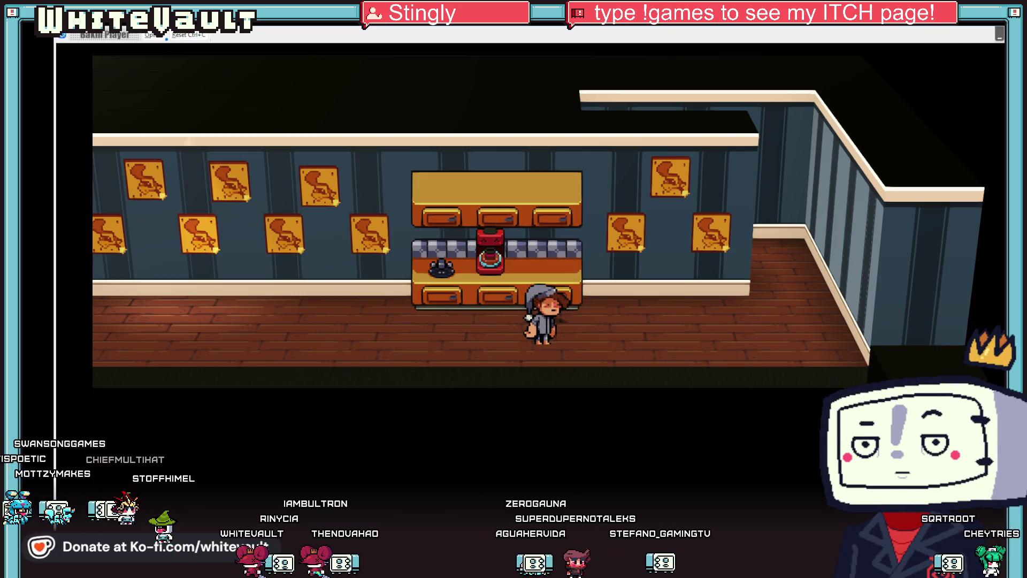
Step: Close the test play with Alt+F4 and switch back to Aseprite
key(alt+F4)
scroll(481, 332, up, 3)
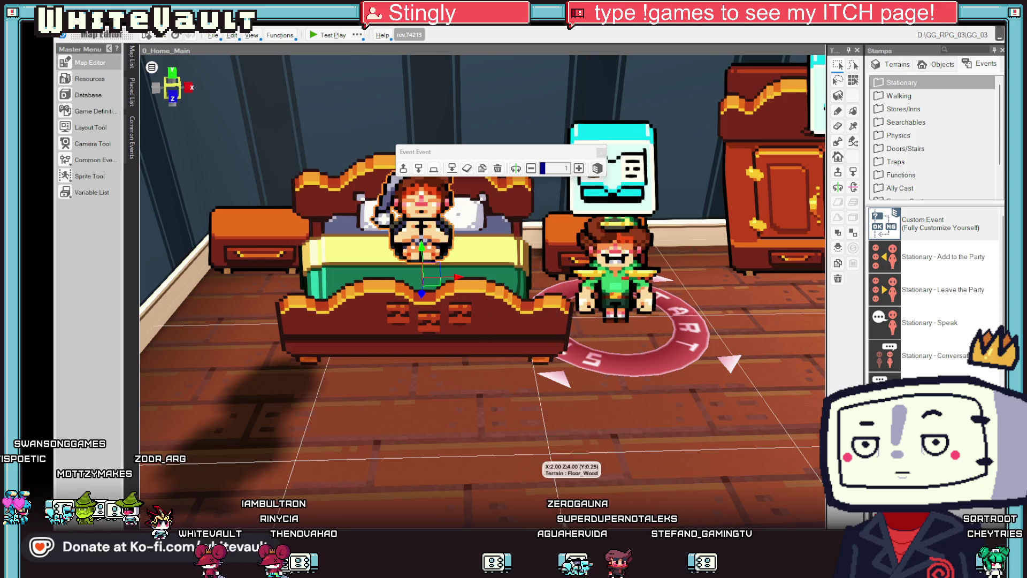
key(alt+Tab)
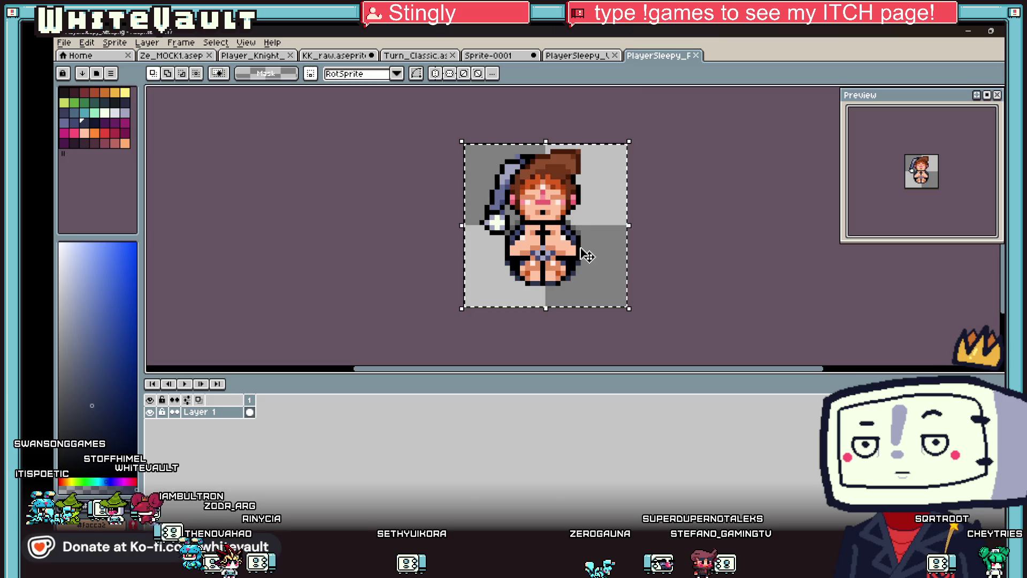
Step: Shift the whole sprite one pixel right, then add two more frames after frame 1
key(ctrl+a)
scroll(584, 252, up, 1)
drag(585, 252, 591, 252)
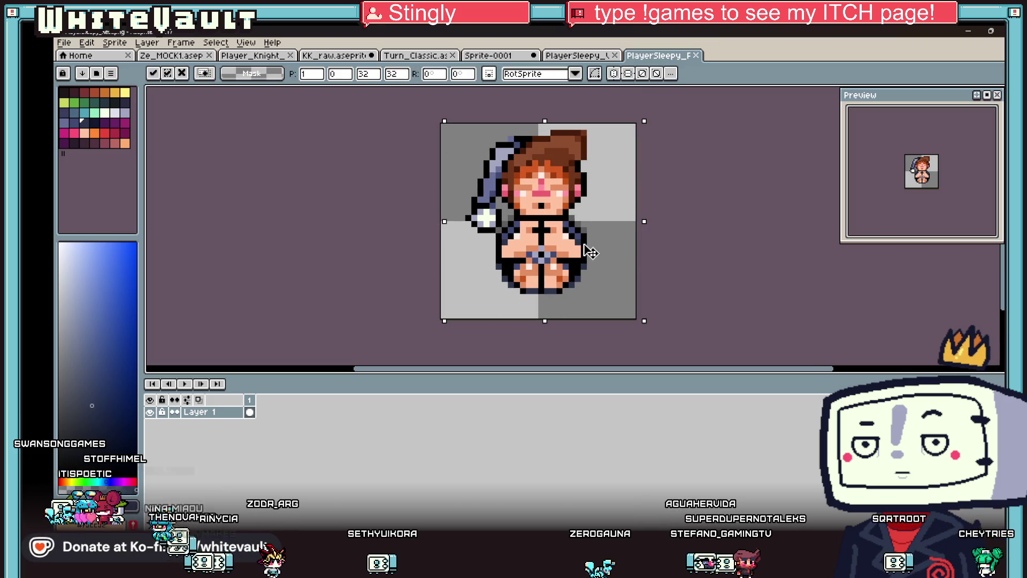
key(ctrl+d)
scroll(766, 260, down, 1)
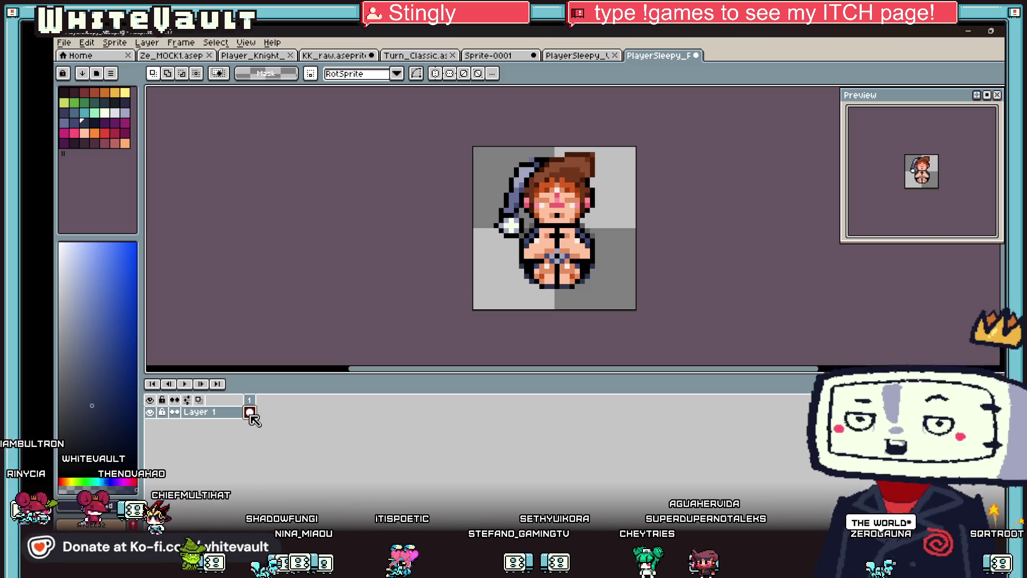
key(alt+n)
key(alt+n)
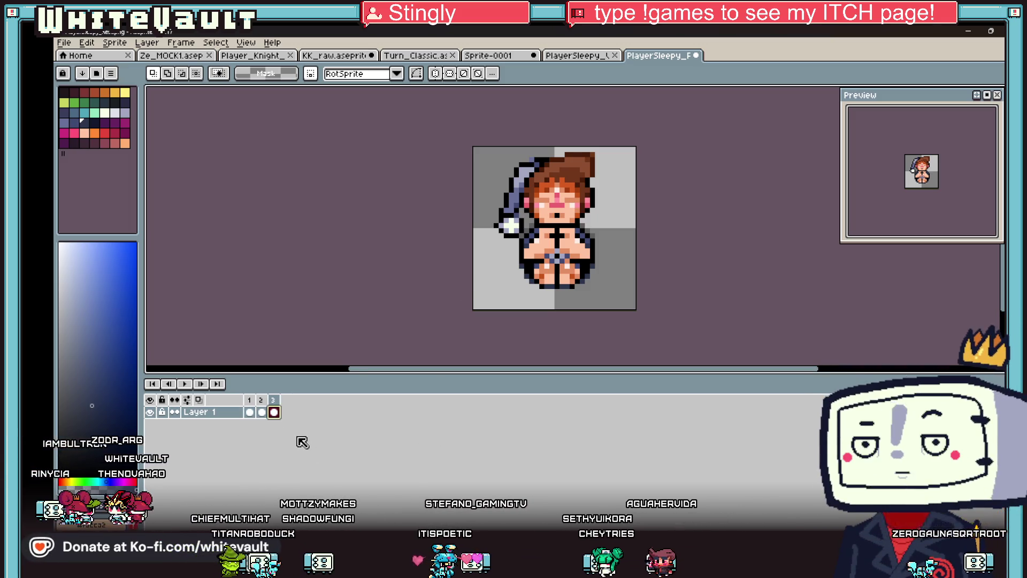
Step: Add a fourth frame and tag frames 1–4 as Sleep
key(alt+n)
click(253, 401)
right_click(293, 408)
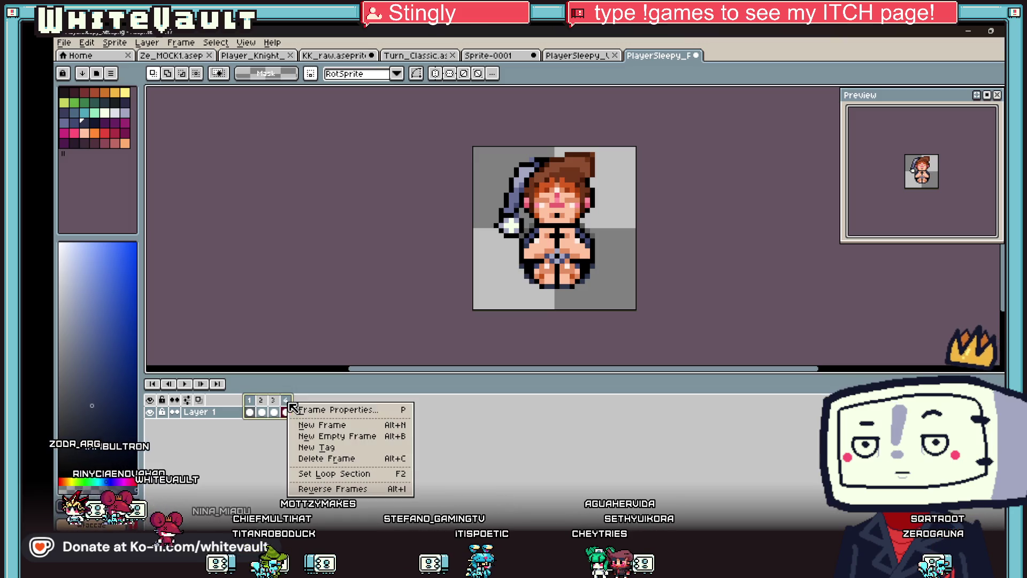
click(389, 455)
text(Sl)
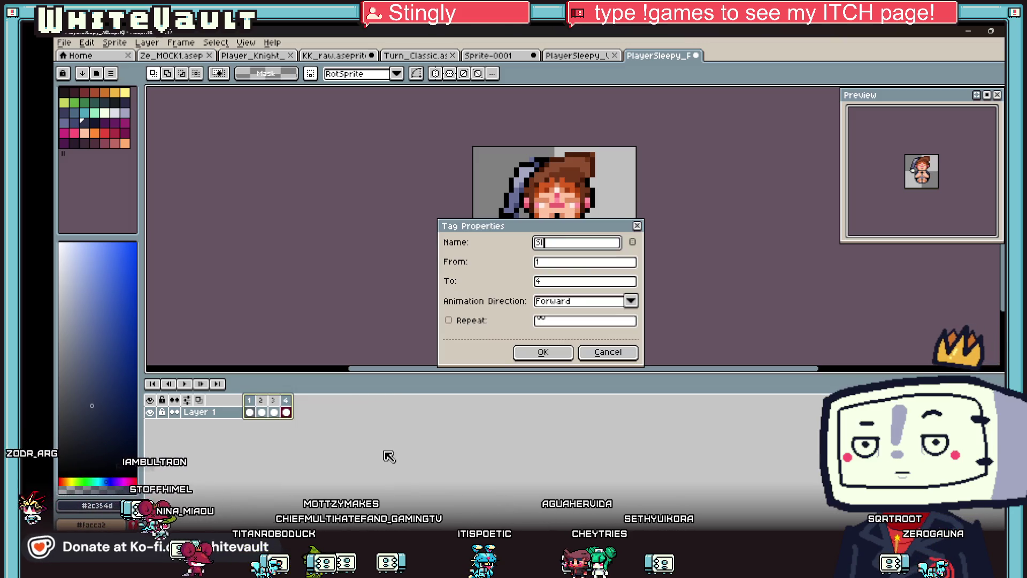
key(Return)
Step: Add frames 5–9 and tag frames 5–8 as Wake up
key(alt+n)
key(alt+n)
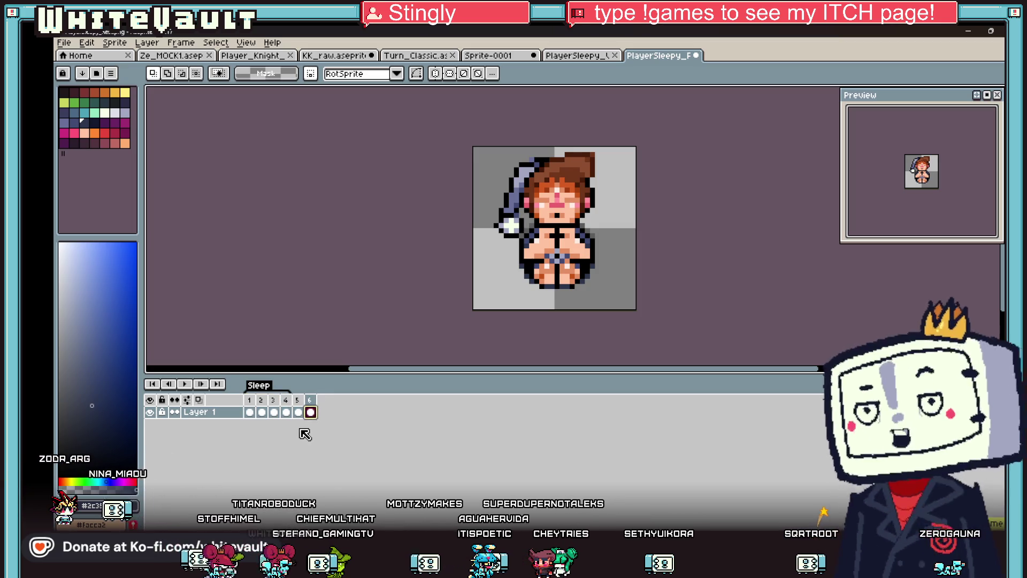
key(alt+n)
key(alt+n)
key(Left)
key(Left)
key(Left)
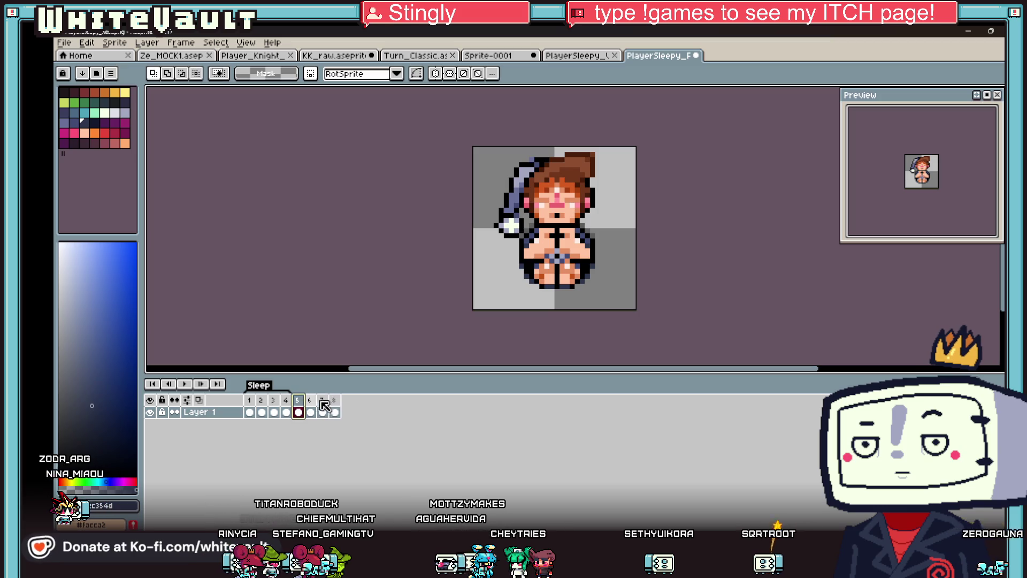
right_click(333, 401)
click(406, 425)
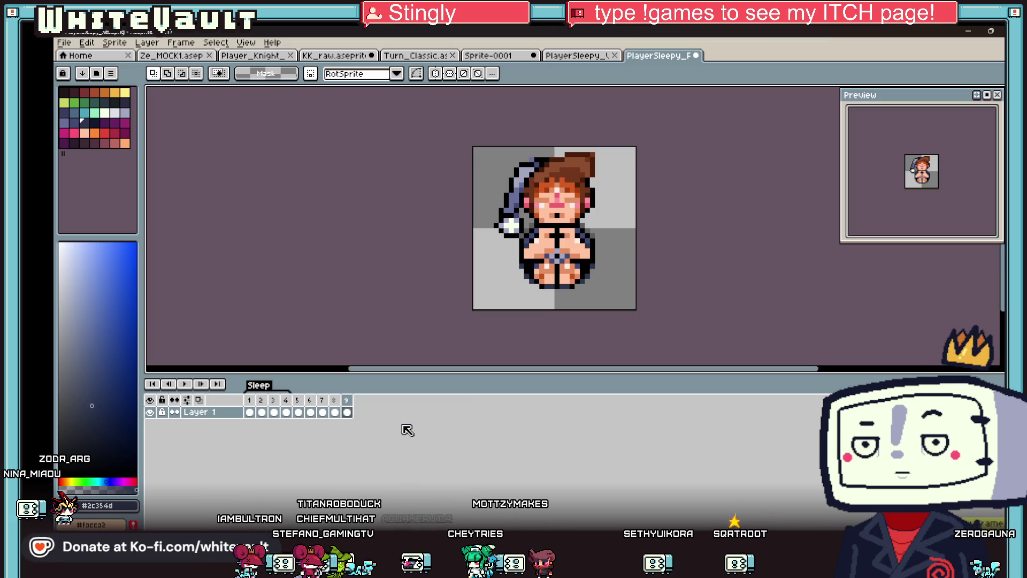
drag(298, 400, 334, 400)
right_click(333, 400)
click(363, 448)
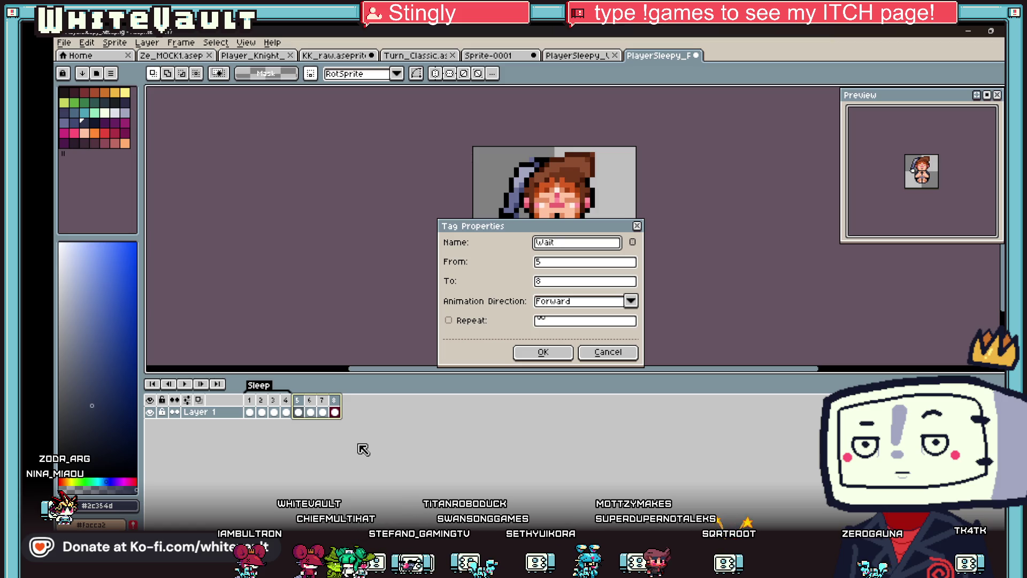
text(ke)
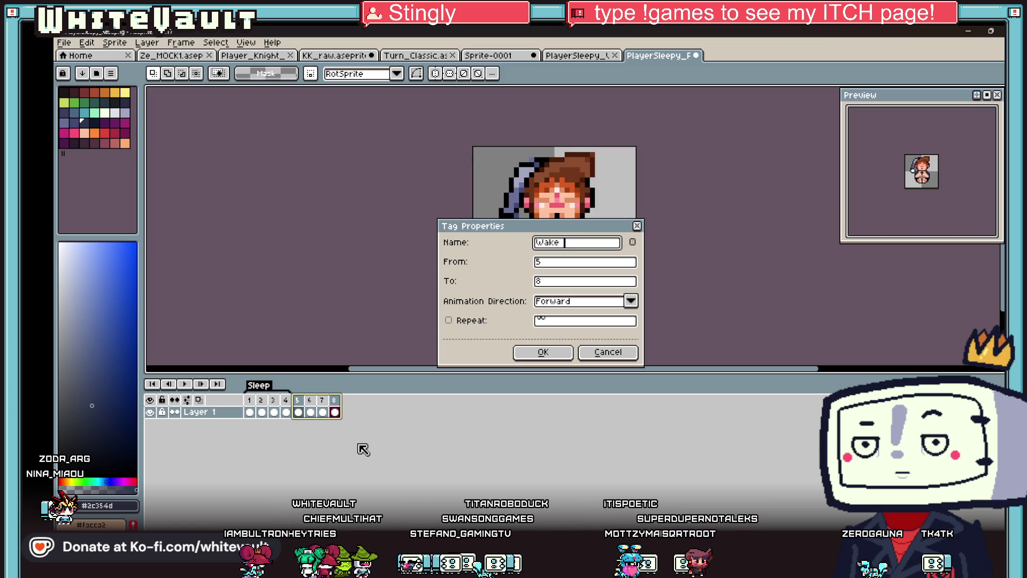
text( up)
key(Return)
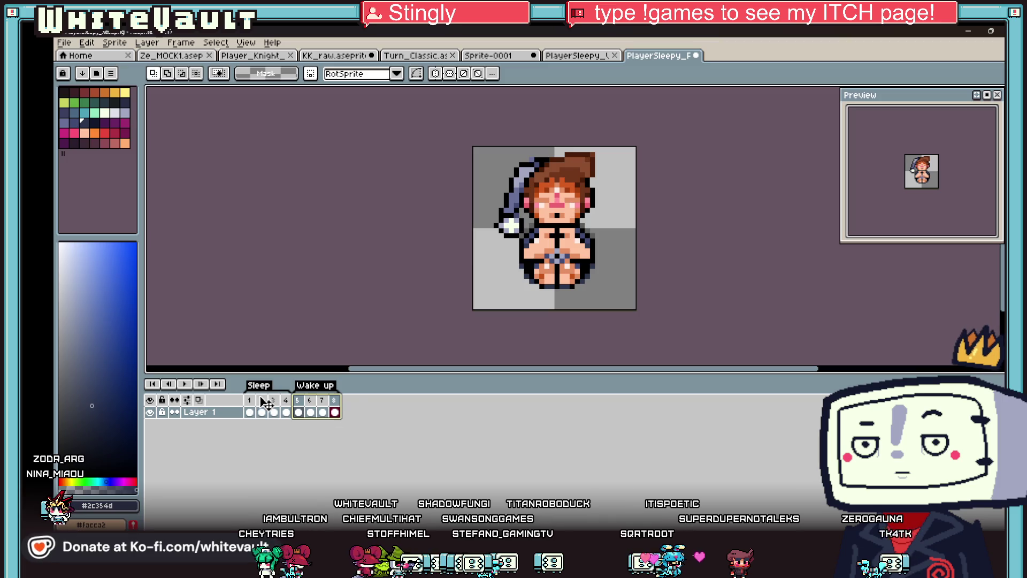
Step: Extend to 12 frames, tag frames 9–12 as wait1, and return to frame 1
key(alt+n)
key(alt+n)
key(alt+n)
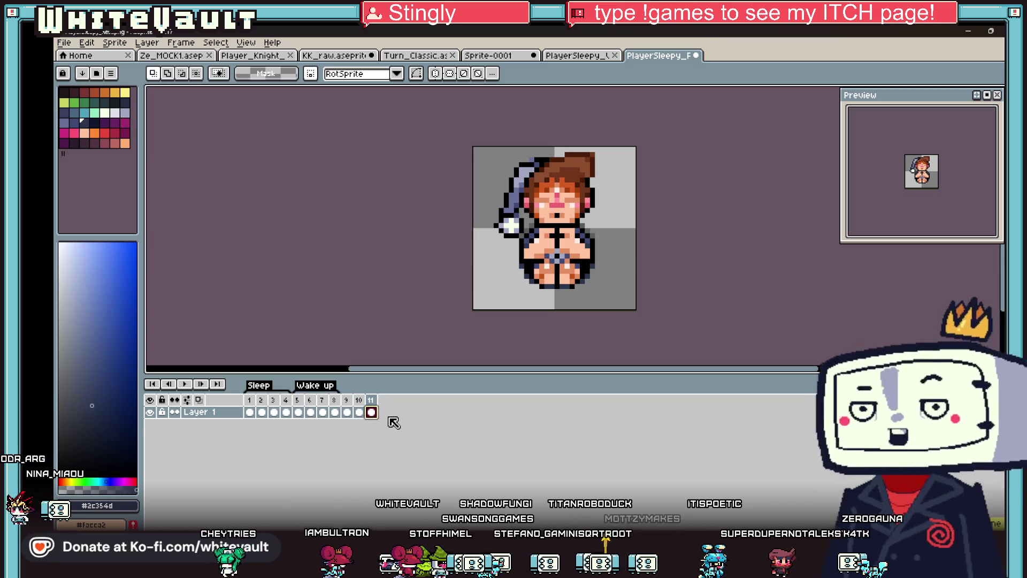
shift+click(383, 400)
right_click(383, 401)
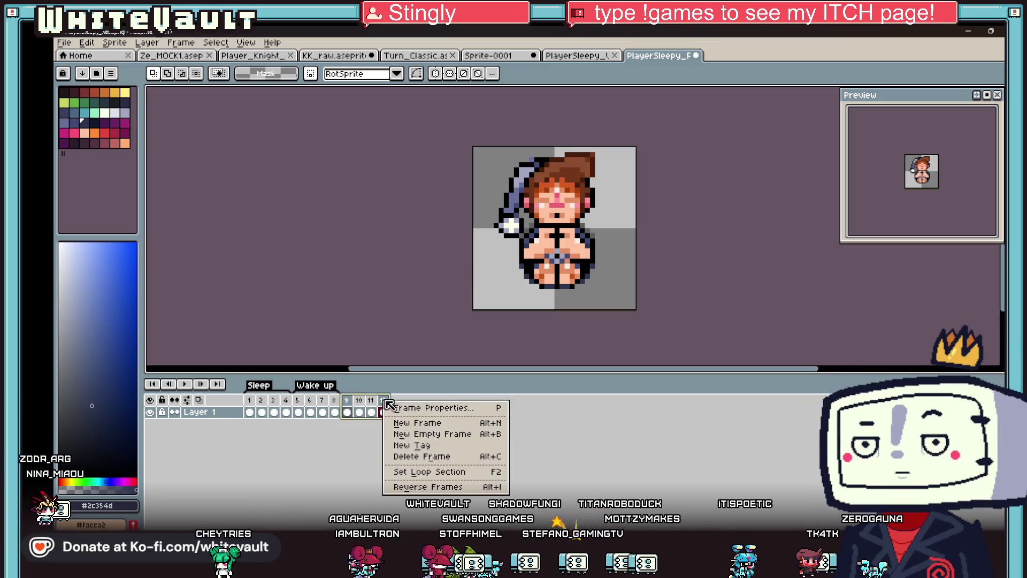
click(422, 446)
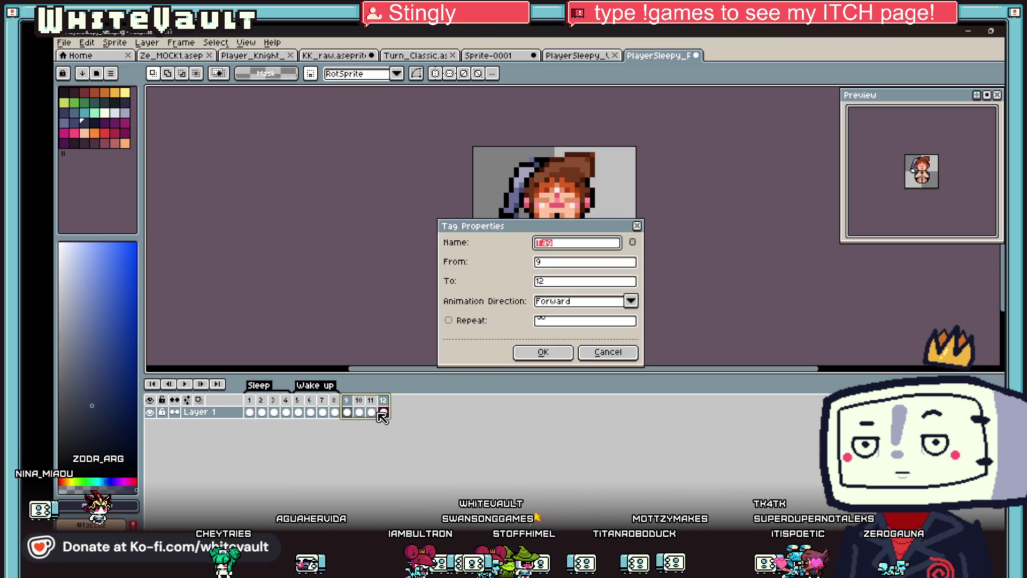
text(wait1)
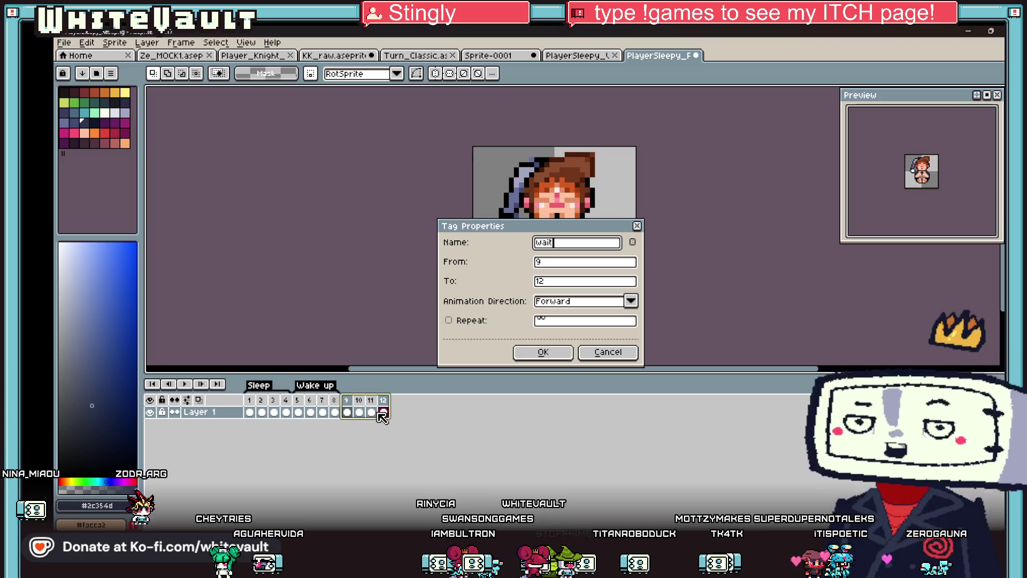
key(Return)
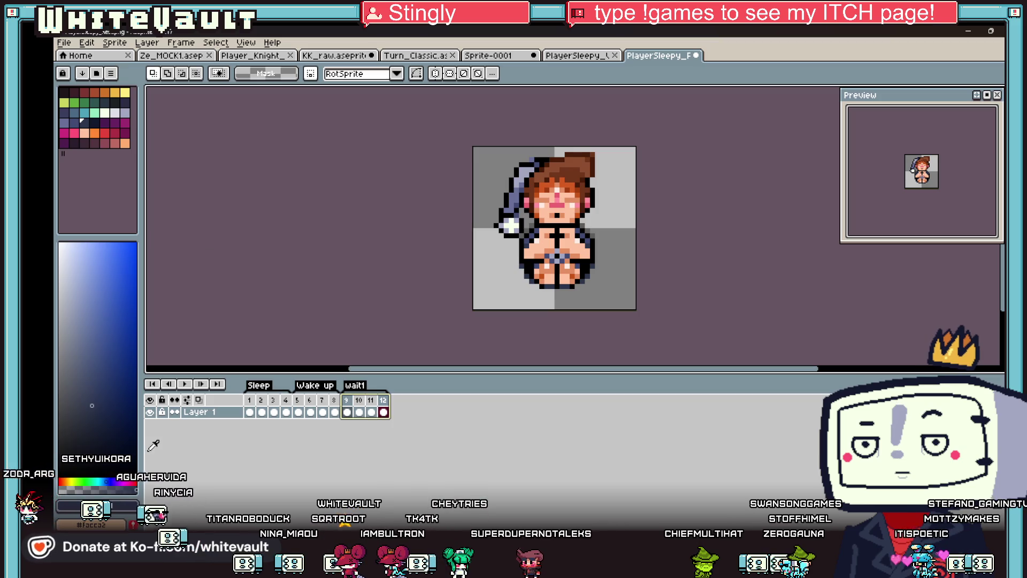
click(249, 412)
Step: Paint white pixels across the chest and waist, then raise frame 2's torso one pixel
scroll(596, 263, up, 2)
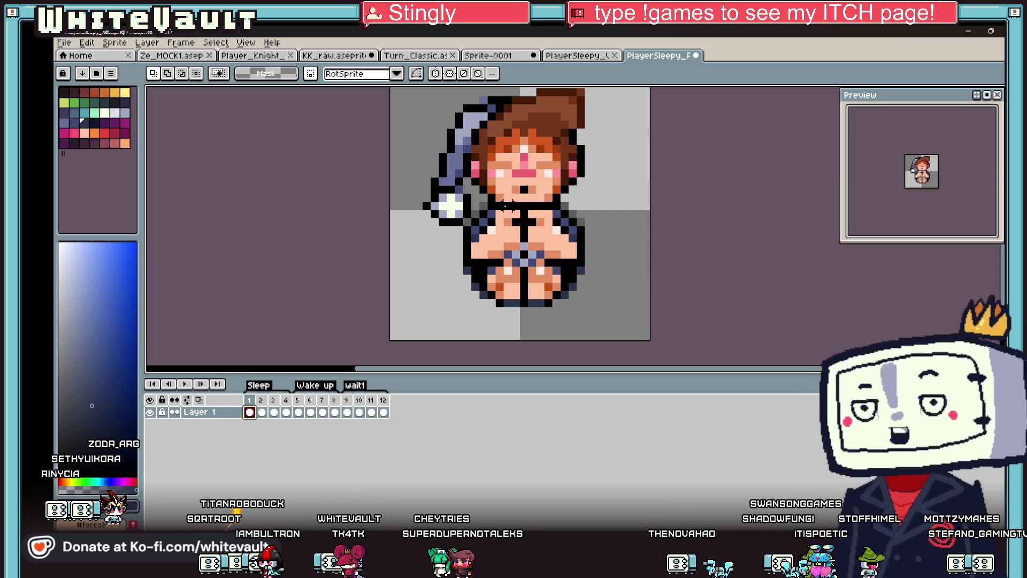
drag(498, 205, 551, 205)
drag(504, 254, 555, 261)
click(261, 412)
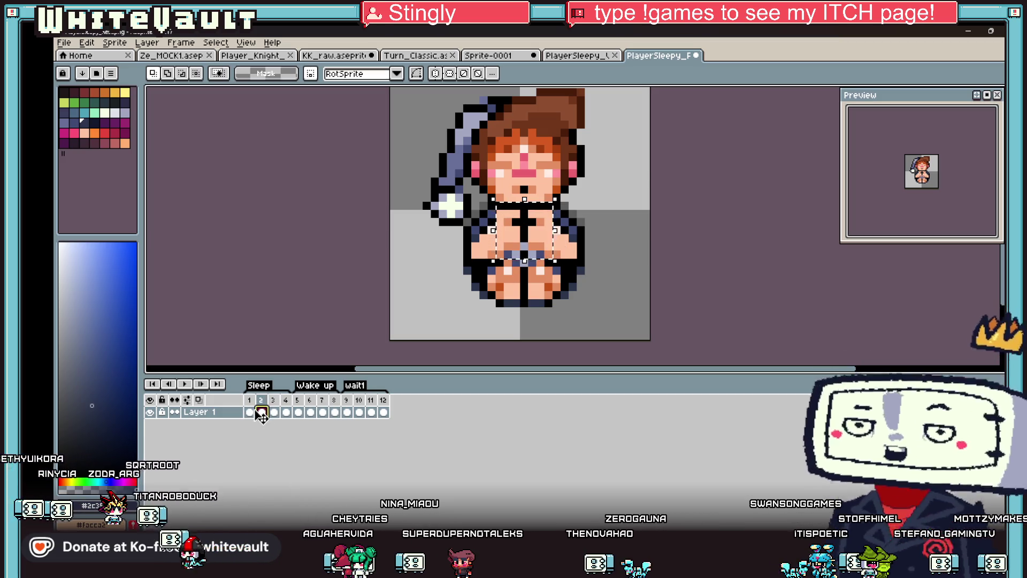
key(Up)
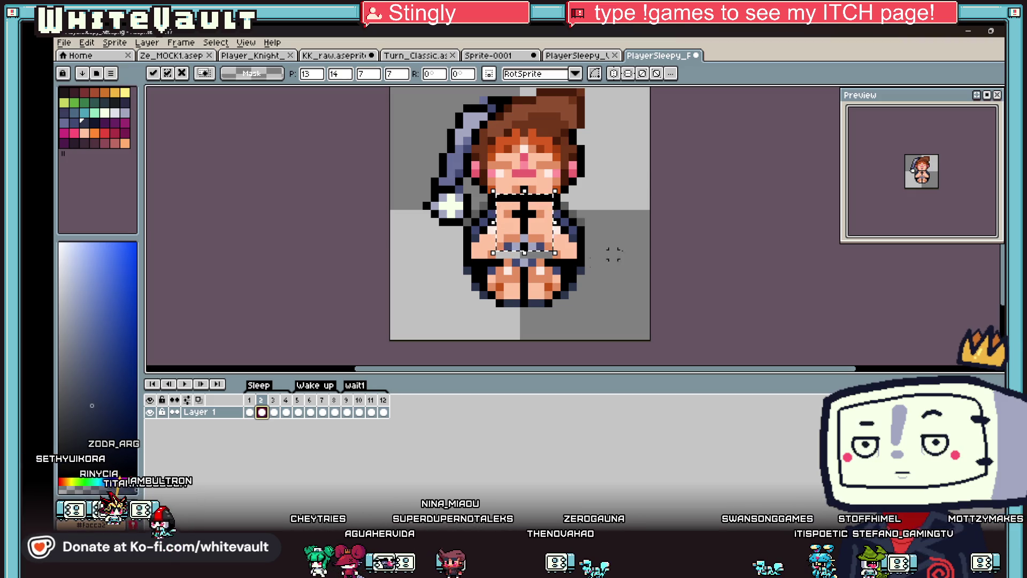
click(596, 262)
Step: Shift the left arm and torso edge one pixel to the left
scroll(515, 238, up, 2)
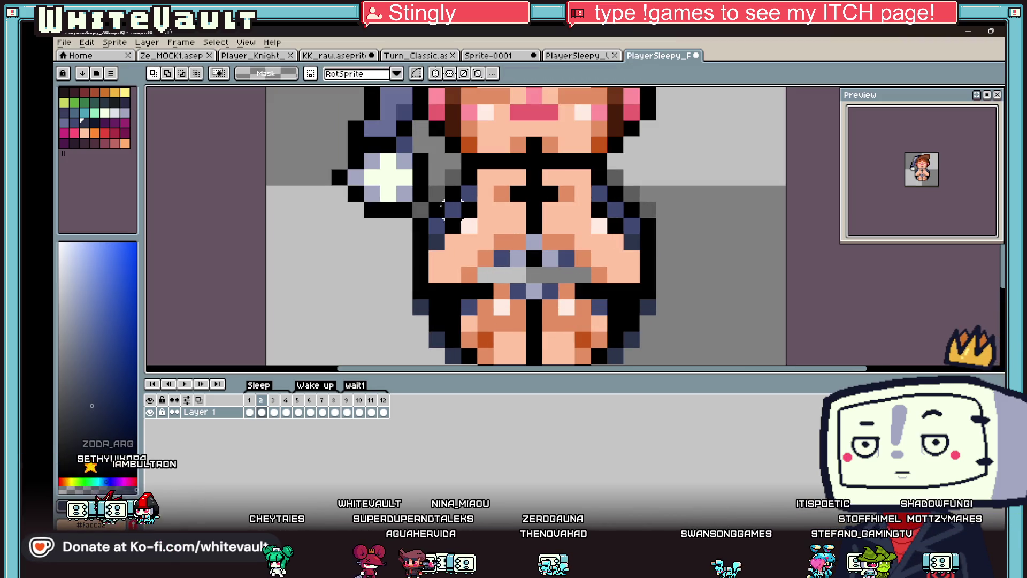
drag(442, 201, 476, 299)
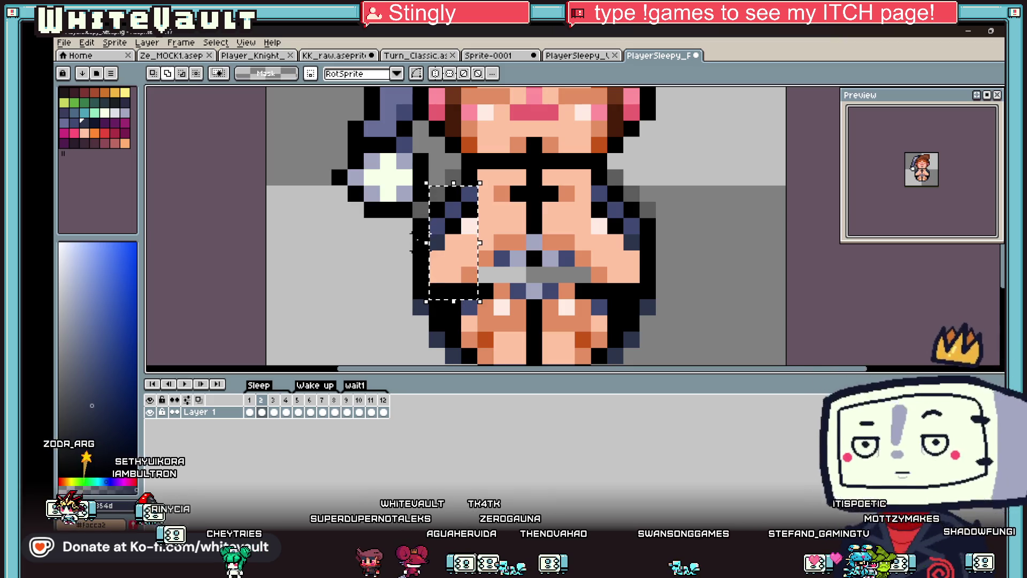
key(Left)
key(Left)
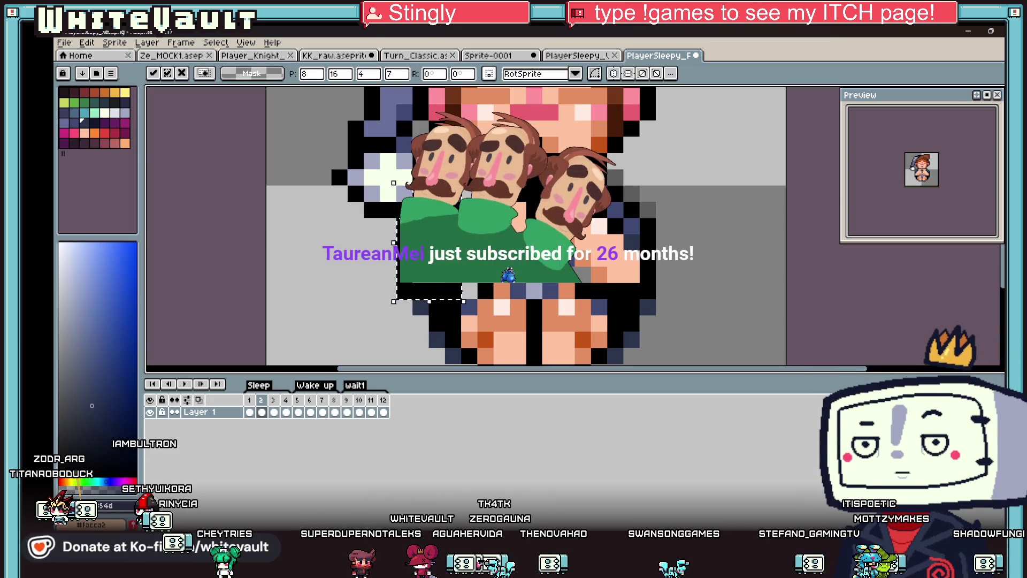
click(464, 293)
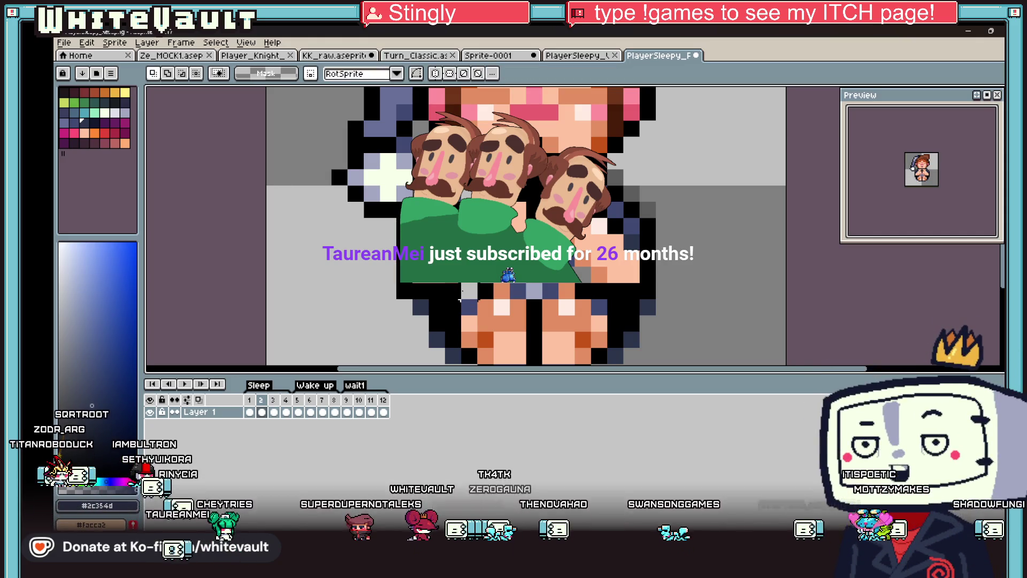
Step: Repaint grey waist pixels black and navy using colours sampled from the sprite
scroll(461, 296, down, 1)
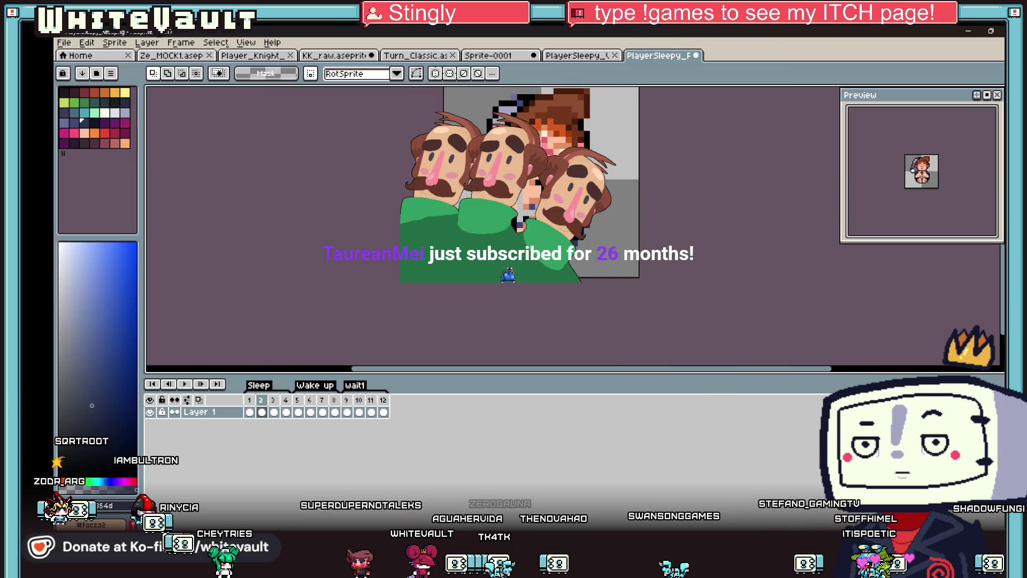
scroll(540, 182, up, 4)
key(b)
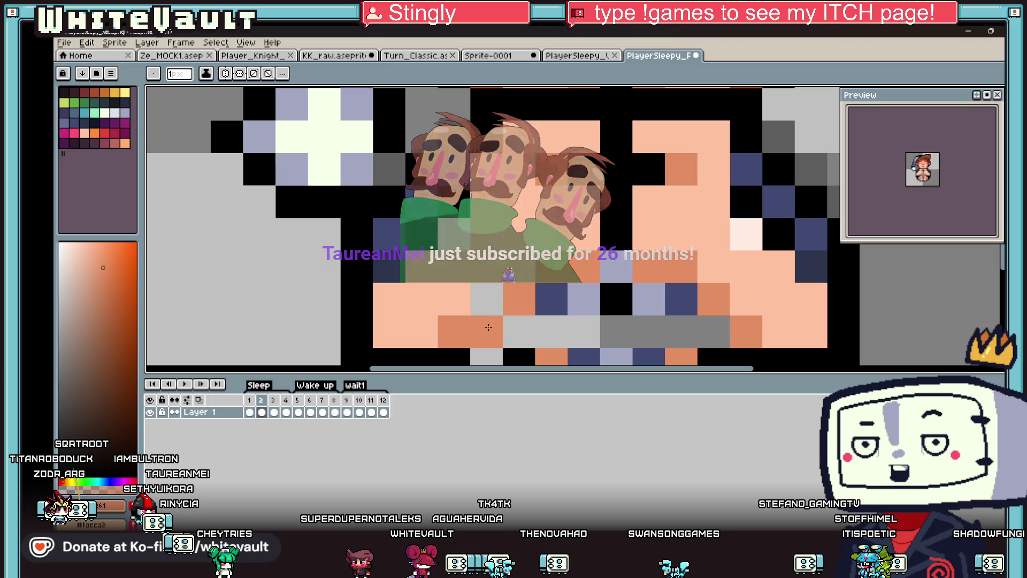
scroll(480, 294, down, 3)
key(i)
scroll(500, 259, up, 3)
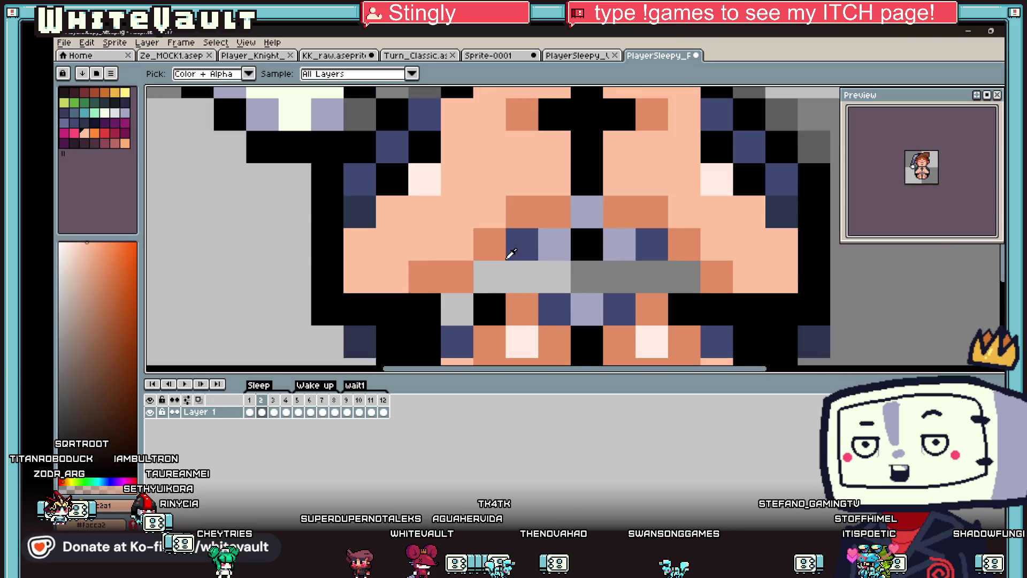
click(506, 260)
key(b)
click(487, 285)
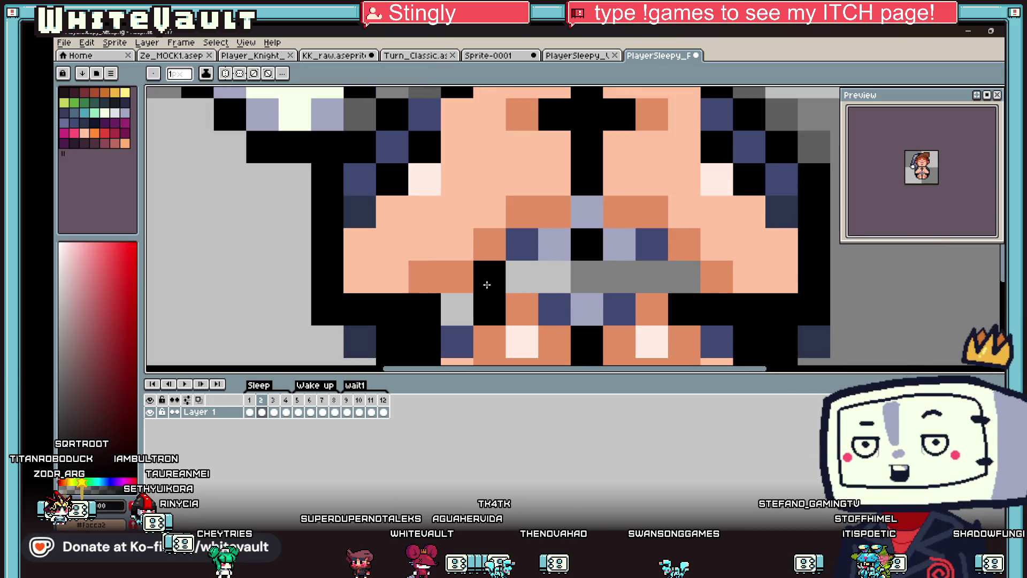
alt+click(518, 246)
click(523, 275)
click(546, 280)
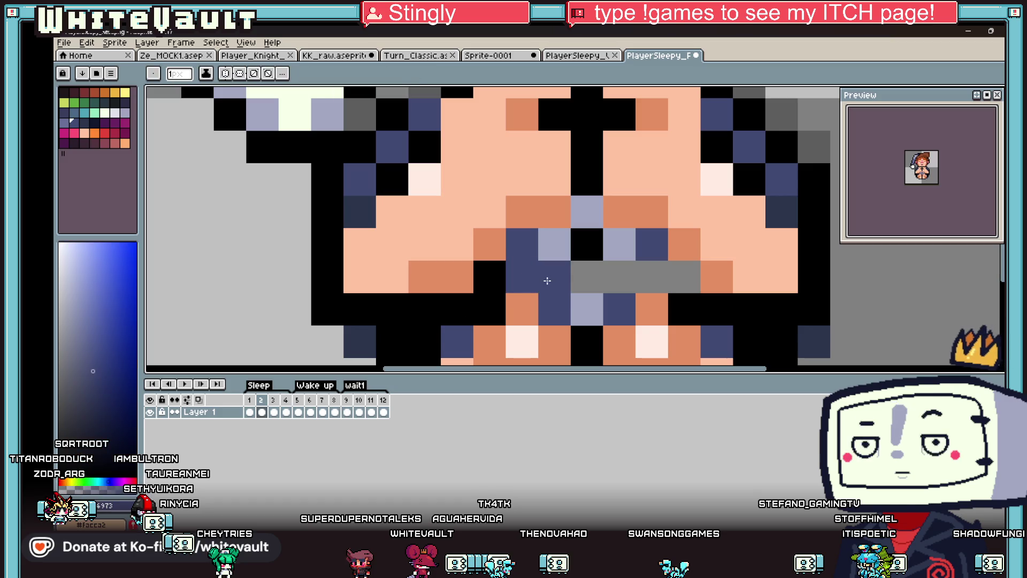
Step: Recolour the remaining waist pixels lavender, navy and black, then compare with frame 1
key(i)
key(b)
click(583, 270)
alt+click(584, 208)
click(588, 244)
alt+click(644, 248)
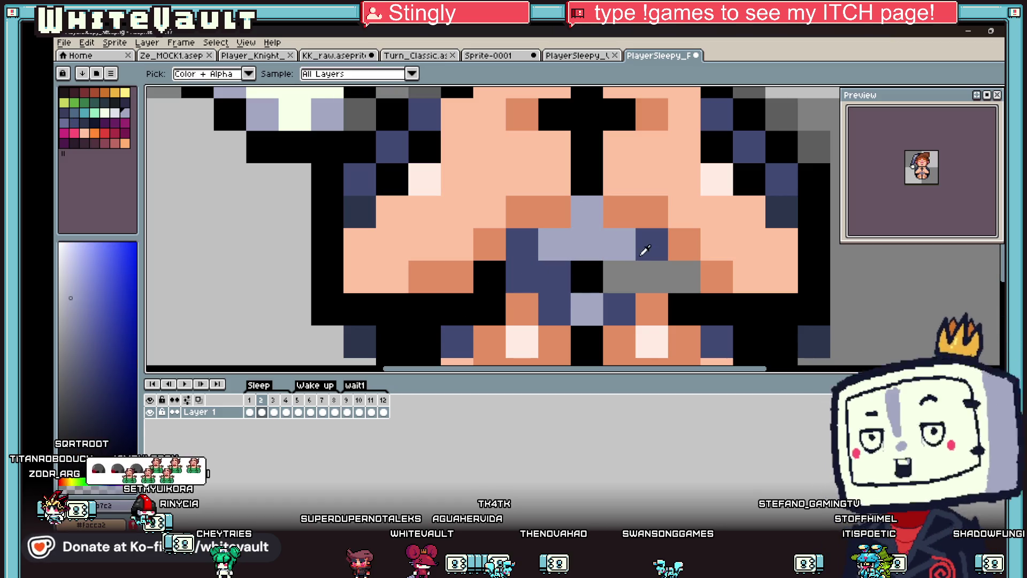
click(615, 279)
click(649, 276)
alt+click(680, 271)
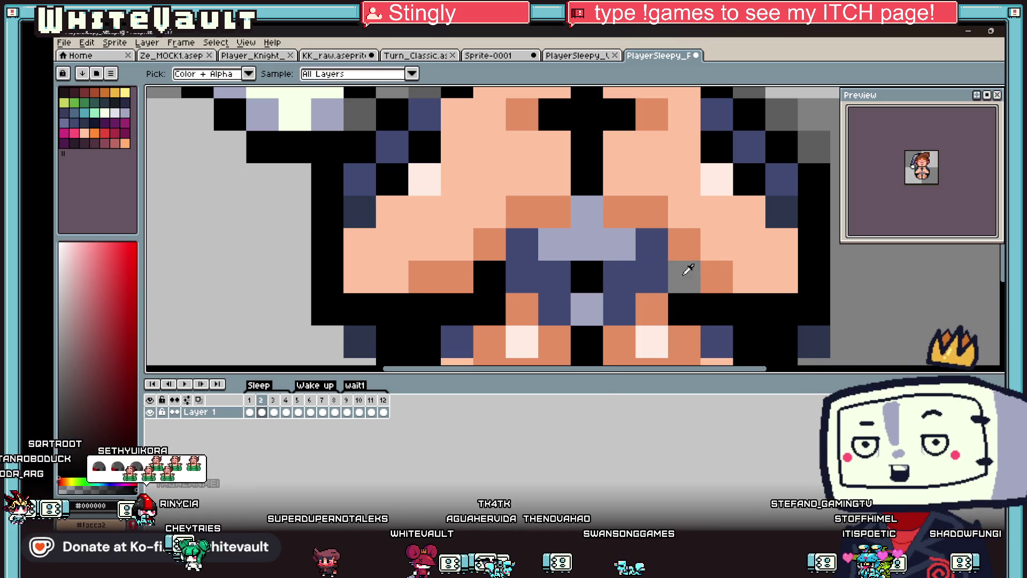
scroll(684, 276, down, 5)
scroll(684, 276, down, 2)
click(249, 412)
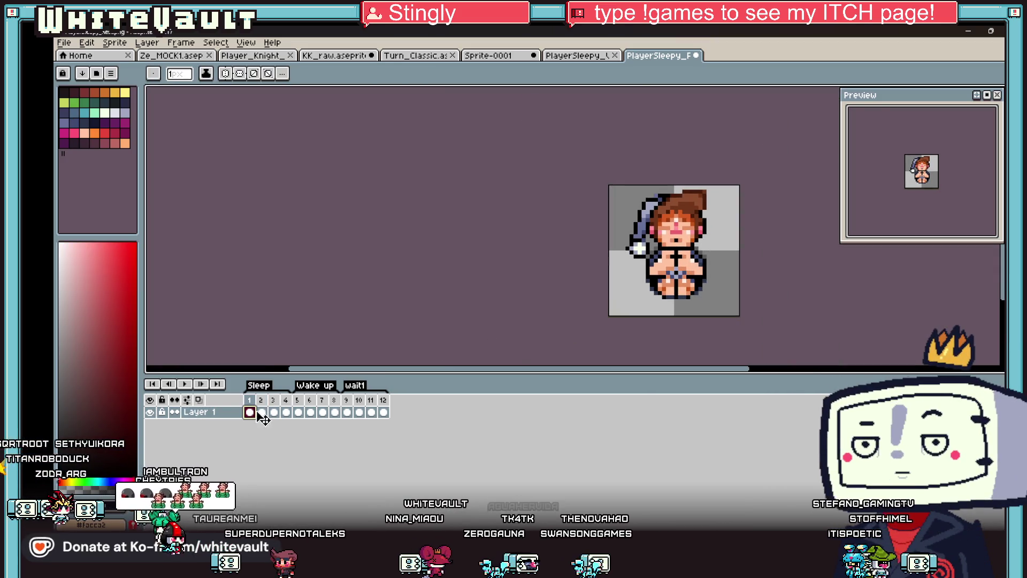
Step: On frame 2, shift the middle body column and arm to the right, then open frame 2's options
click(263, 411)
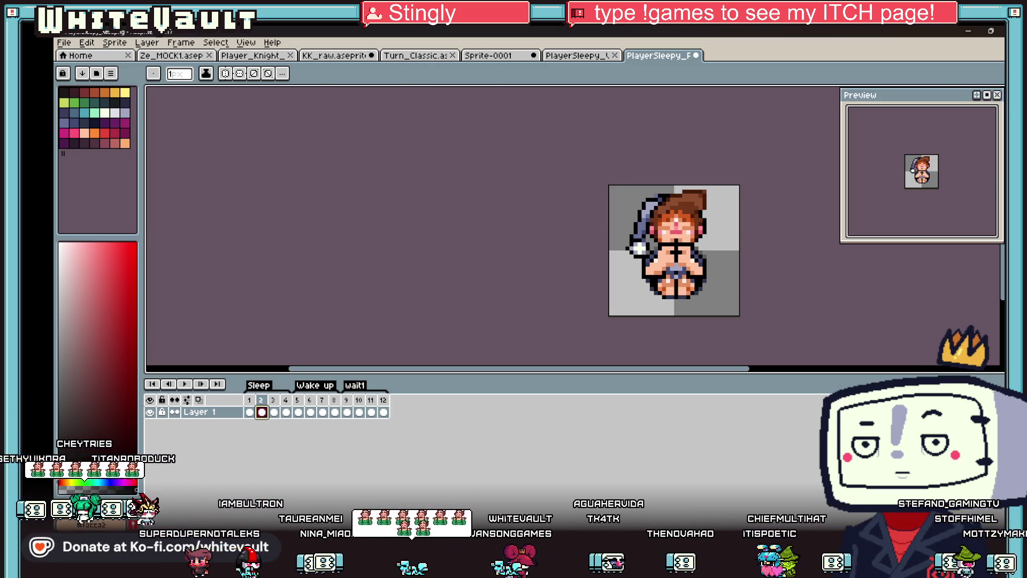
key(m)
scroll(617, 306, up, 1)
scroll(617, 306, up, 1)
drag(627, 292, 680, 140)
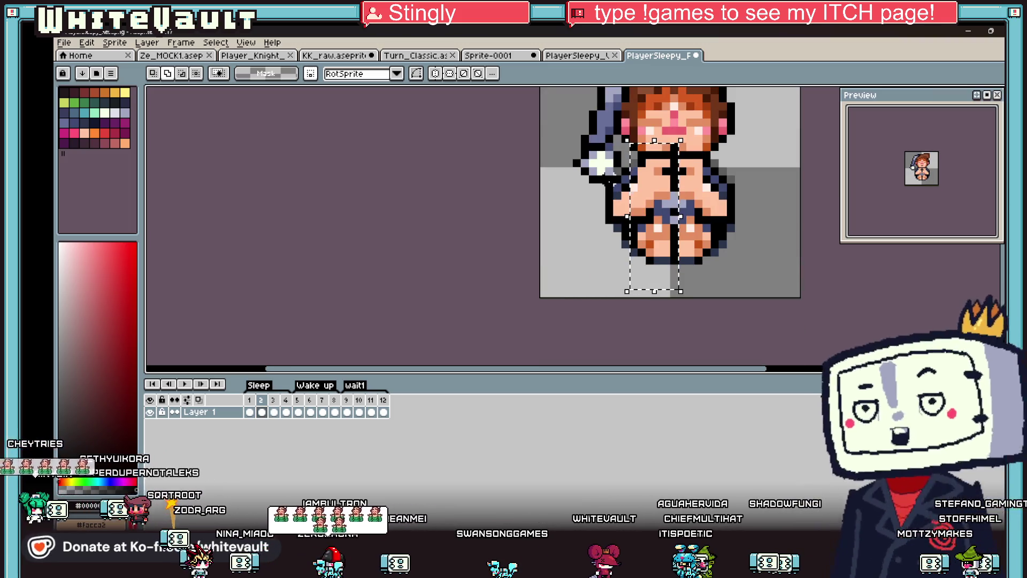
drag(623, 175, 605, 281)
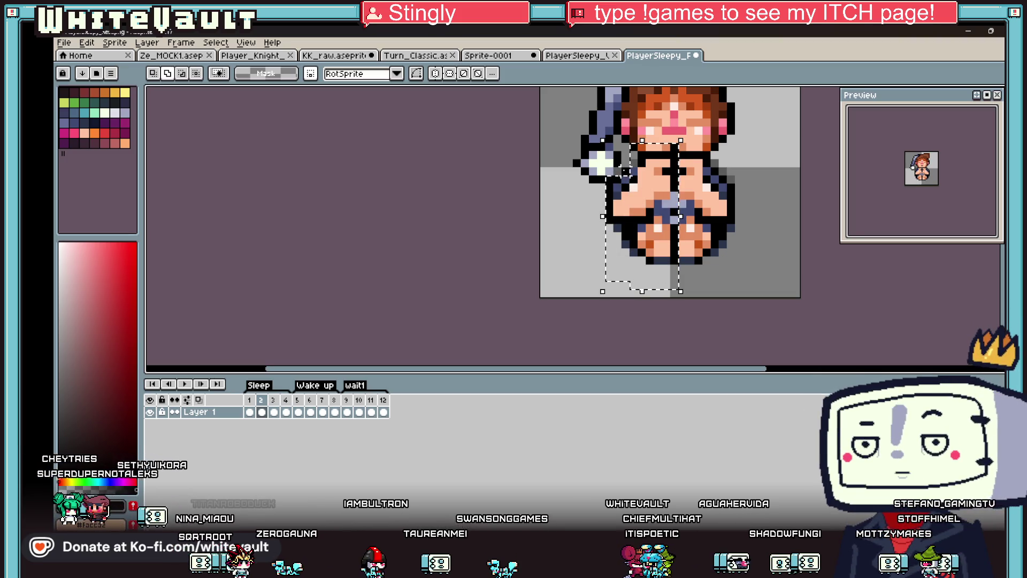
click(661, 209)
drag(659, 207, 713, 214)
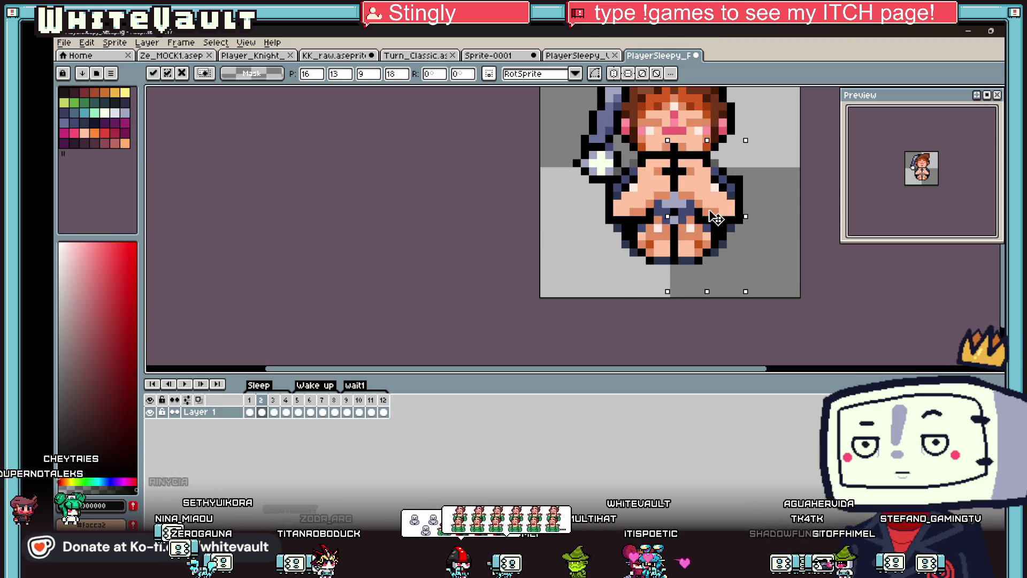
scroll(714, 218, down, 1)
click(803, 224)
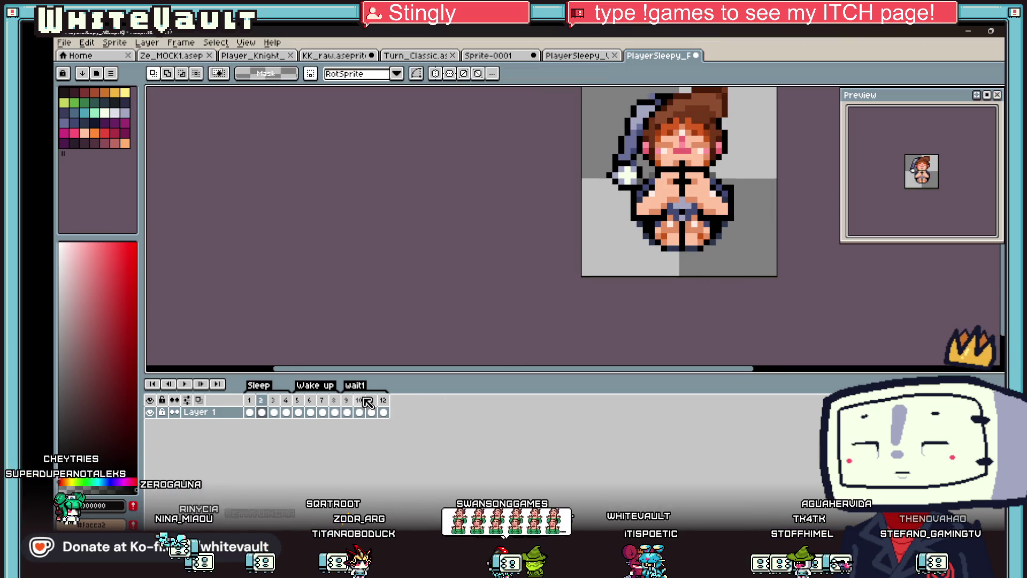
scroll(776, 200, down, 1)
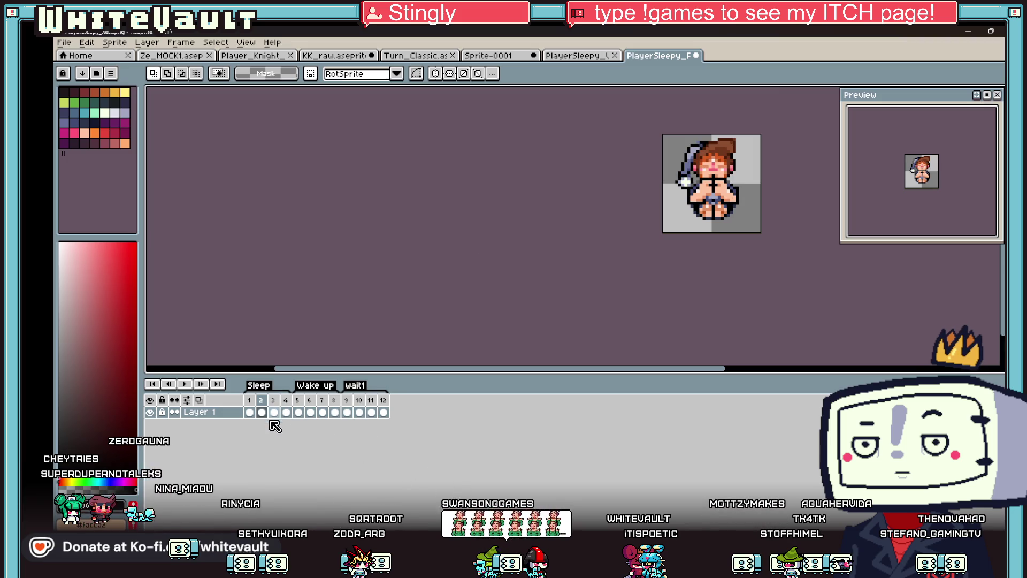
right_click(261, 399)
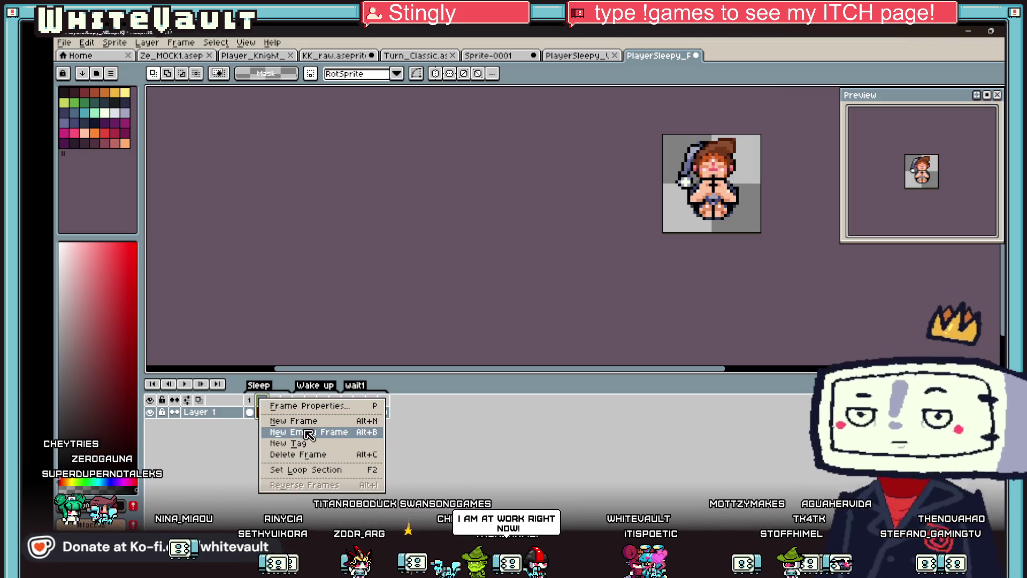
Step: Close the frame menu unchanged, view the next frame, and nudge the preview panel left
key(Escape)
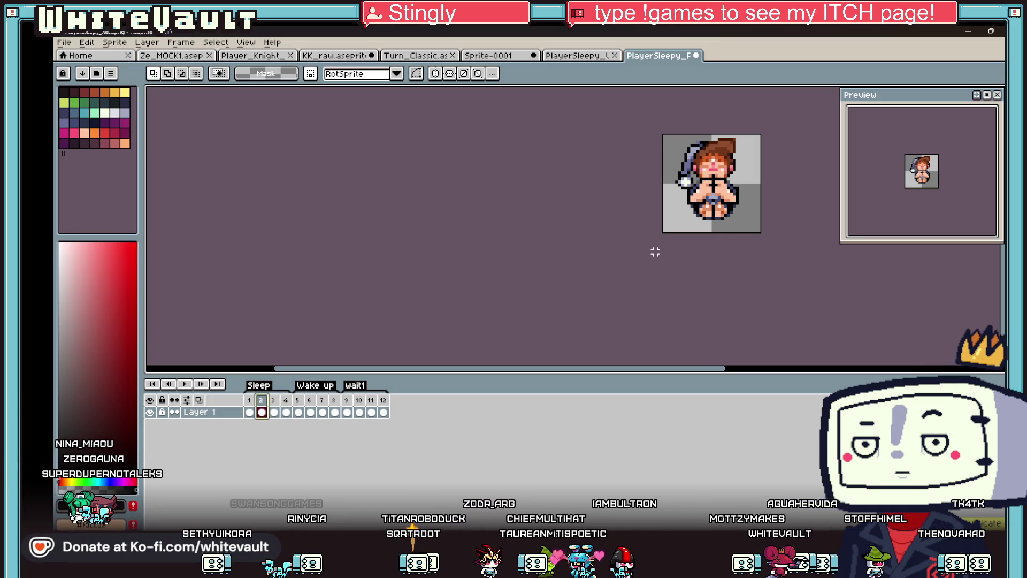
key(Right)
key(Right)
scroll(803, 235, up, 3)
scroll(781, 251, down, 2)
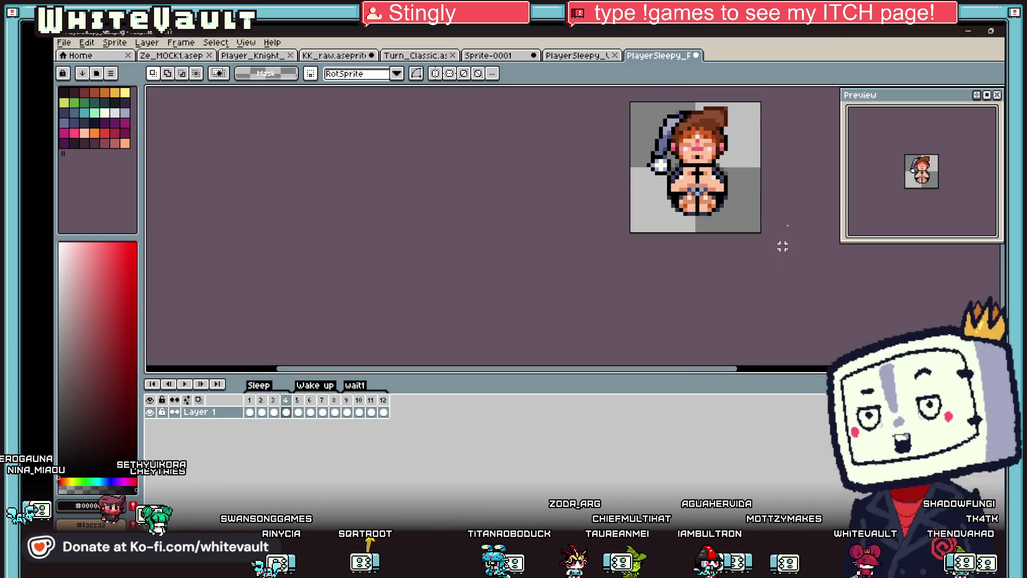
scroll(765, 140, down, 1)
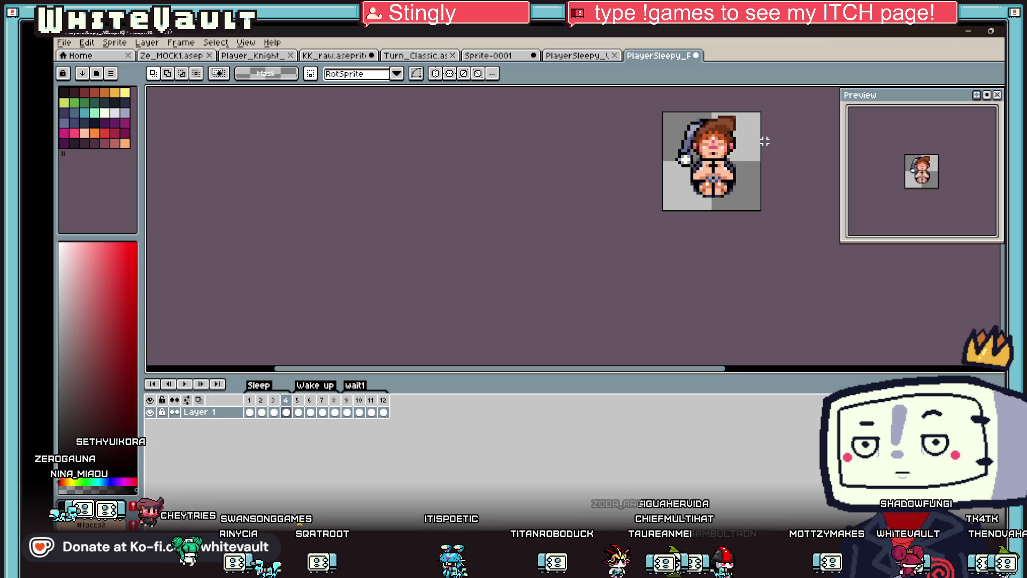
scroll(752, 142, down, 1)
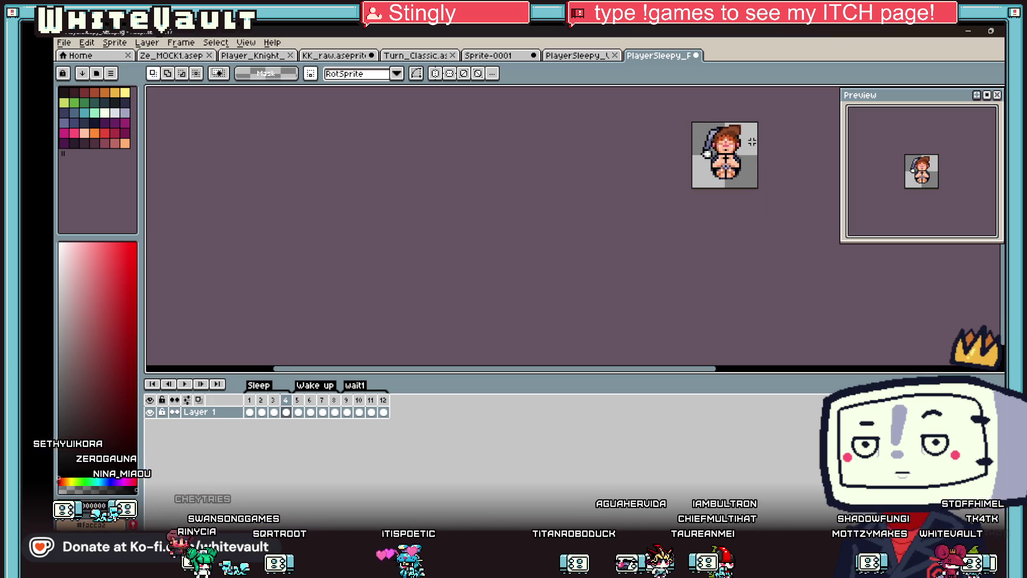
scroll(752, 142, up, 2)
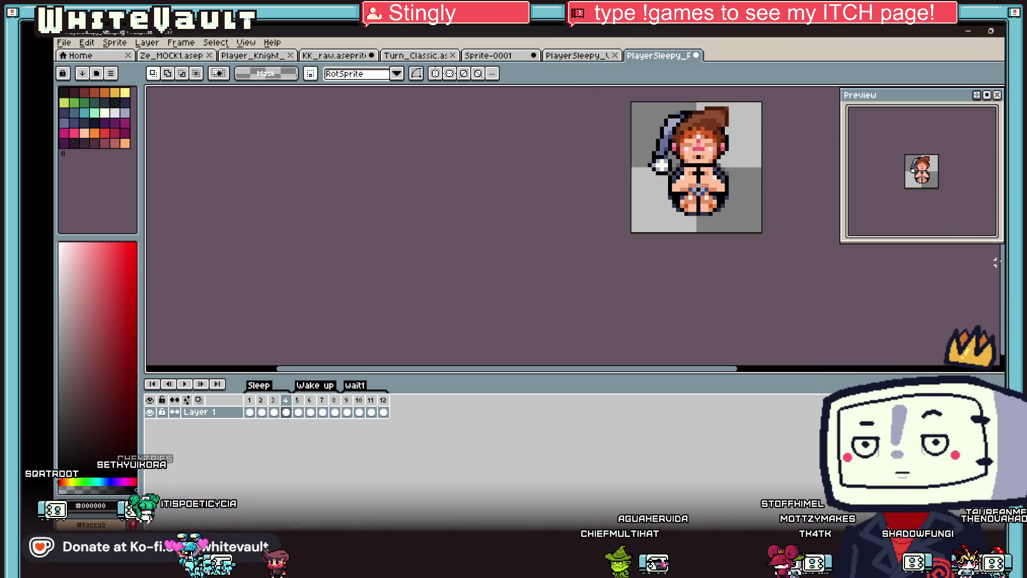
drag(950, 101, 968, 142)
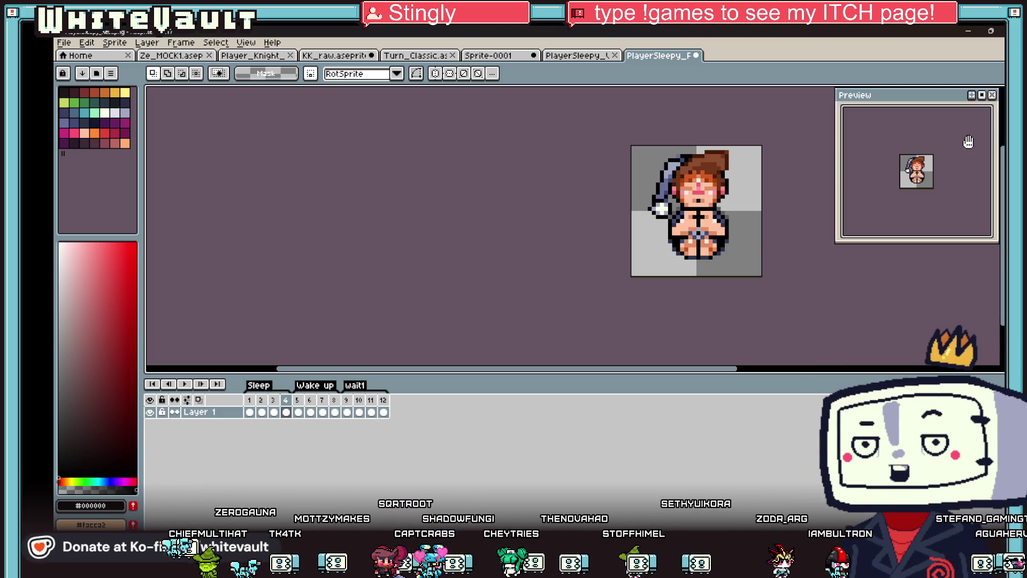
Step: Show the selection-tool flyout with the Magic Wand, then go to frame 1
scroll(726, 261, down, 4)
scroll(779, 256, up, 5)
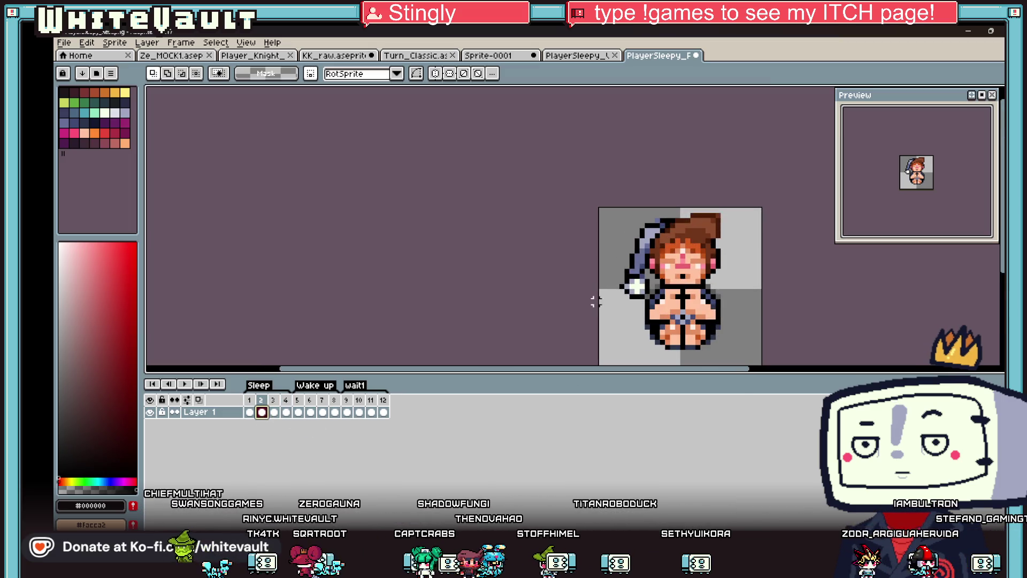
click(1003, 92)
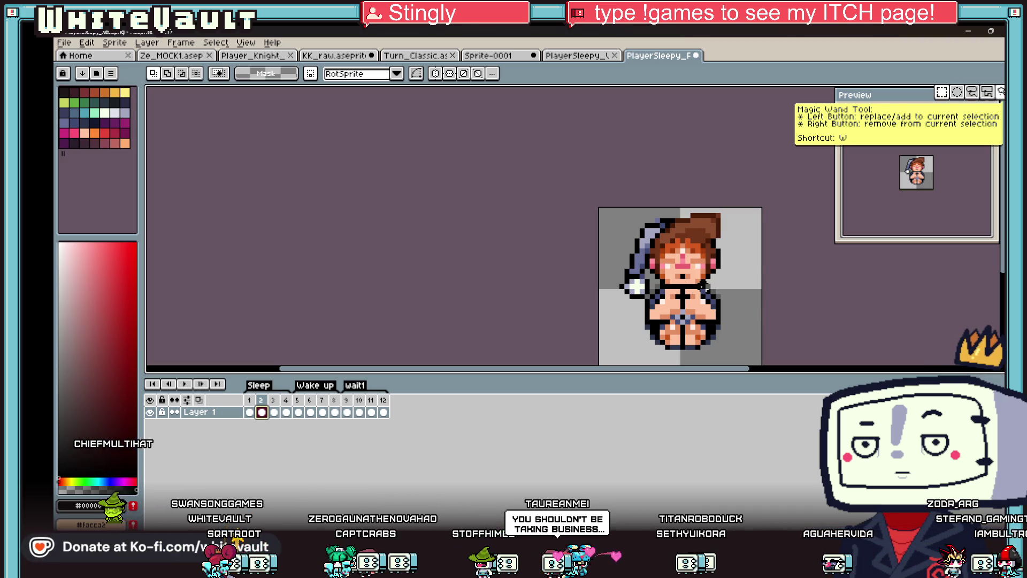
scroll(703, 287, up, 3)
click(249, 412)
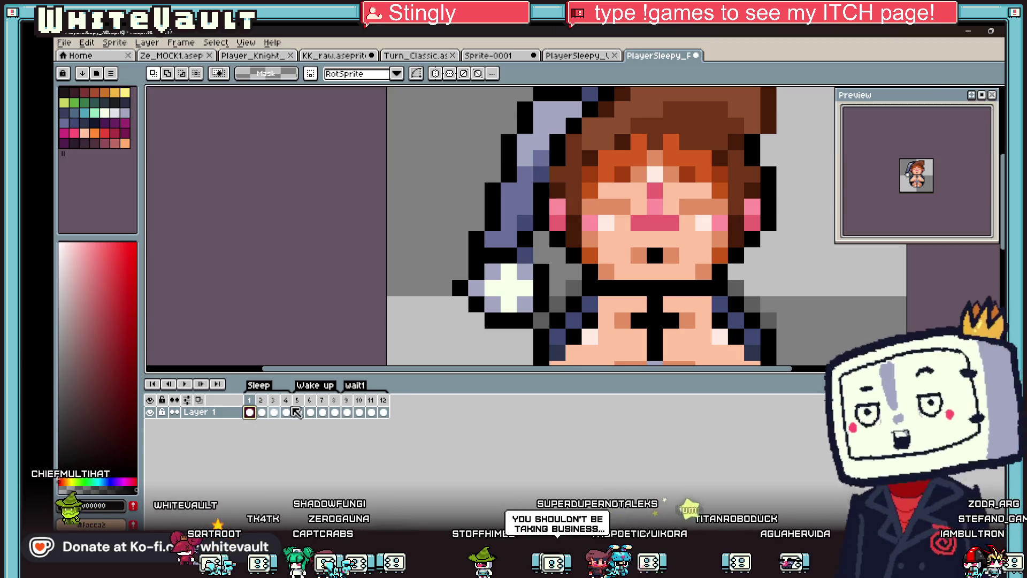
Step: On frame 1, widen the mouth with black pixels and add orange skin pixels above it
key(b)
click(642, 255)
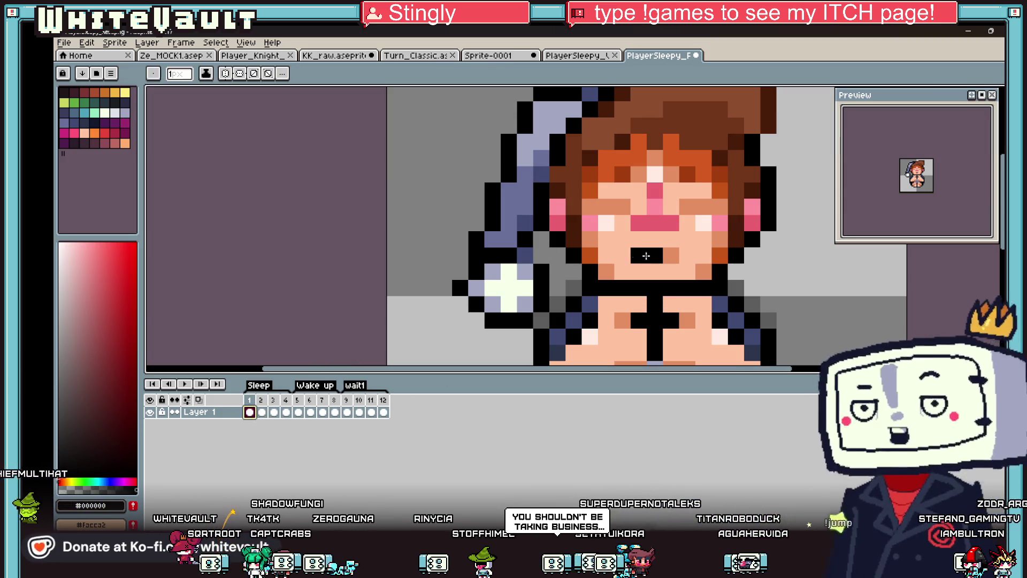
click(671, 256)
alt+click(688, 255)
click(655, 239)
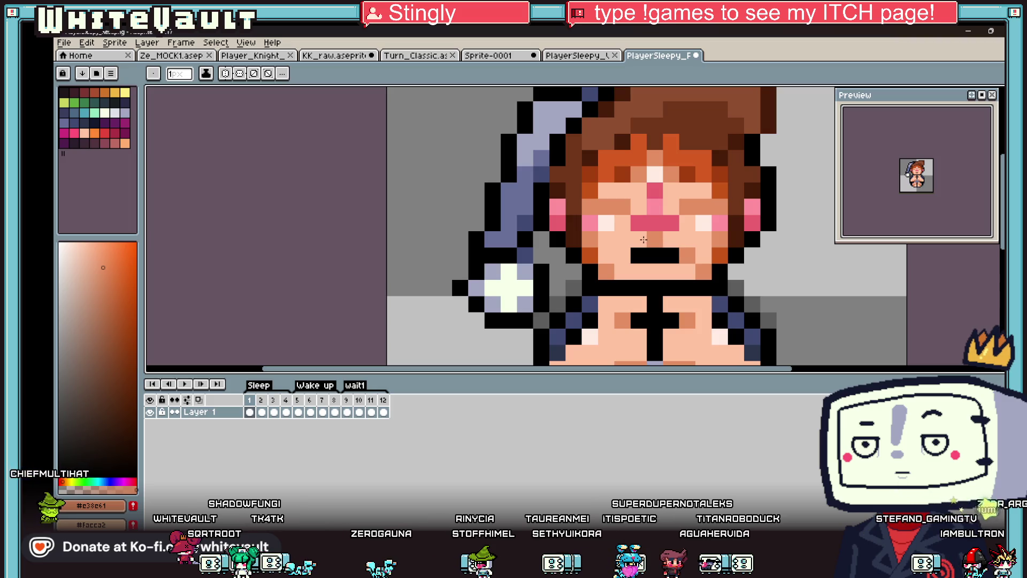
click(668, 237)
scroll(714, 277, down, 4)
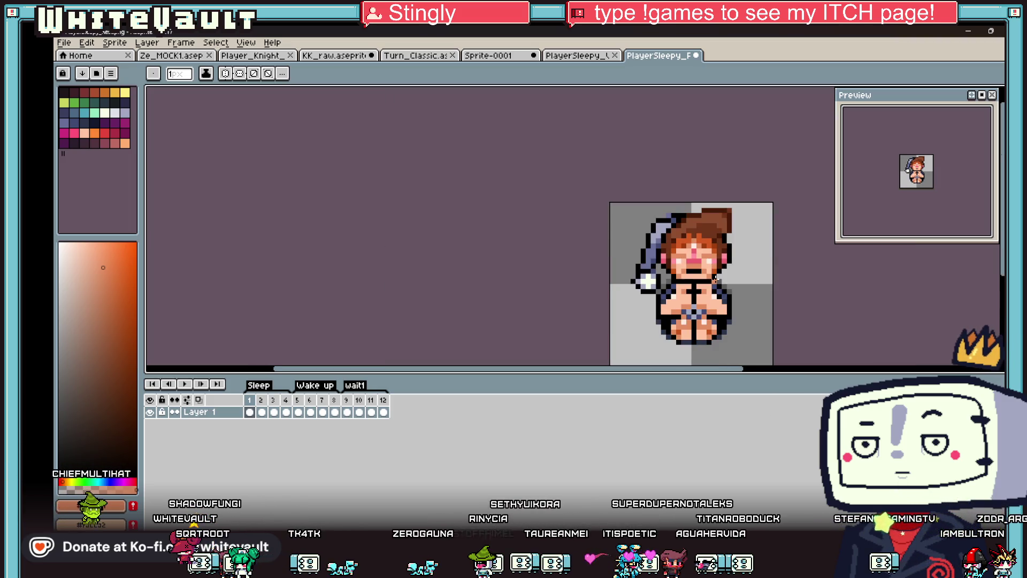
Step: Step through frames 1–4 to compare the sleeper's mouths
click(262, 412)
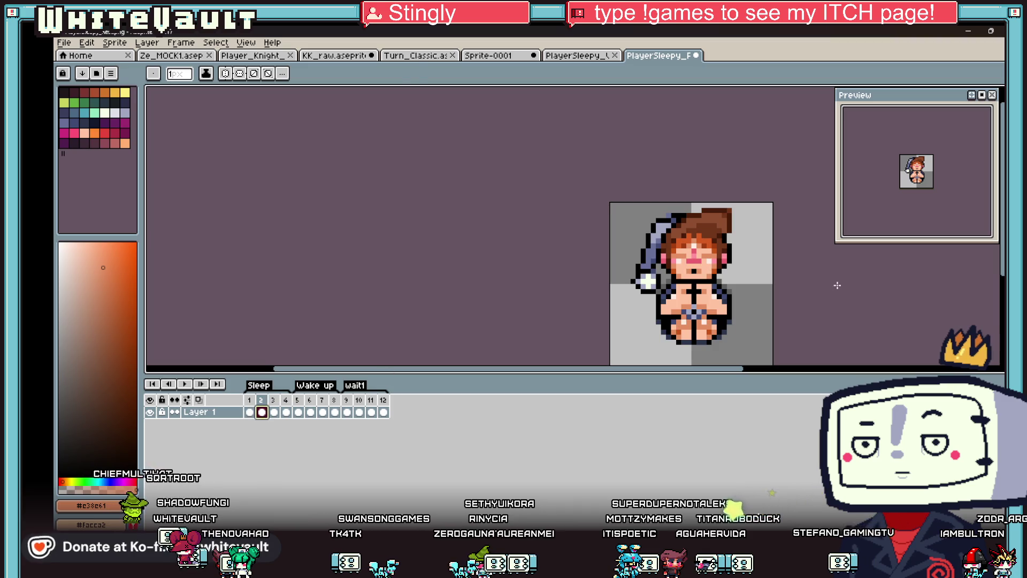
key(i)
click(274, 412)
scroll(736, 259, up, 2)
key(b)
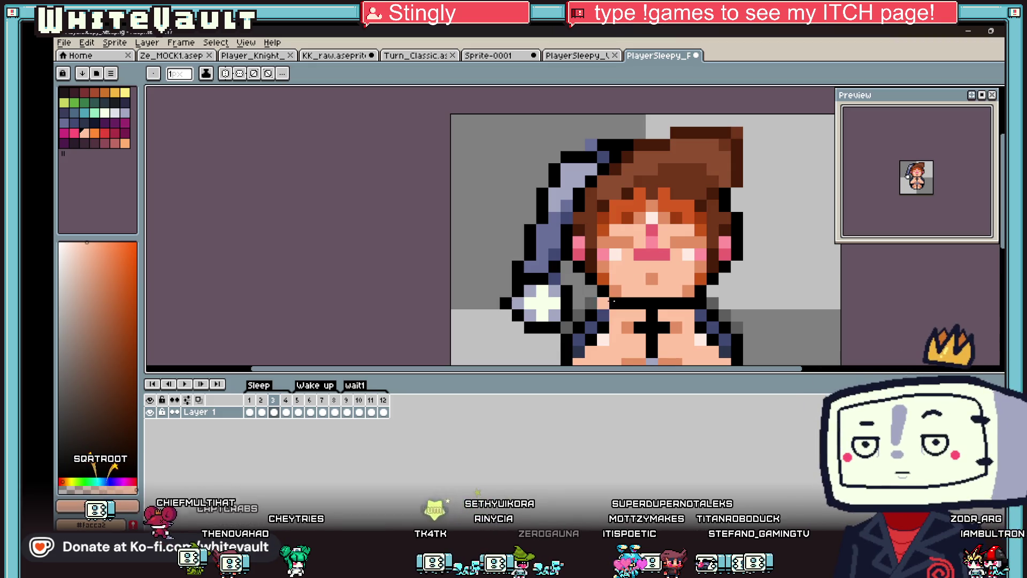
click(286, 412)
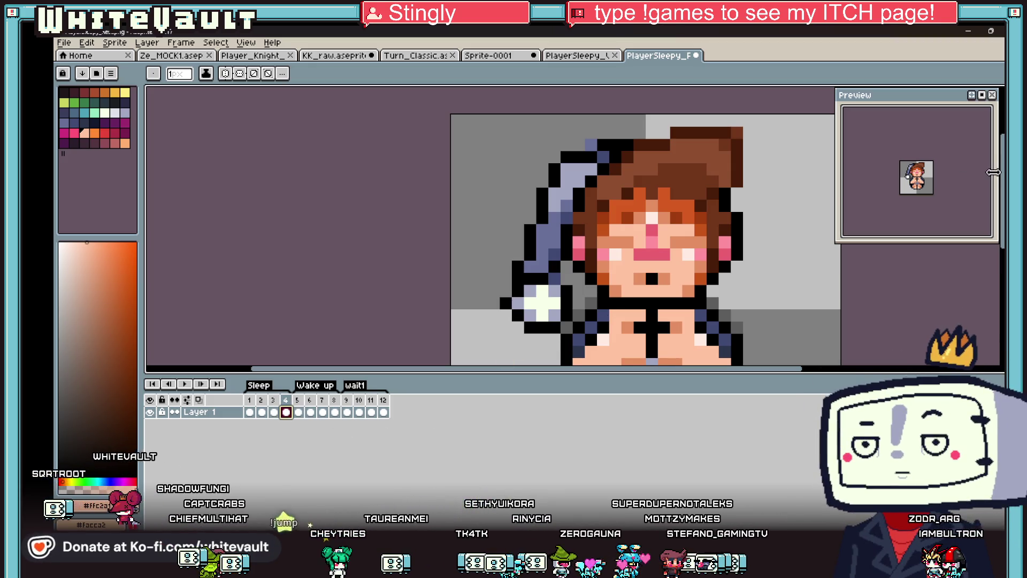
scroll(947, 182, up, 2)
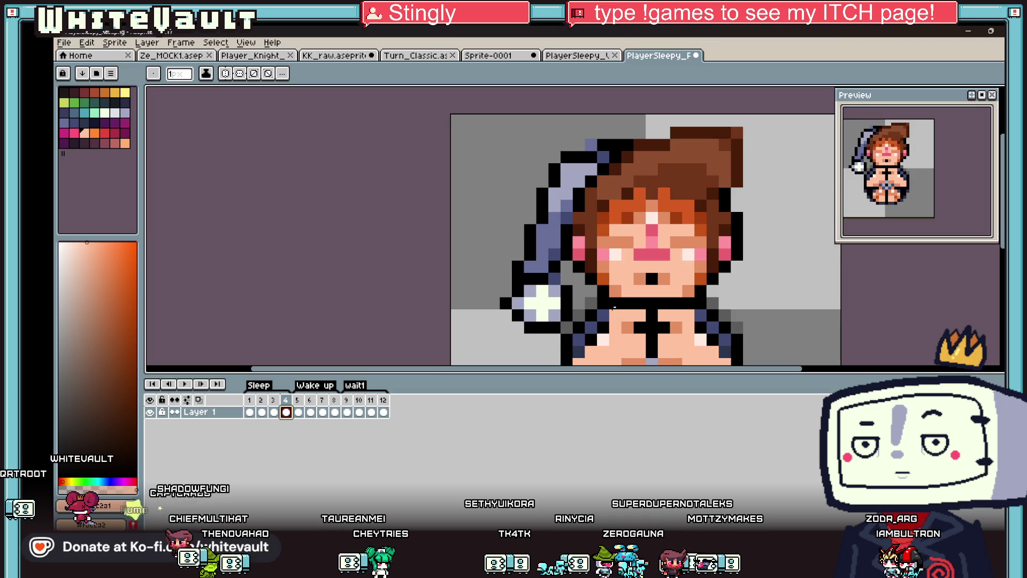
click(250, 412)
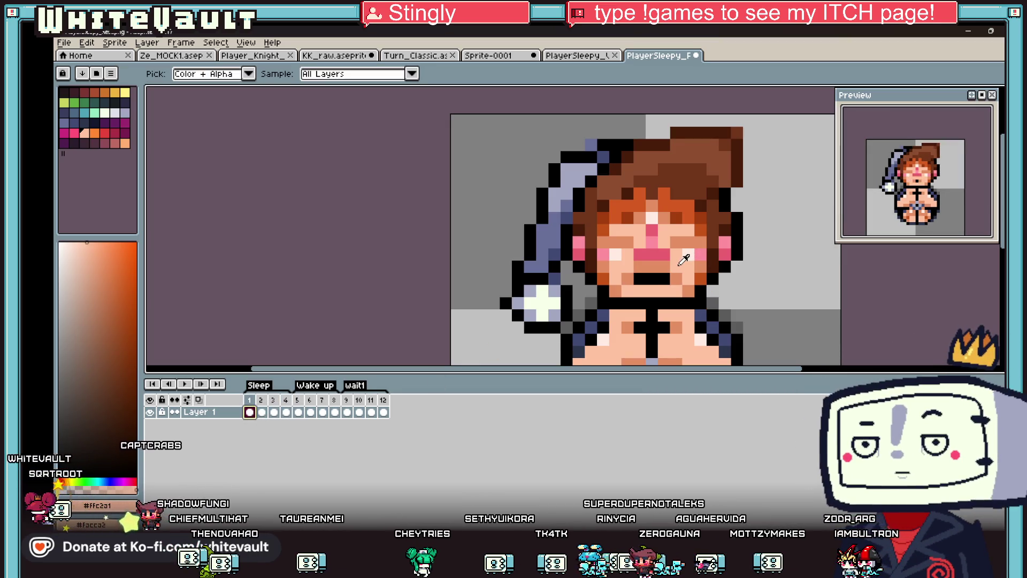
scroll(701, 301, down, 2)
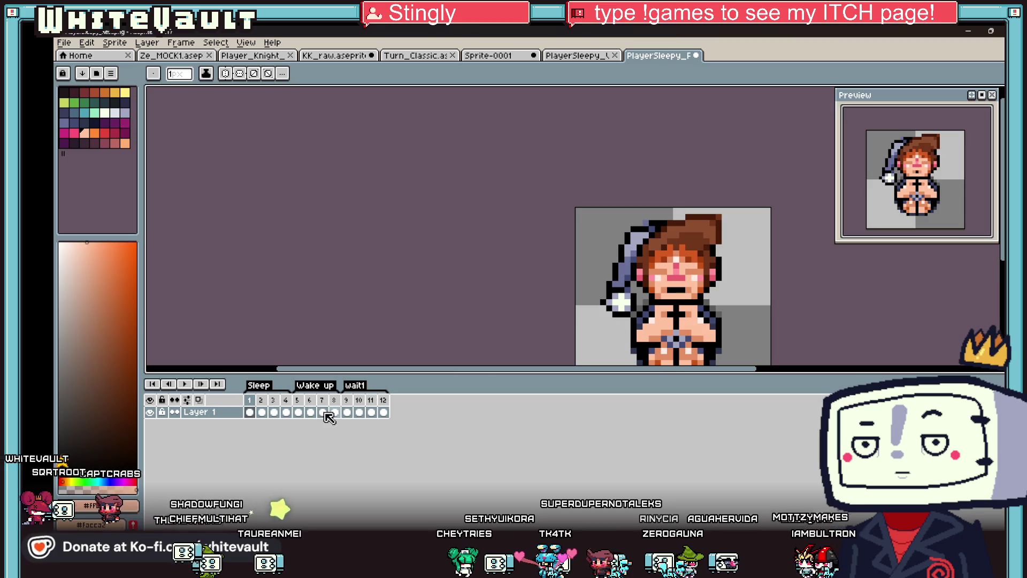
click(275, 413)
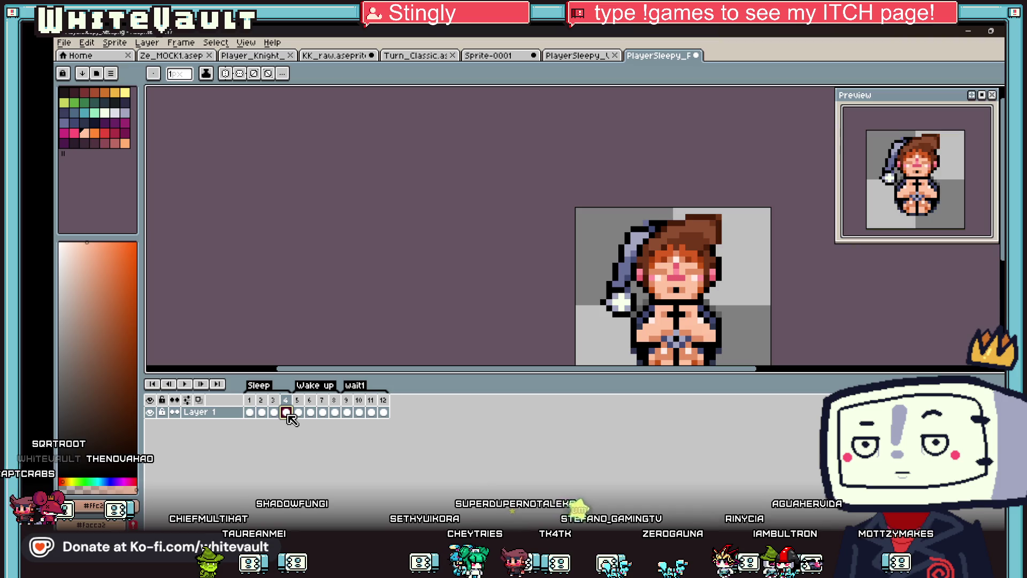
scroll(674, 294, up, 2)
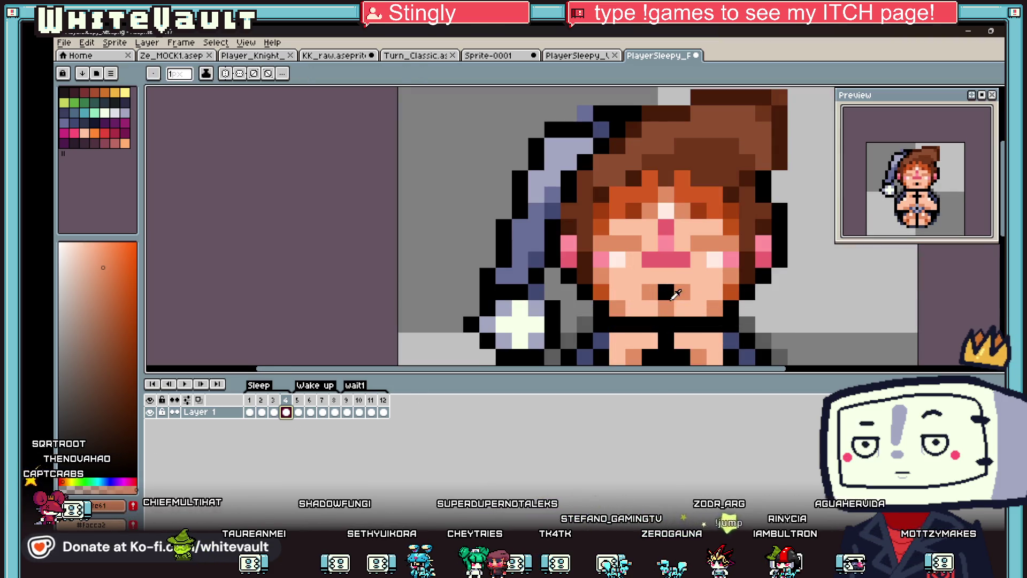
Step: Redraw the mouth with light and darker skin pixels in place of the black pixel
mouse_move(667, 292)
mouse_down()
mouse_move(634, 292)
mouse_move(690, 291)
mouse_up()
alt+click(640, 271)
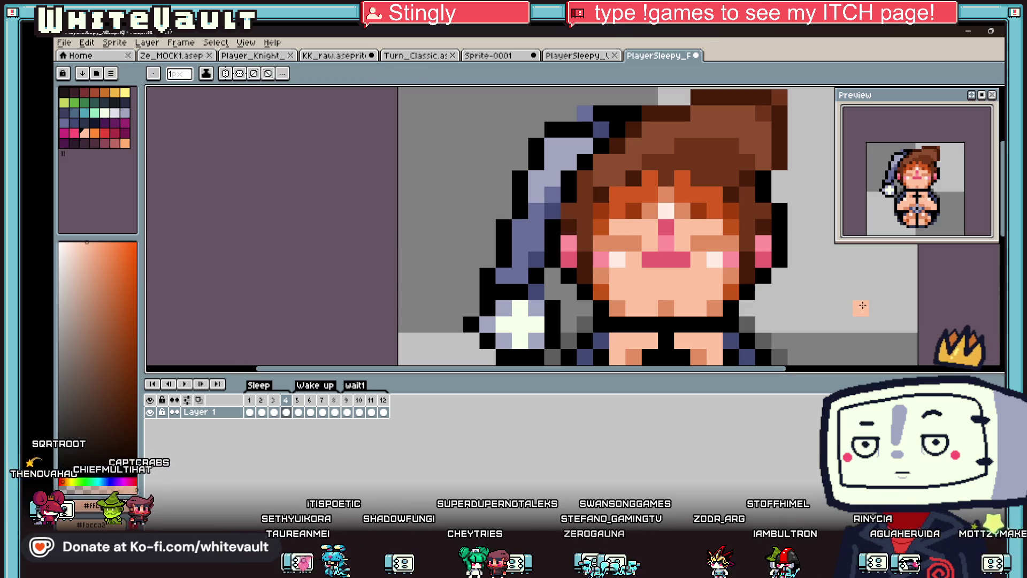
click(669, 310)
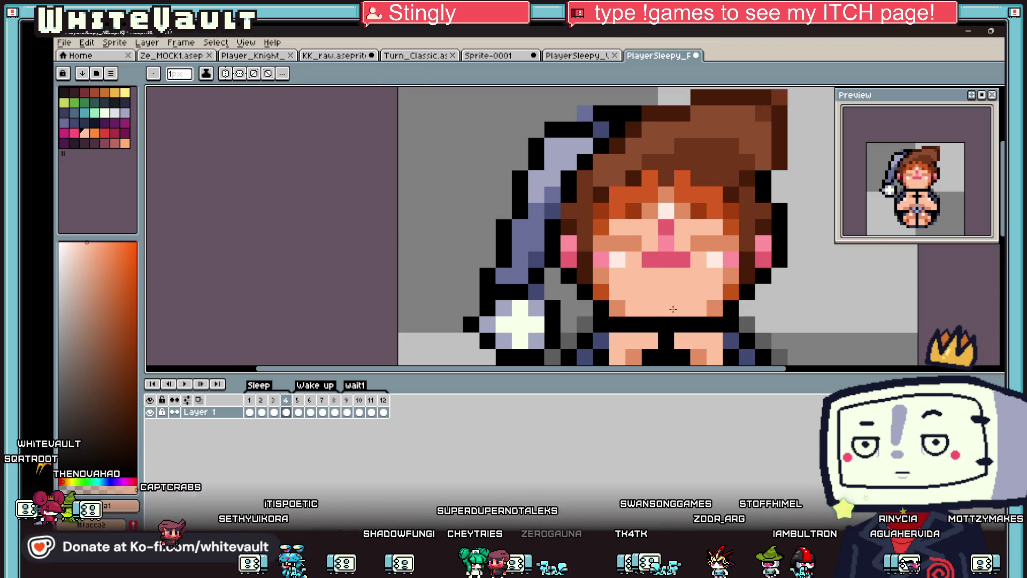
alt+click(715, 309)
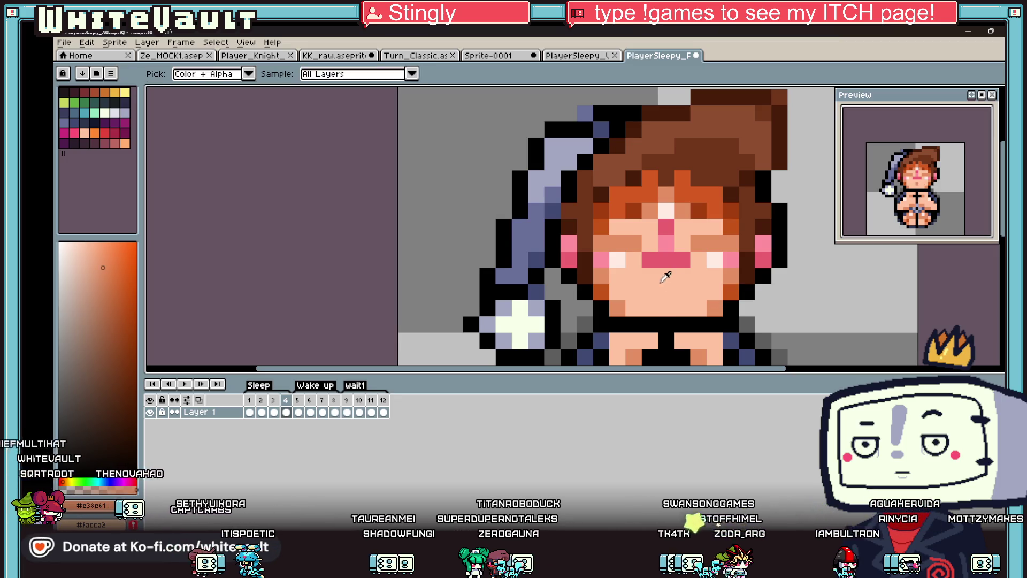
click(665, 277)
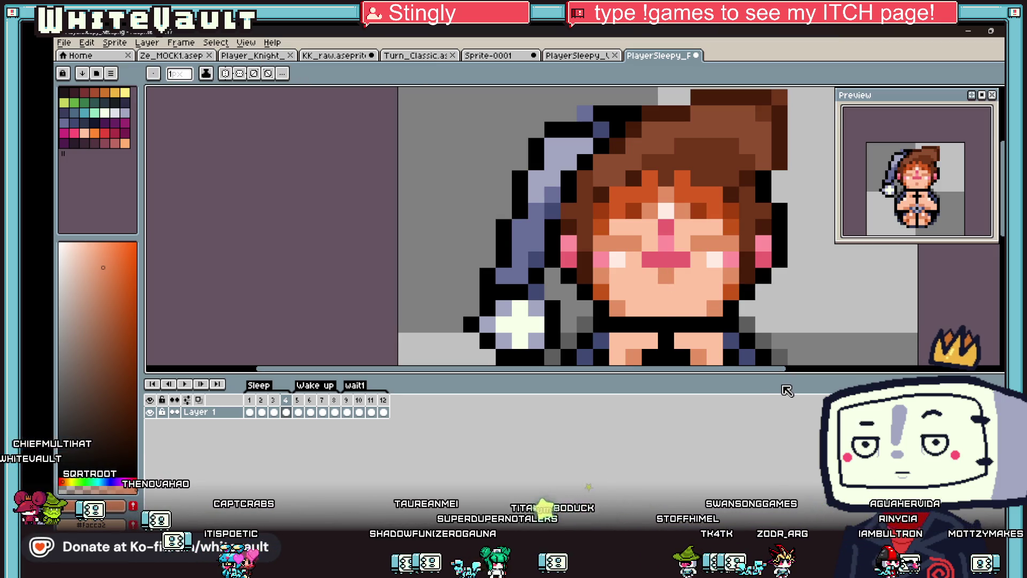
scroll(928, 199, down, 1)
Step: Change the Sleep tag's animation direction in its tag properties
click(262, 411)
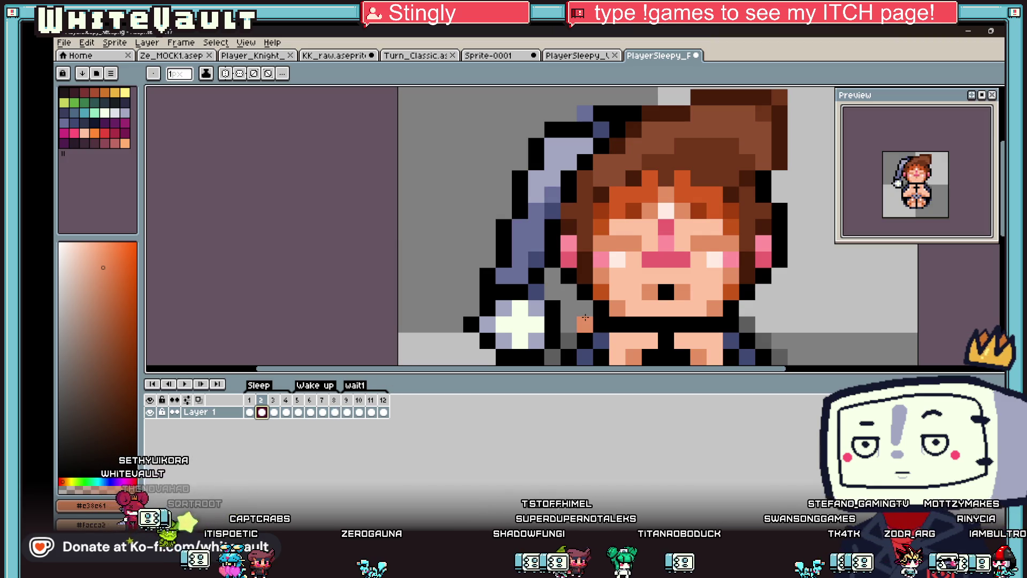
double_click(259, 385)
click(625, 301)
click(577, 336)
click(542, 352)
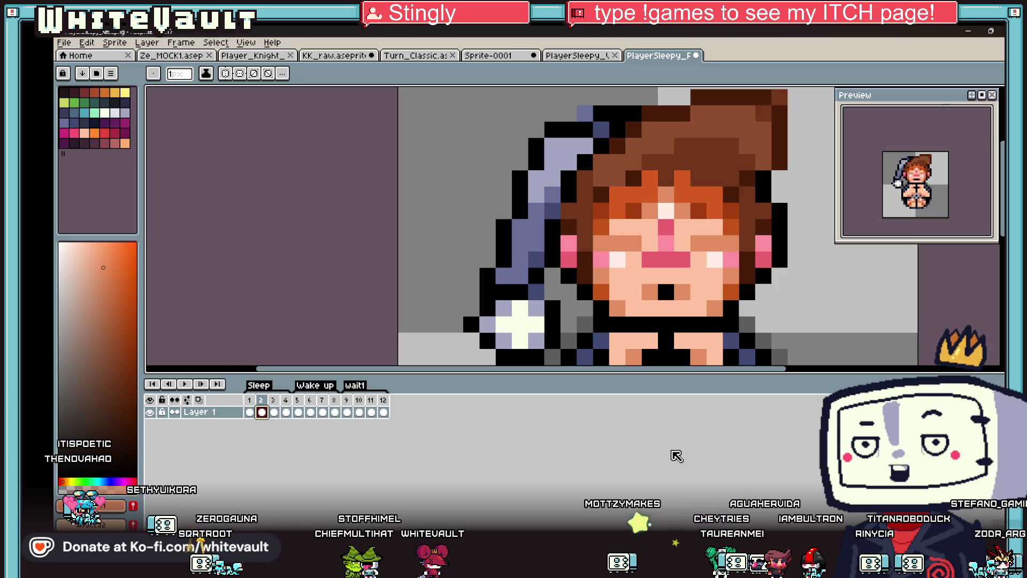
scroll(748, 181, down, 3)
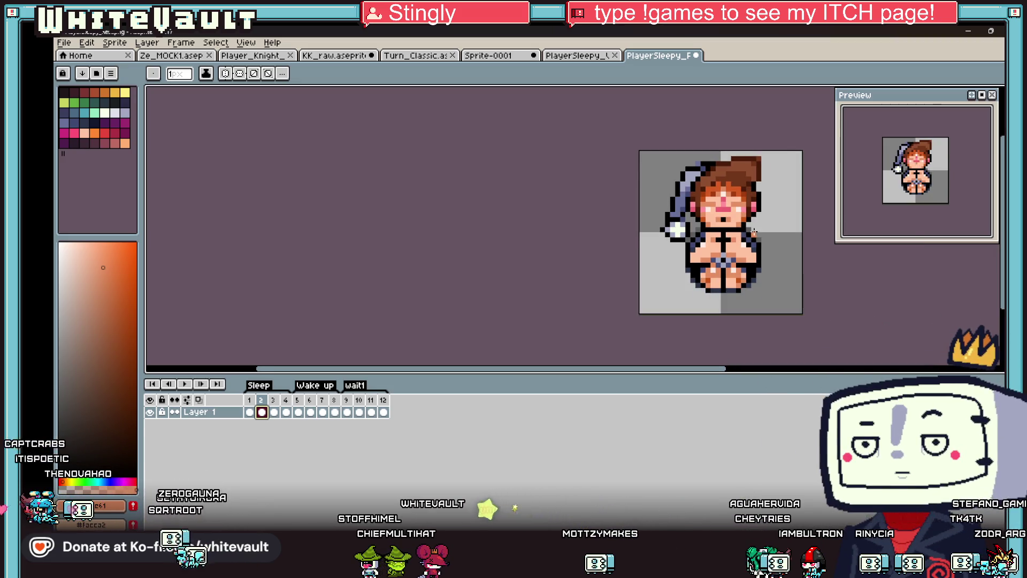
Step: On frame 4, magic-wand select the arm pixels right of the body and move them inward
click(287, 412)
scroll(771, 264, up, 1)
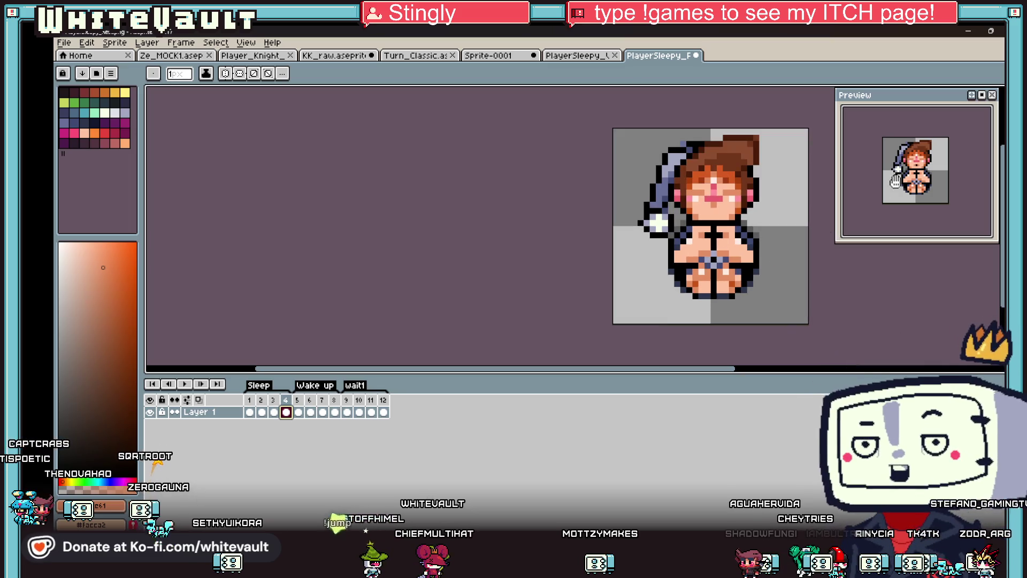
key(w)
scroll(674, 273, up, 5)
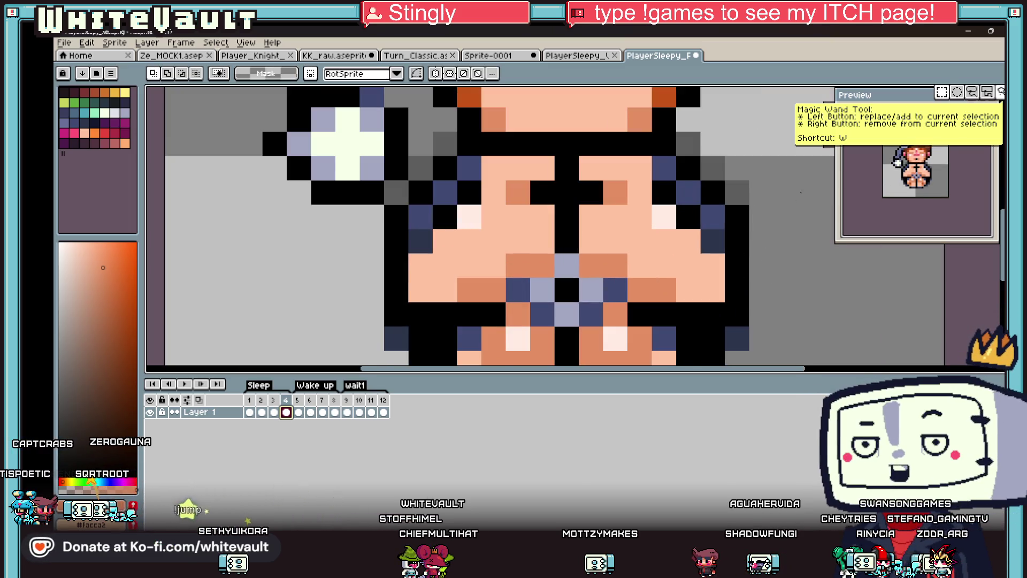
click(741, 239)
scroll(741, 239, down, 2)
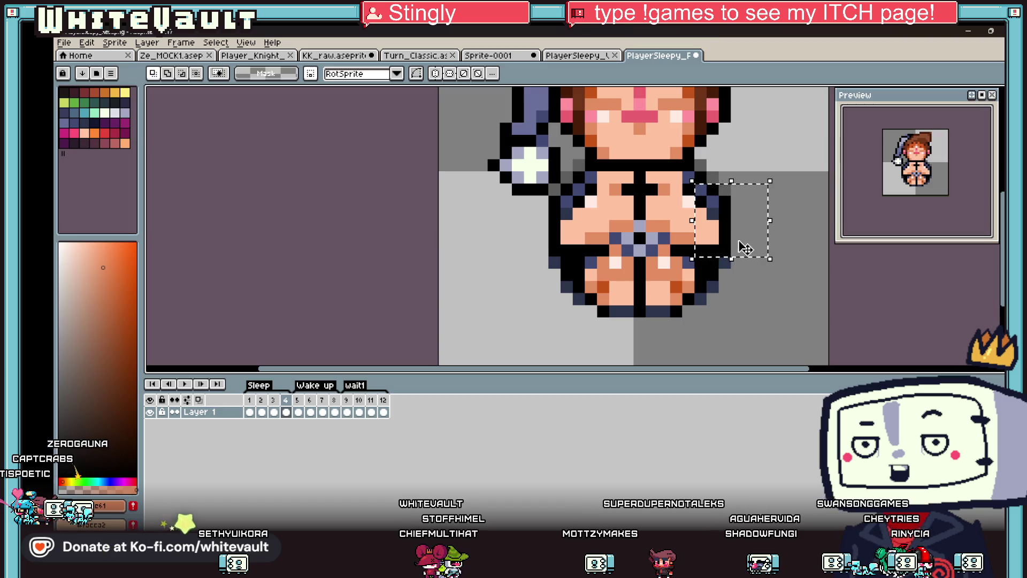
drag(770, 259, 743, 251)
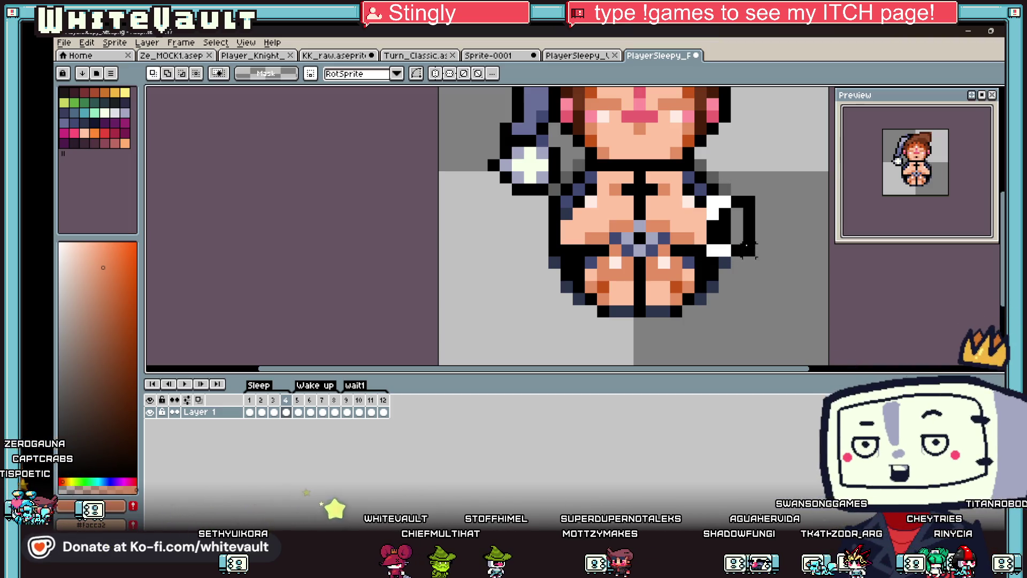
click(744, 249)
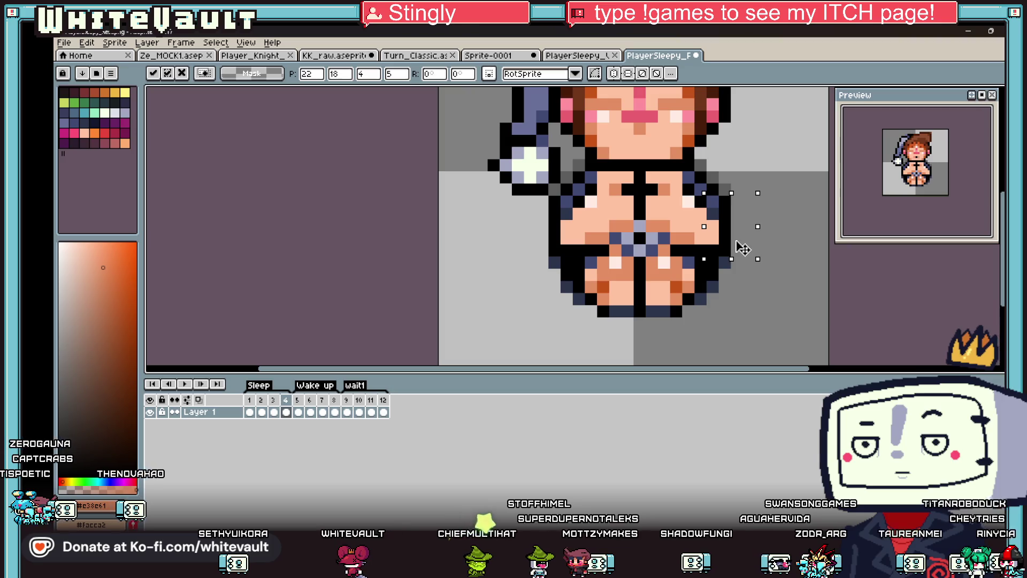
click(540, 202)
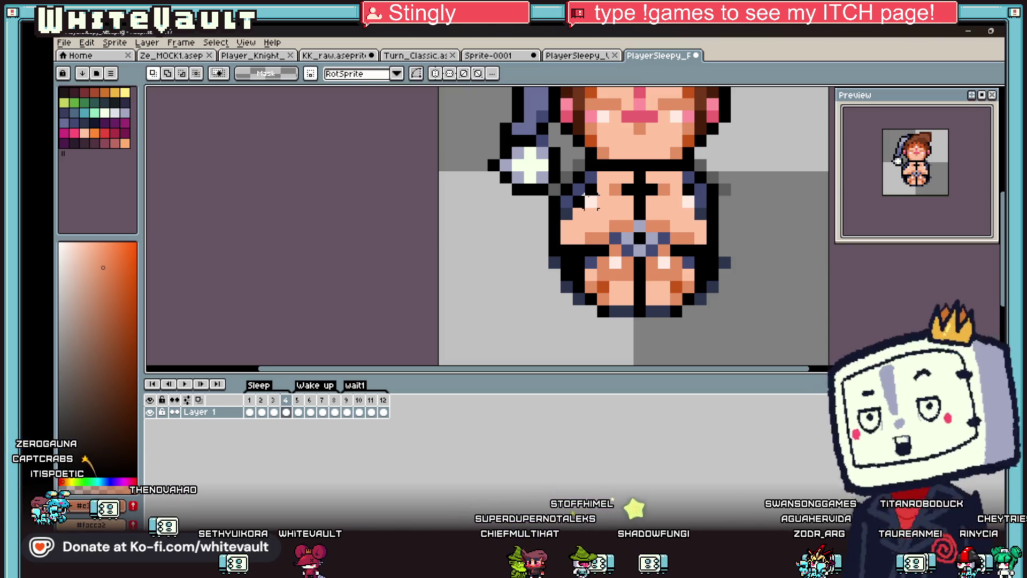
Step: Select and reposition the other arm's pixels, then sample a dark colour for drawing
drag(543, 193, 584, 259)
scroll(589, 230, down, 3)
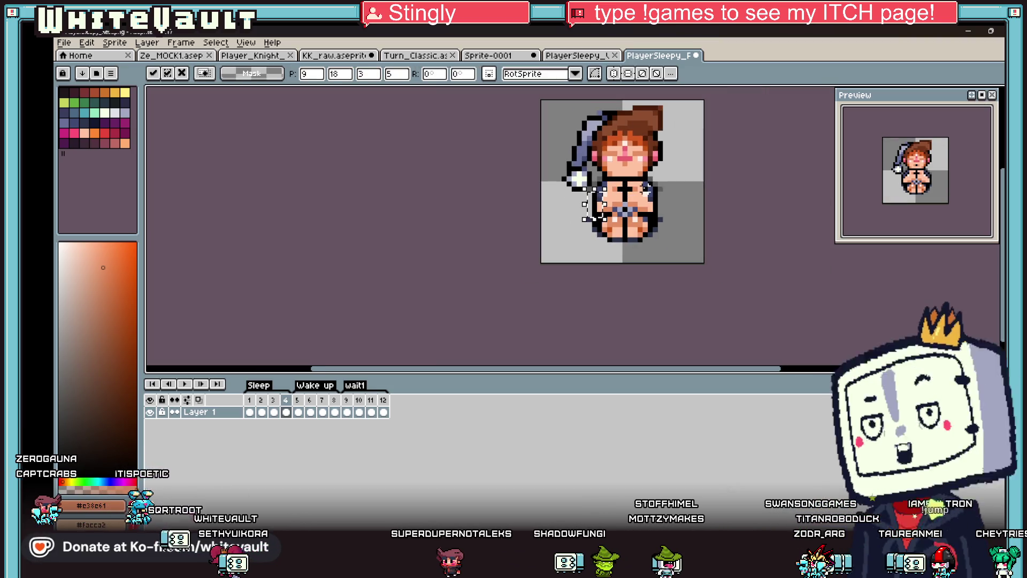
key(i)
scroll(632, 203, up, 3)
scroll(660, 187, up, 2)
click(649, 190)
key(b)
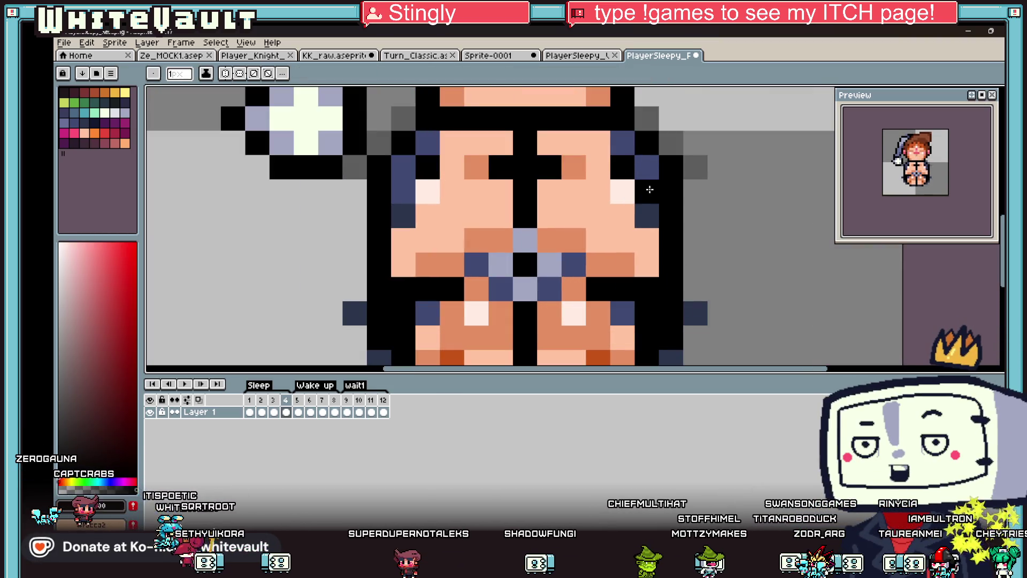
scroll(507, 235, down, 5)
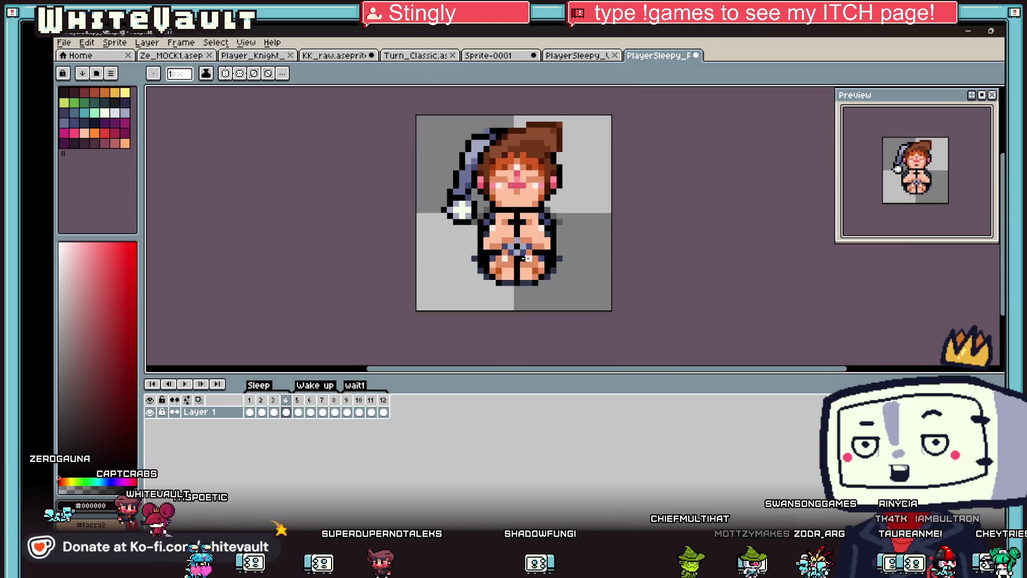
key(i)
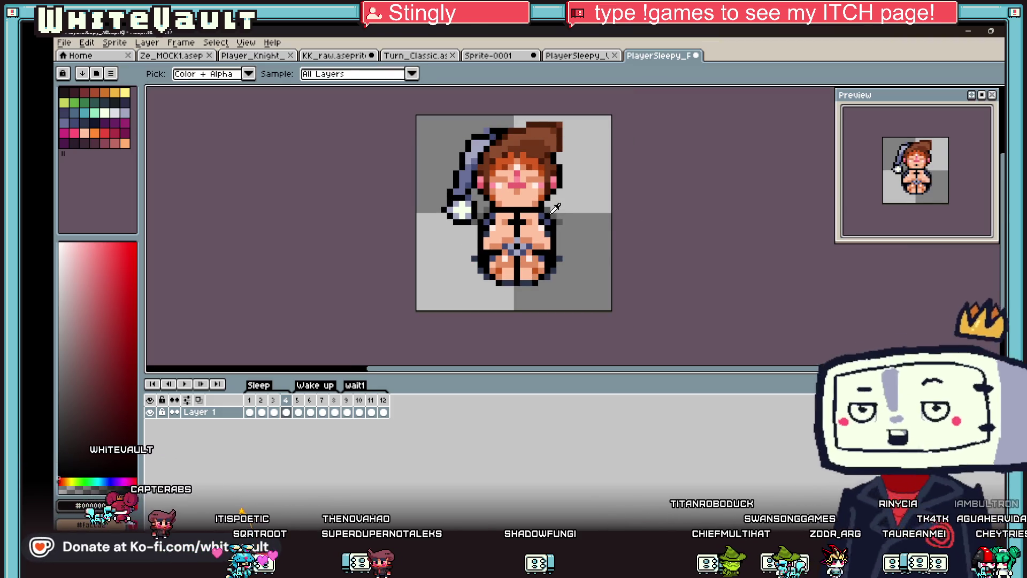